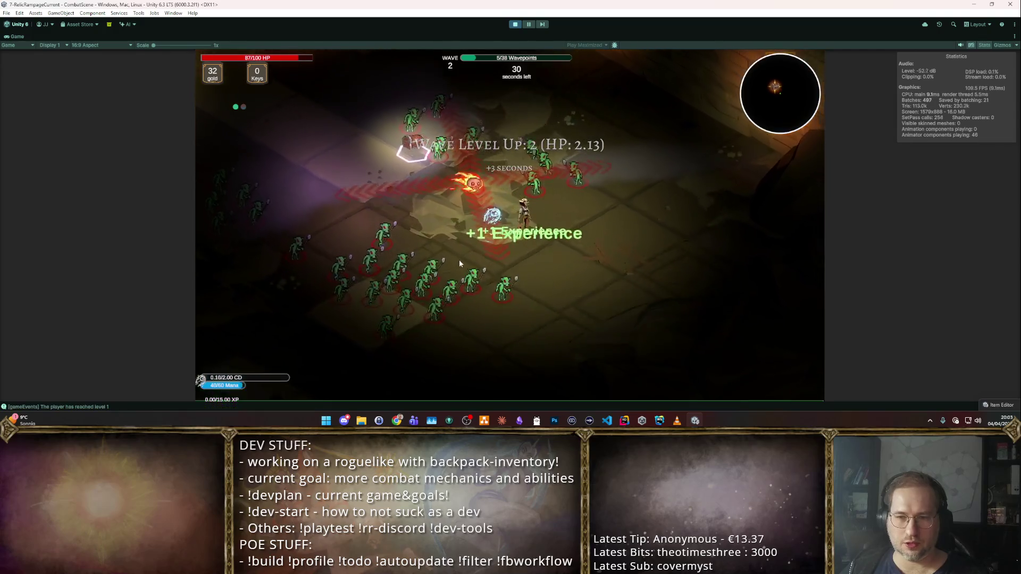
# - Pick Boost Damage and mana-regeneration upgrades at each wave level-up, then stop Play Mode
pyautogui.click(456, 253)
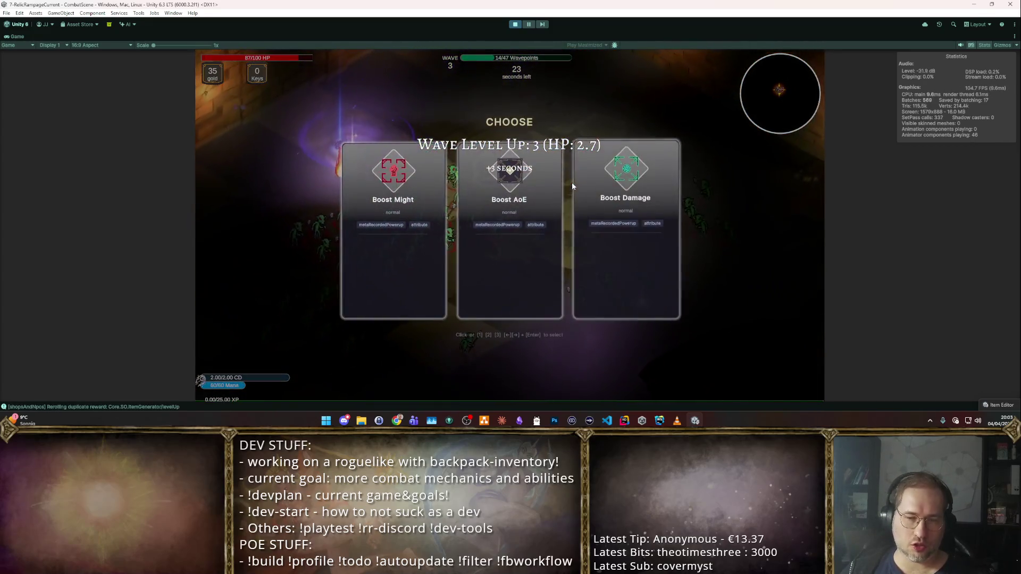
pyautogui.click(640, 218)
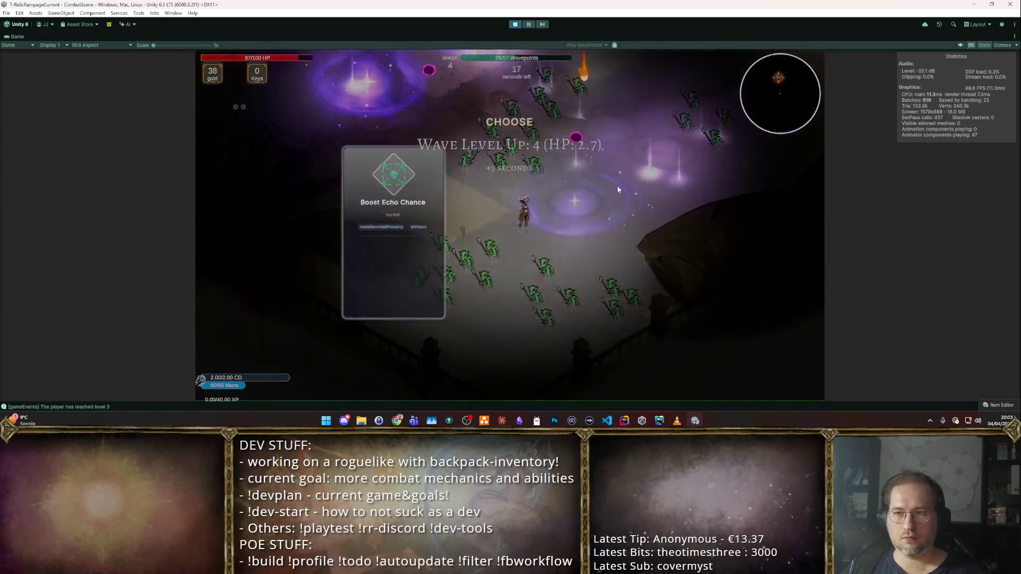
pyautogui.click(593, 203)
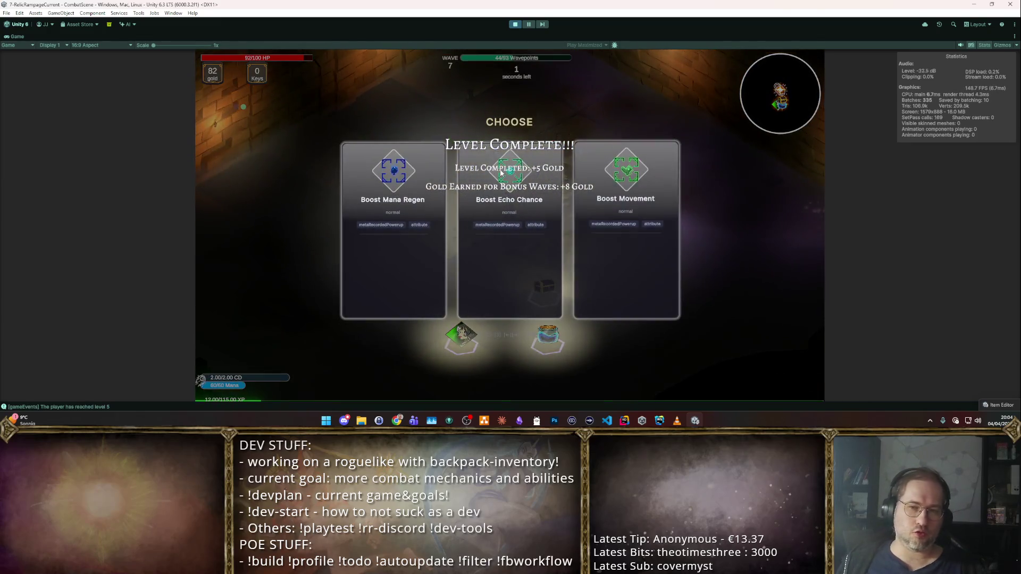
pyautogui.click(441, 154)
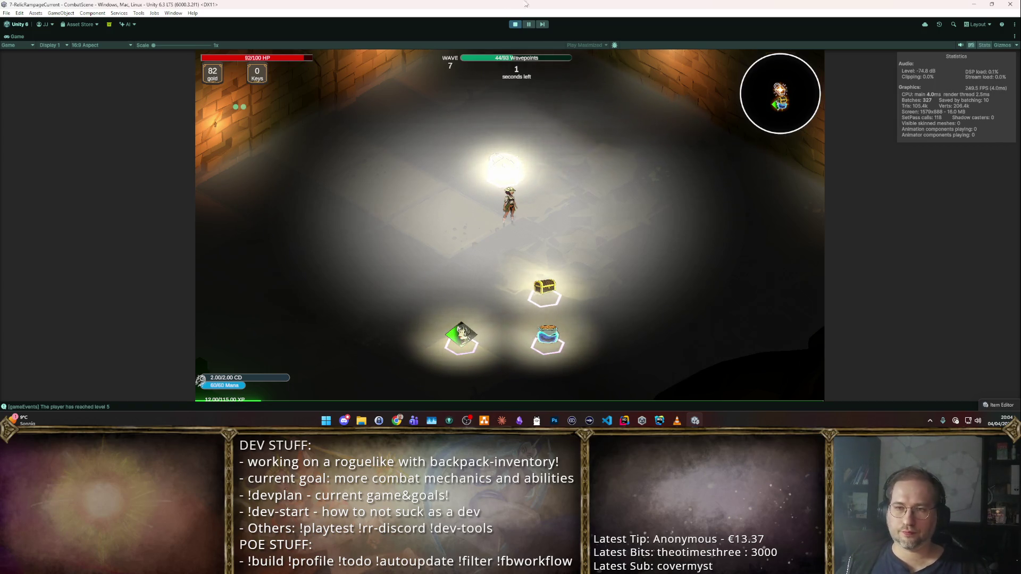
pyautogui.hotkey('ctrl', 'p')
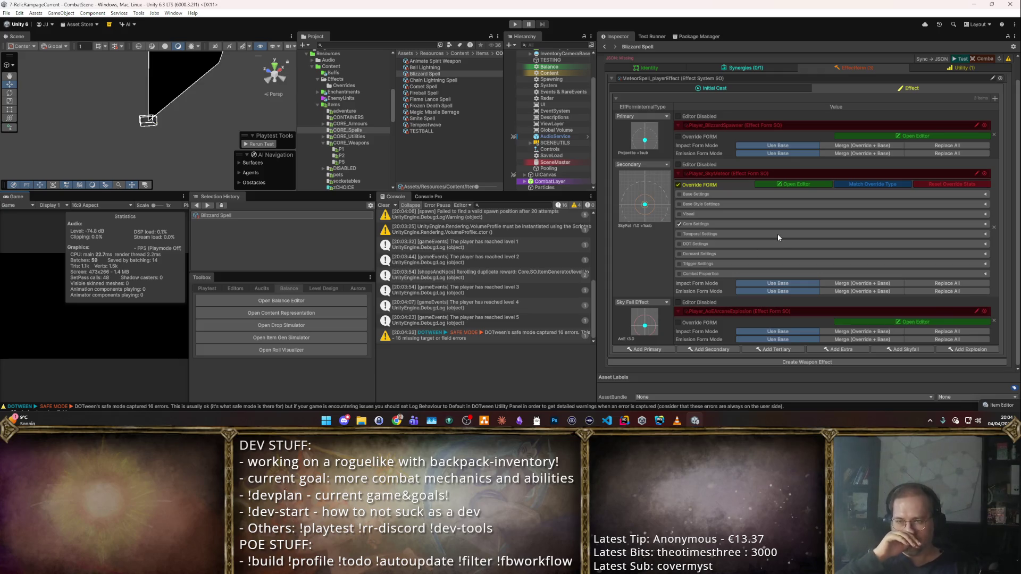
# - Show the Initial Cast emission pattern and toggle the preview between per-frame and merged views
pyautogui.click(759, 88)
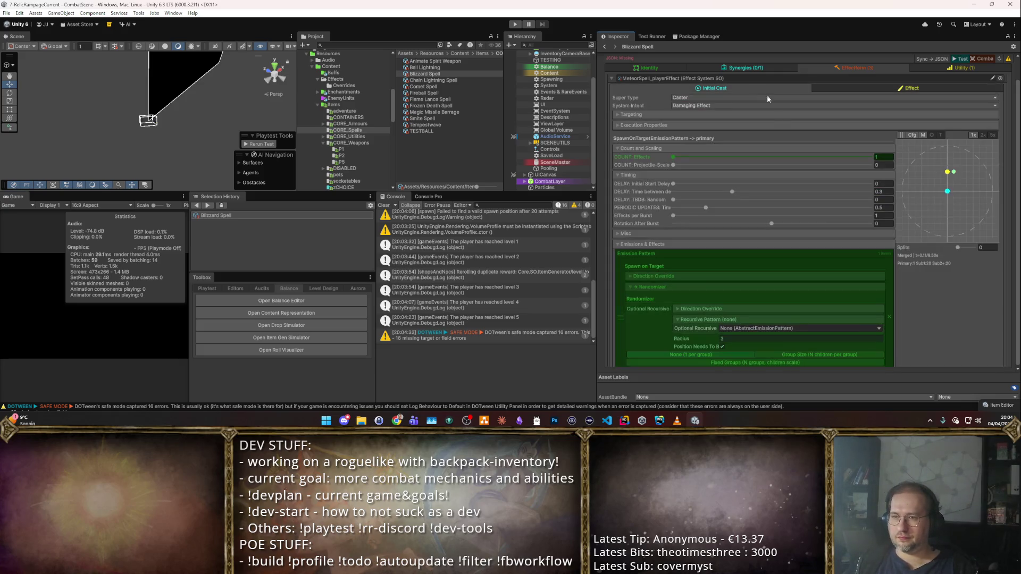
pyautogui.scroll(-2, 827, 227)
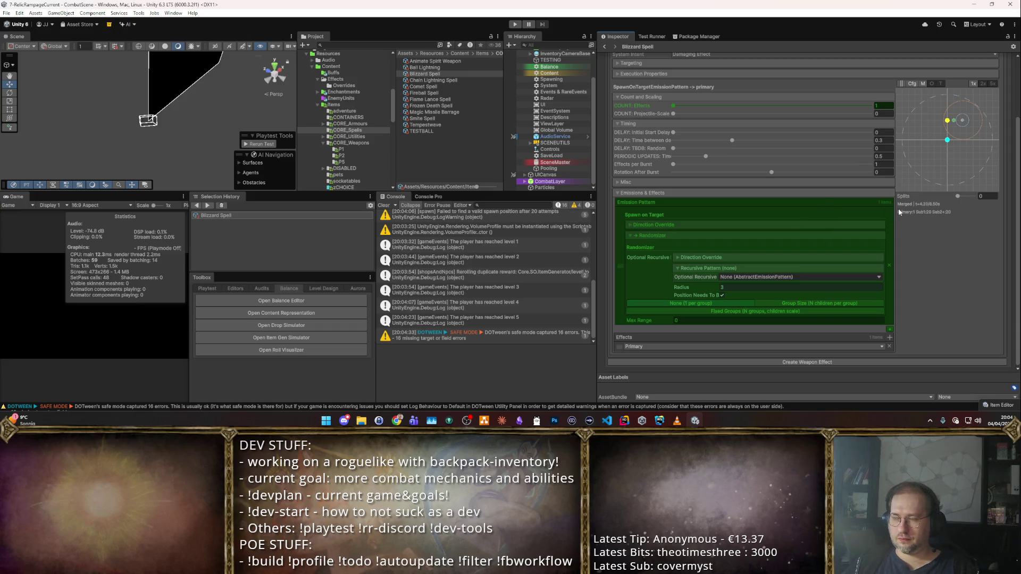
pyautogui.click(923, 82)
pyautogui.click(923, 82)
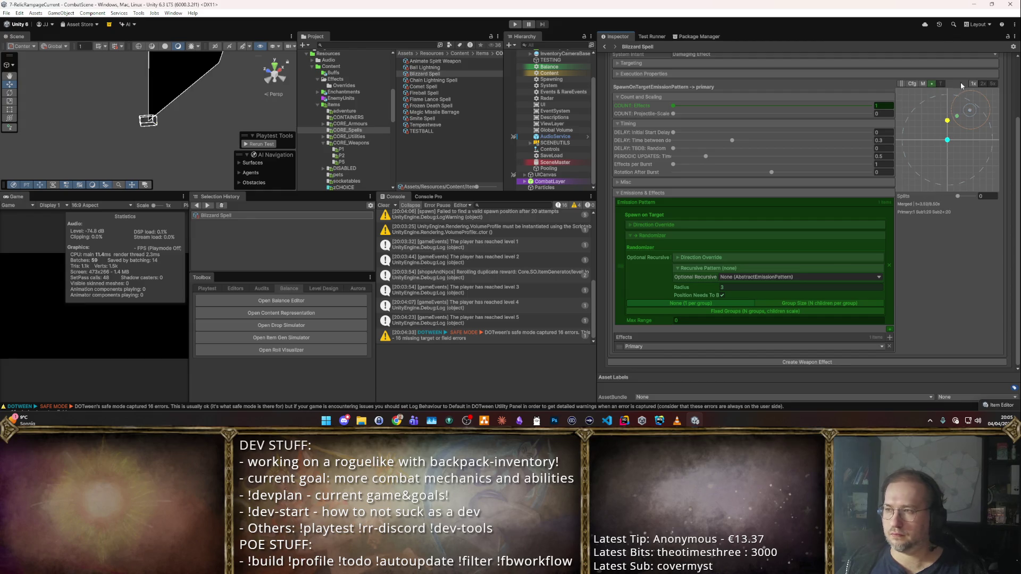
pyautogui.scroll(2, 964, 173)
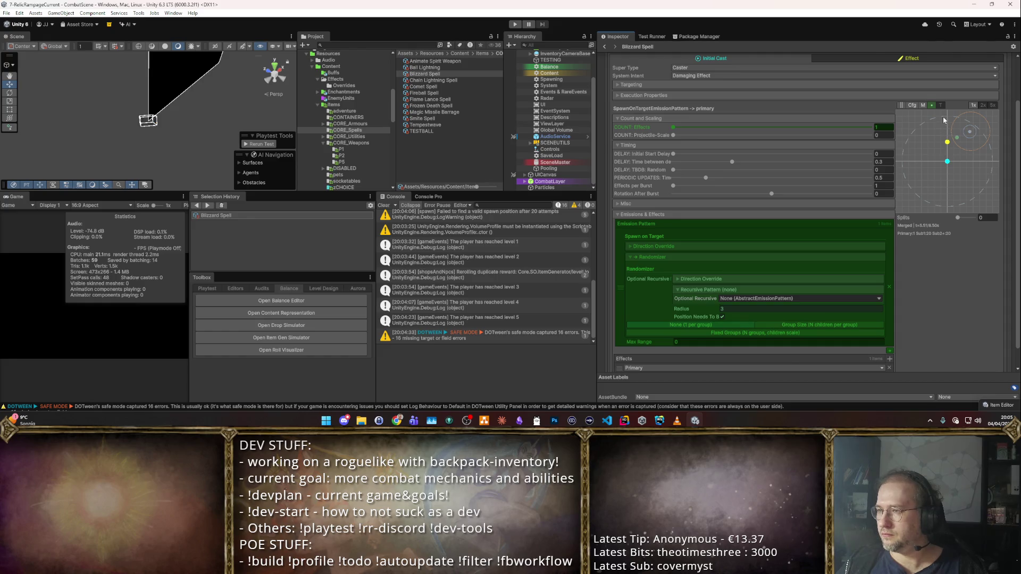
pyautogui.scroll(2, 941, 133)
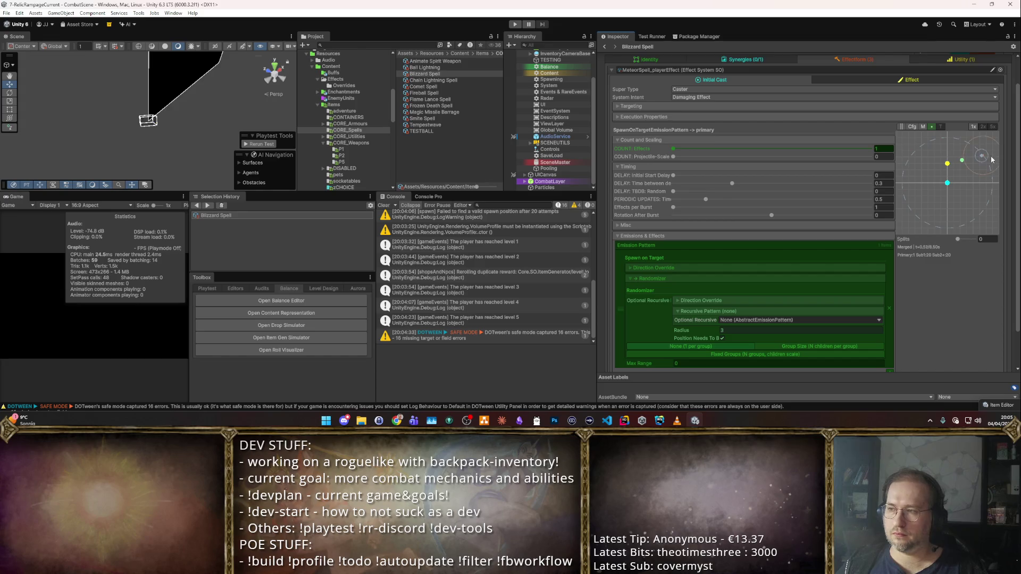
# - Raise the preview playback speed in Cfg and return to the effect forms list
pyautogui.click(912, 127)
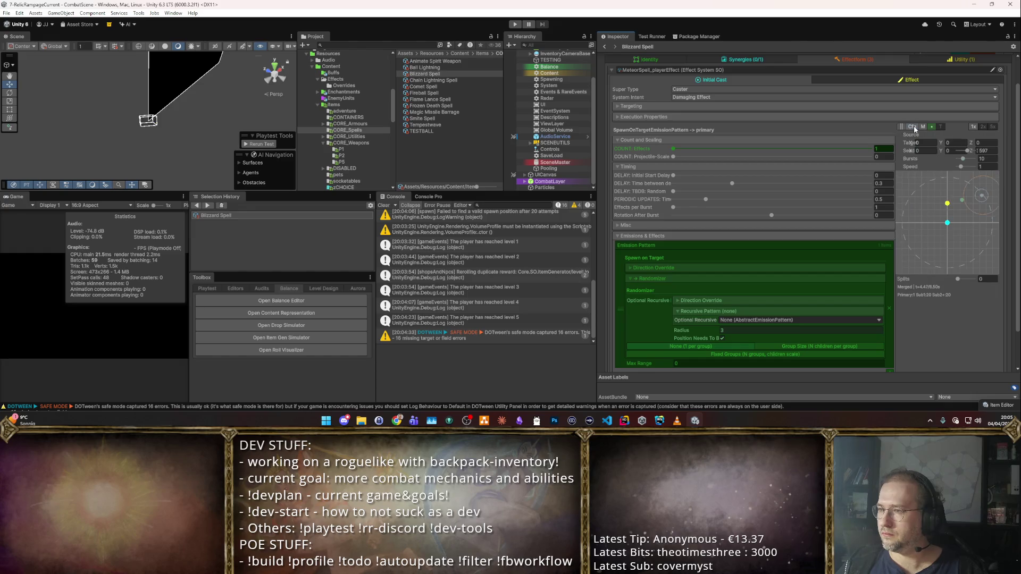
pyautogui.moveTo(967, 169); pyautogui.dragTo(971, 168)
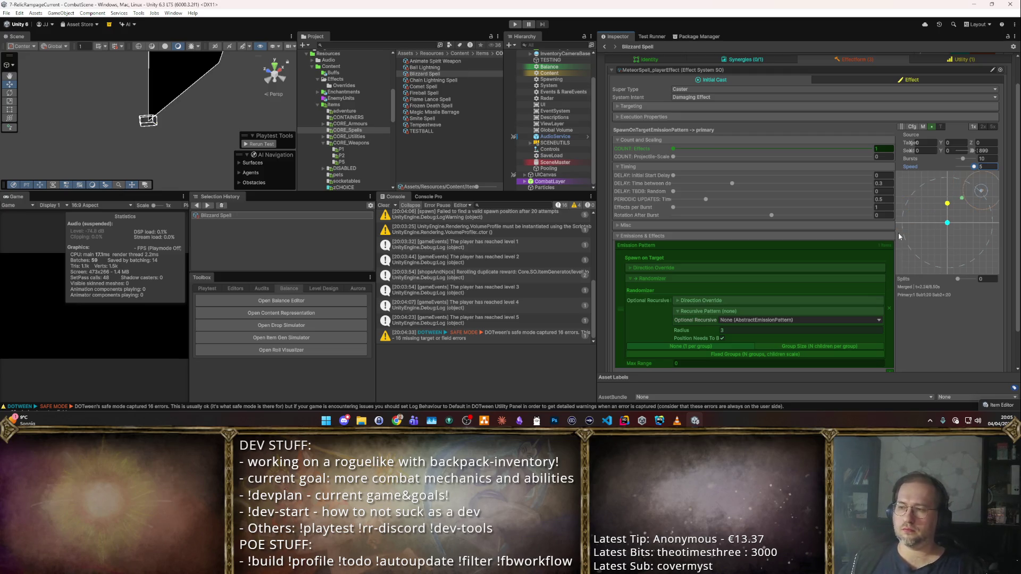
pyautogui.scroll(-2, 898, 232)
pyautogui.scroll(3, 901, 162)
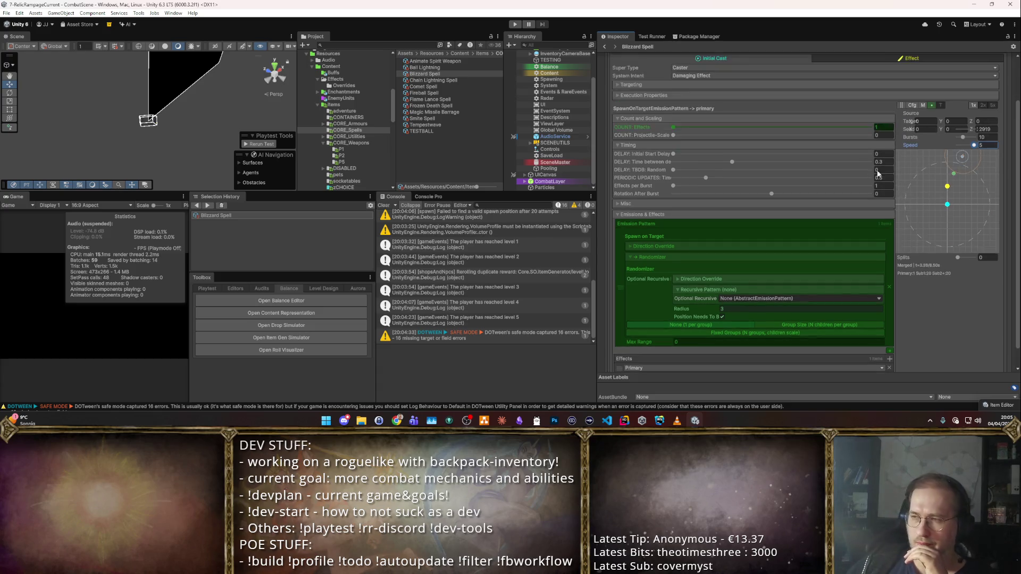
pyautogui.click(867, 110)
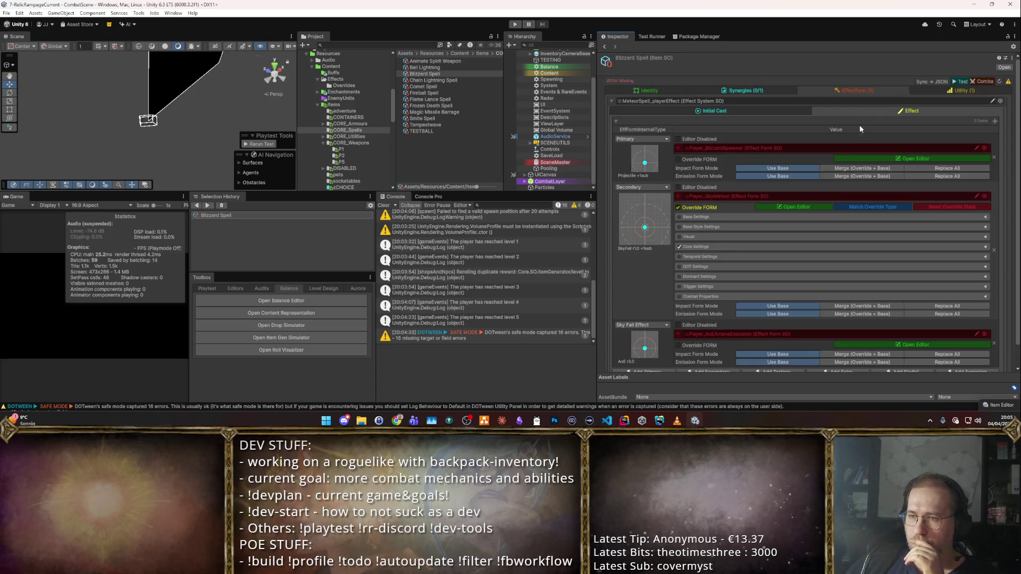
# - Inspect the Blizzard Spawner and Sky Fall Effect form editors, then return to Initial Cast settings
pyautogui.click(894, 157)
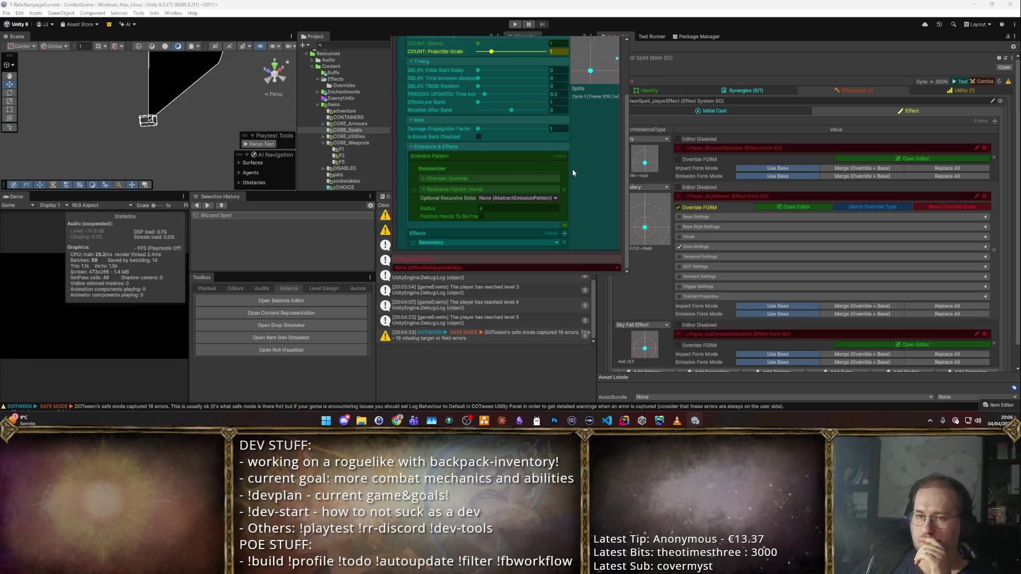
pyautogui.click(863, 145)
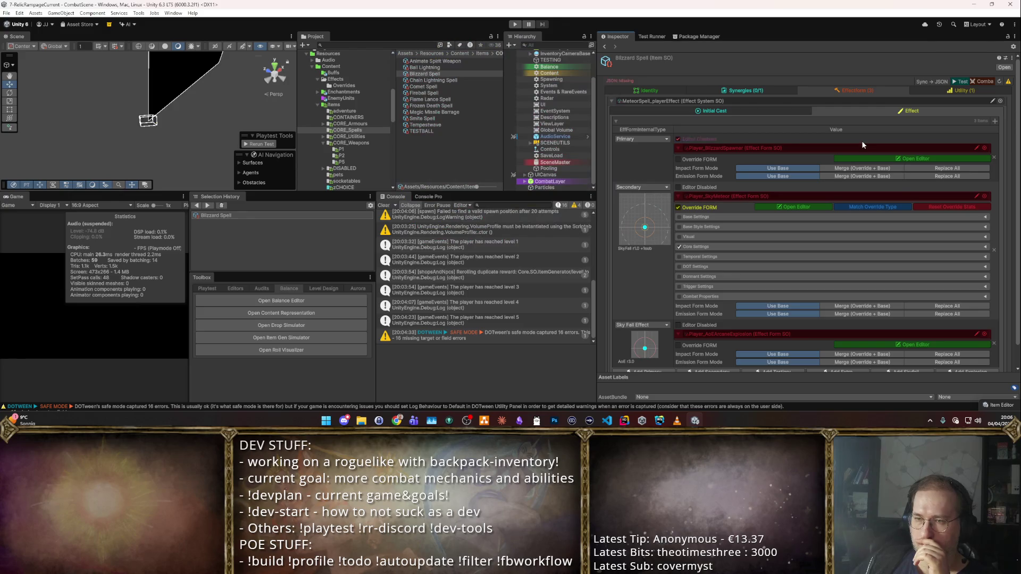
pyautogui.click(804, 207)
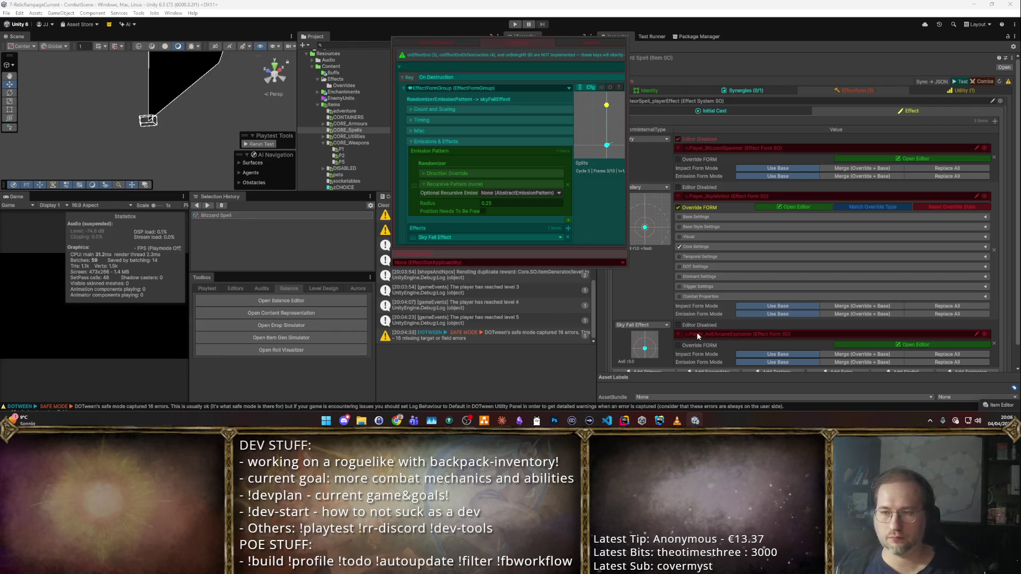
pyautogui.click(635, 286)
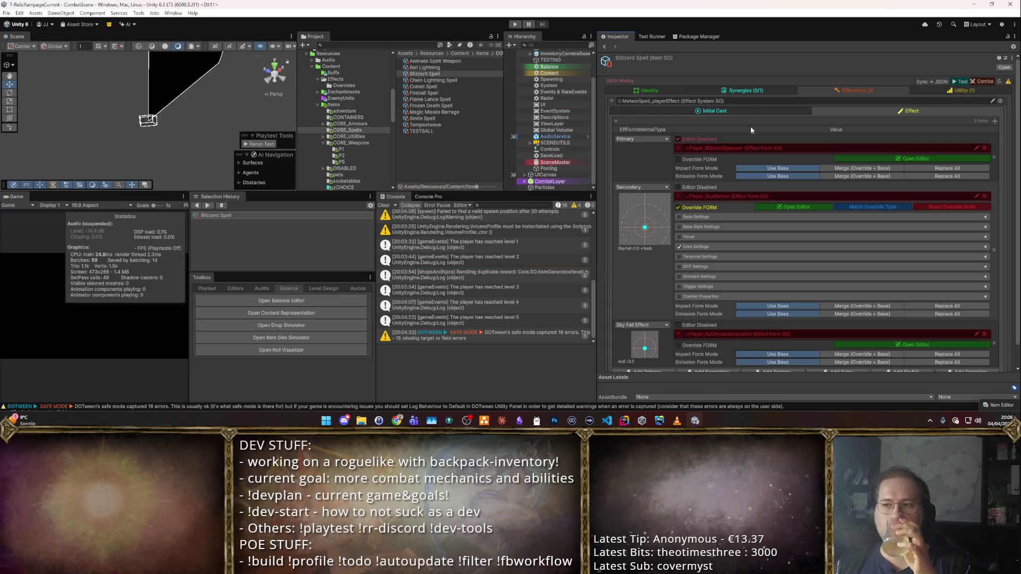
pyautogui.click(752, 113)
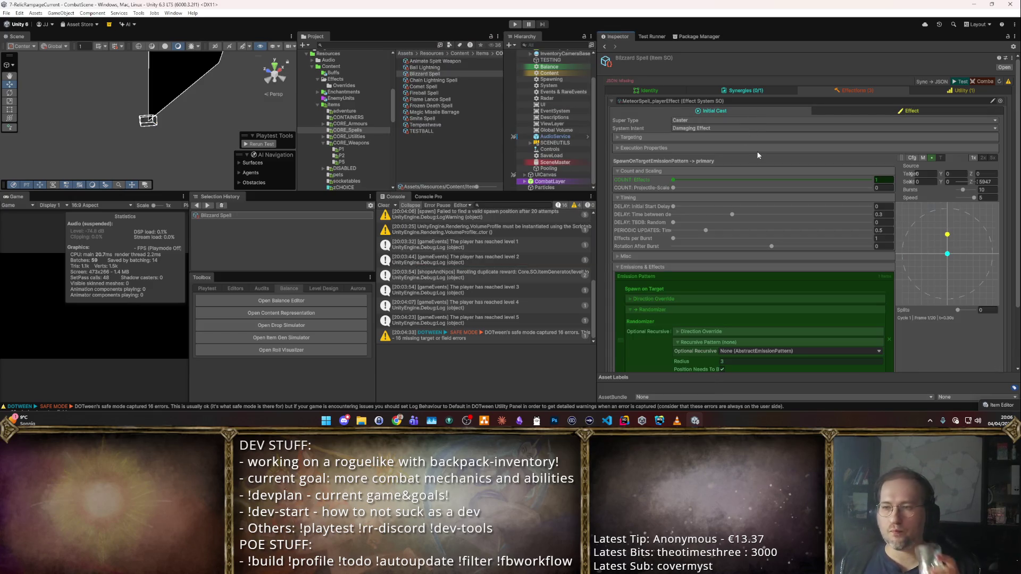
# - Expand the Misc, Execution Properties and Targeting foldouts in the Inspector
pyautogui.scroll(-2, 755, 159)
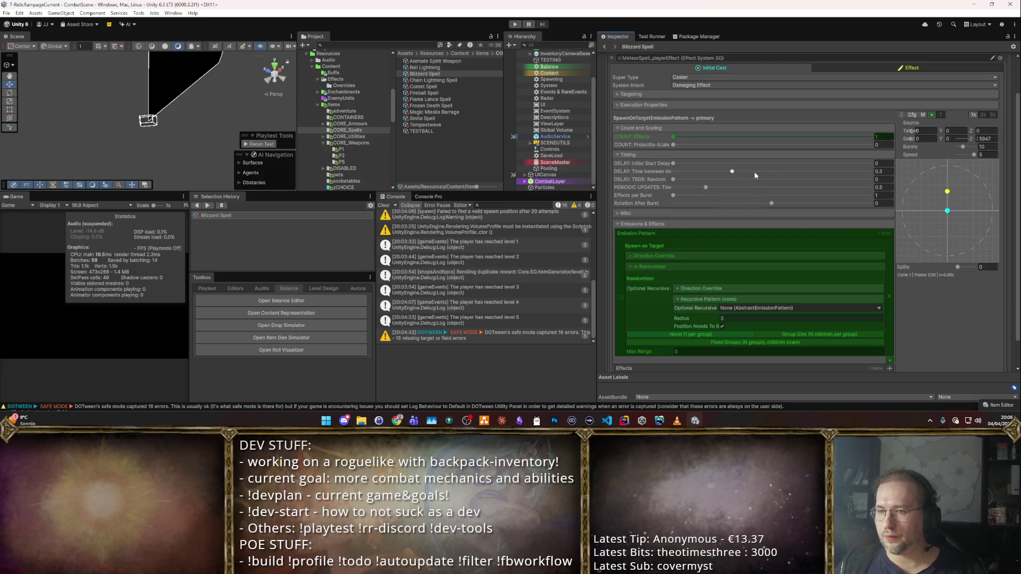
pyautogui.click(692, 213)
pyautogui.scroll(2, 692, 210)
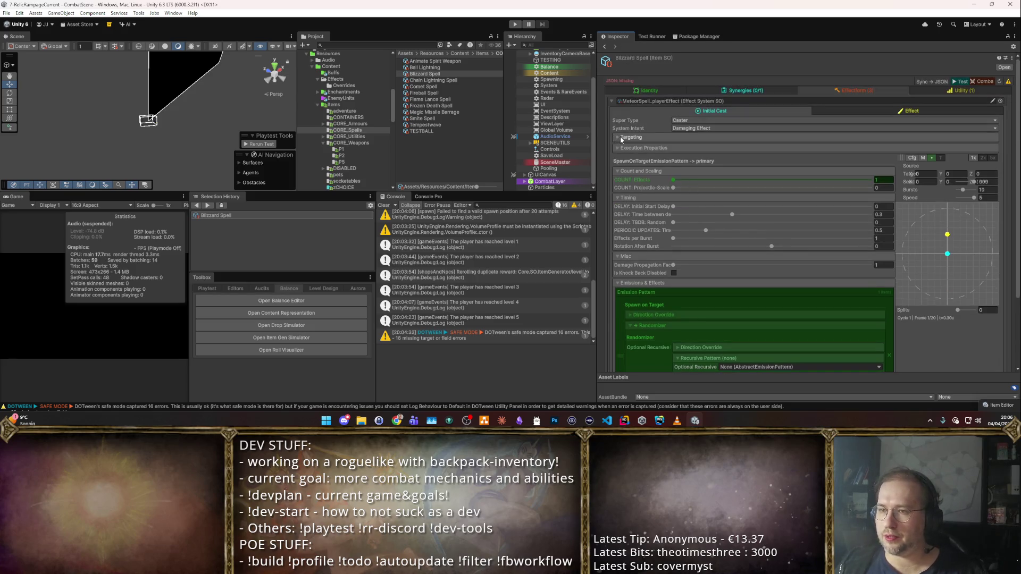
pyautogui.click(628, 137)
pyautogui.click(628, 137)
pyautogui.click(630, 149)
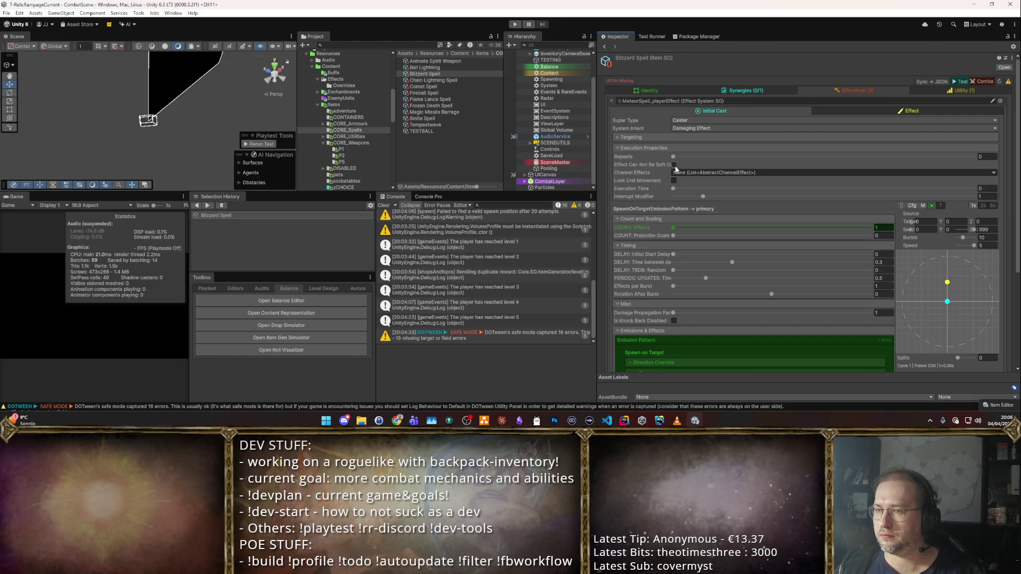
pyautogui.click(664, 138)
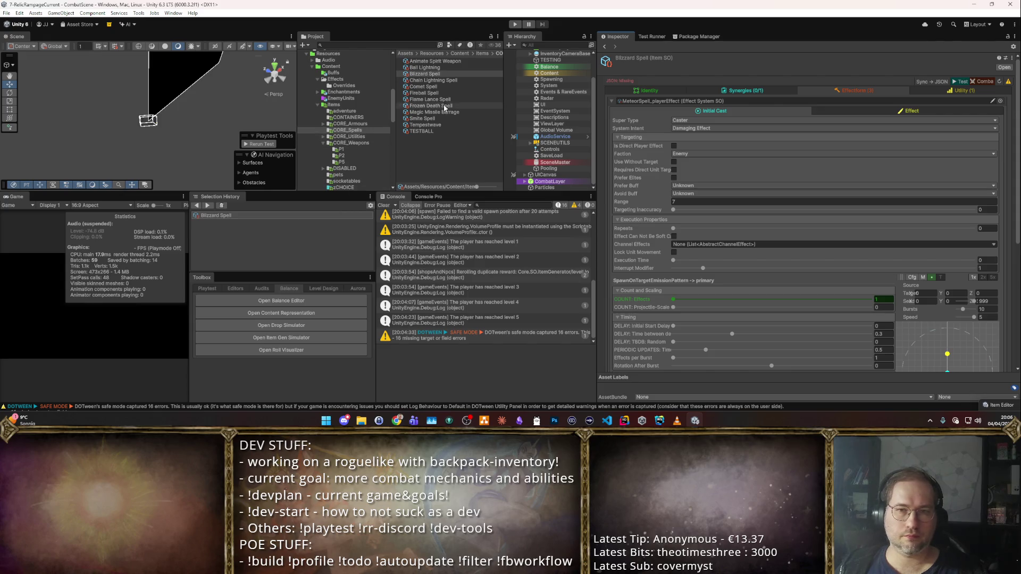
# - Reselect the Blizzard Spell asset via Chain Lightning Spell and review its Enemy, range 7 targeting
pyautogui.click(433, 80)
pyautogui.click(430, 74)
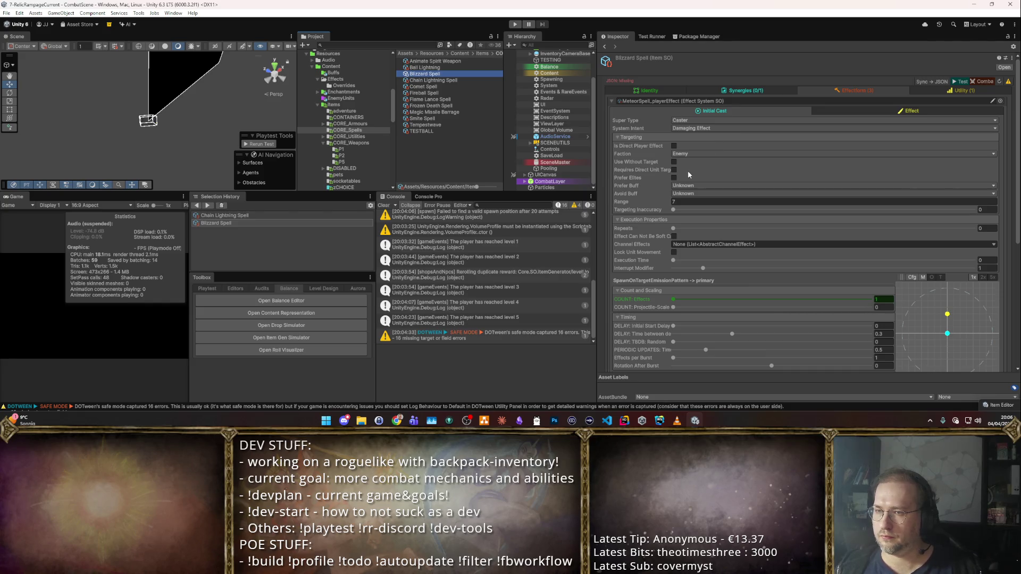
pyautogui.scroll(-3, 686, 169)
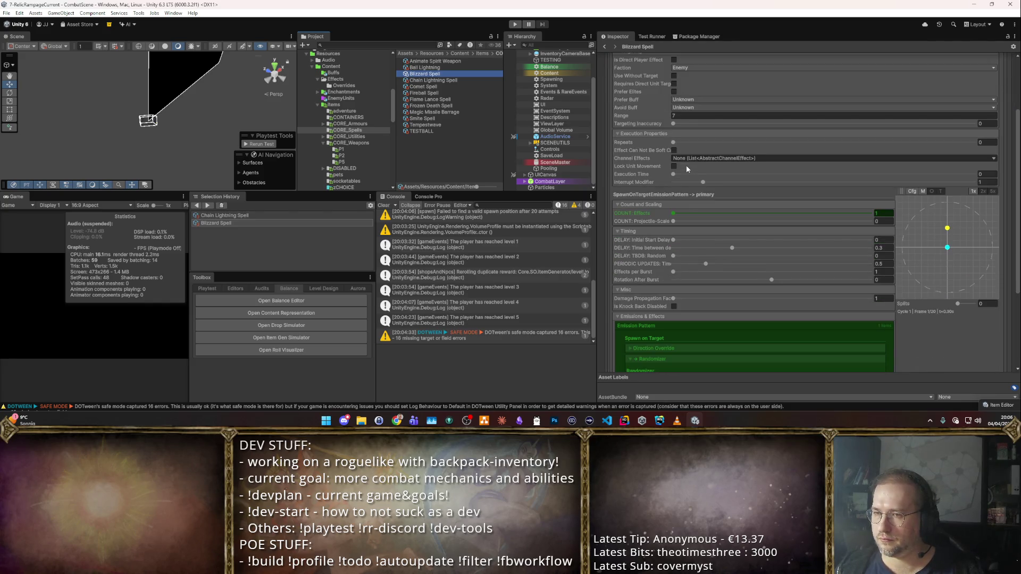
pyautogui.scroll(3, 706, 153)
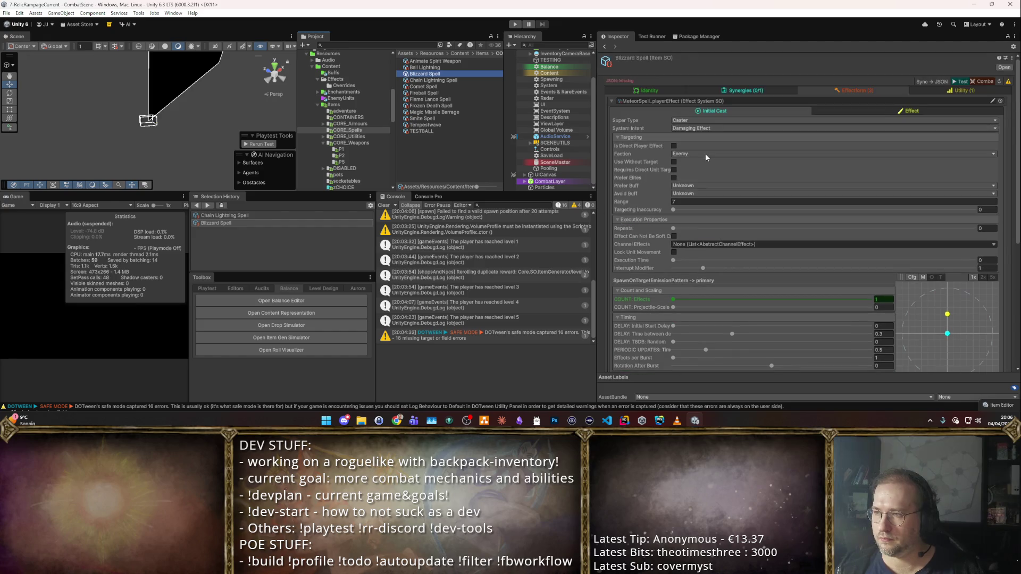
pyautogui.hotkey('alt', 'Tab')
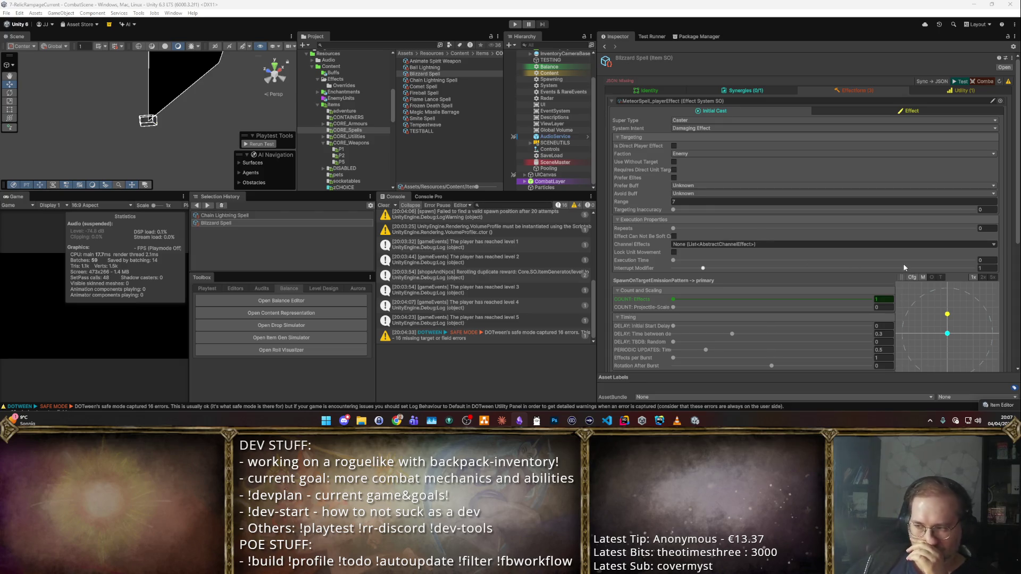
# - Expand the Randomizer emission pattern's settings
pyautogui.scroll(-3, 904, 268)
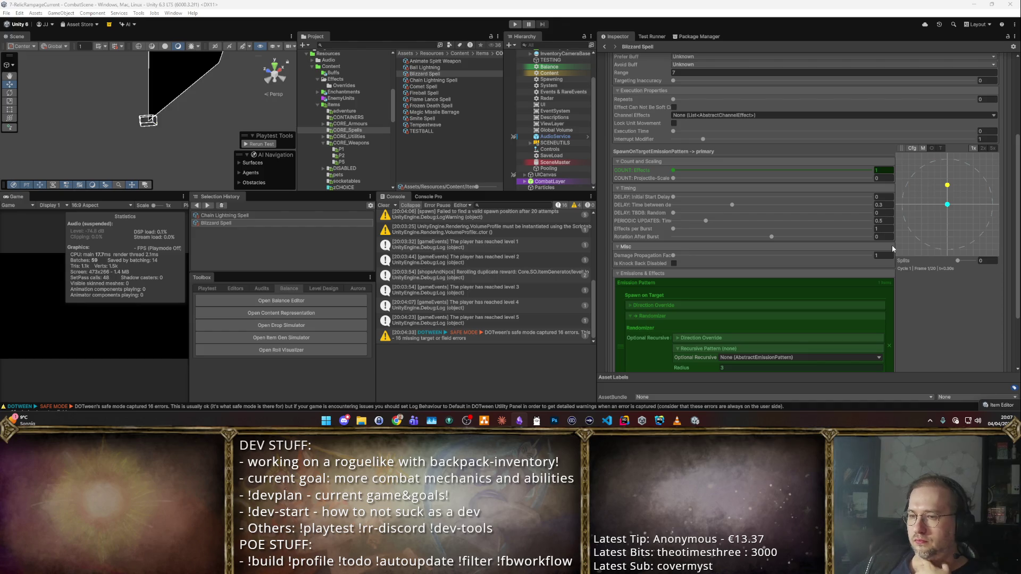
pyautogui.scroll(-2, 893, 248)
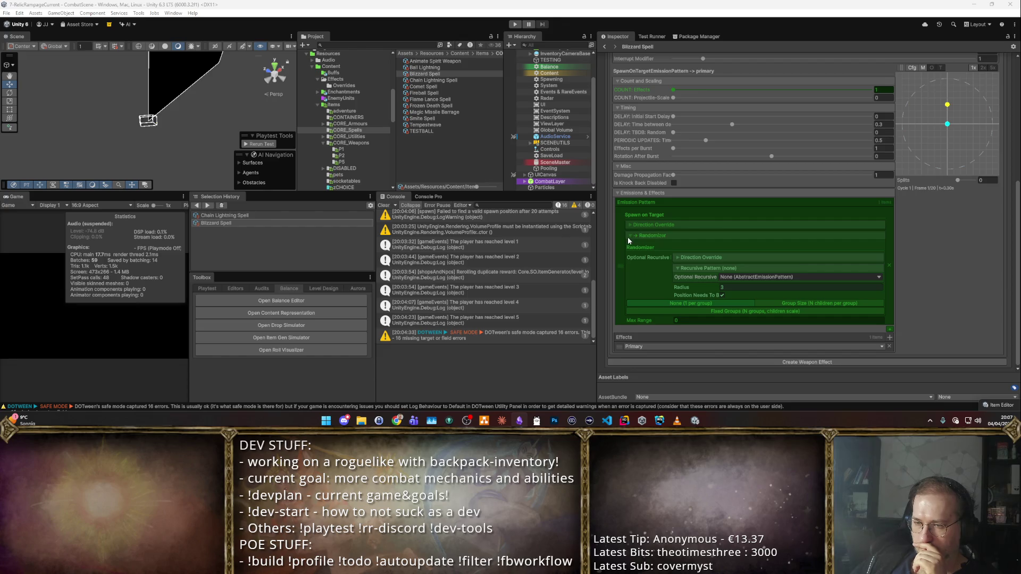
pyautogui.scroll(2, 630, 235)
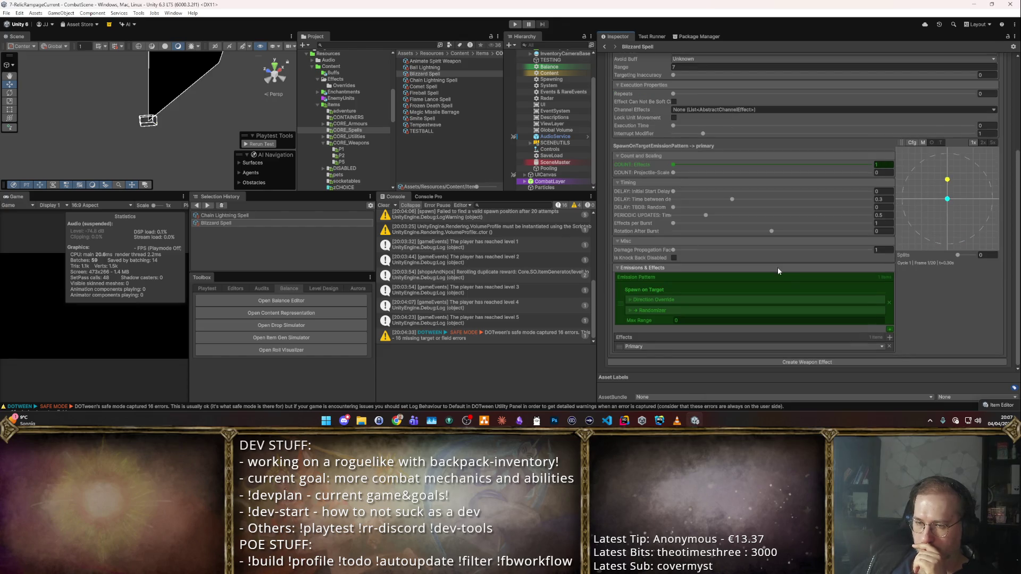
pyautogui.scroll(3, 777, 267)
pyautogui.scroll(-3, 784, 280)
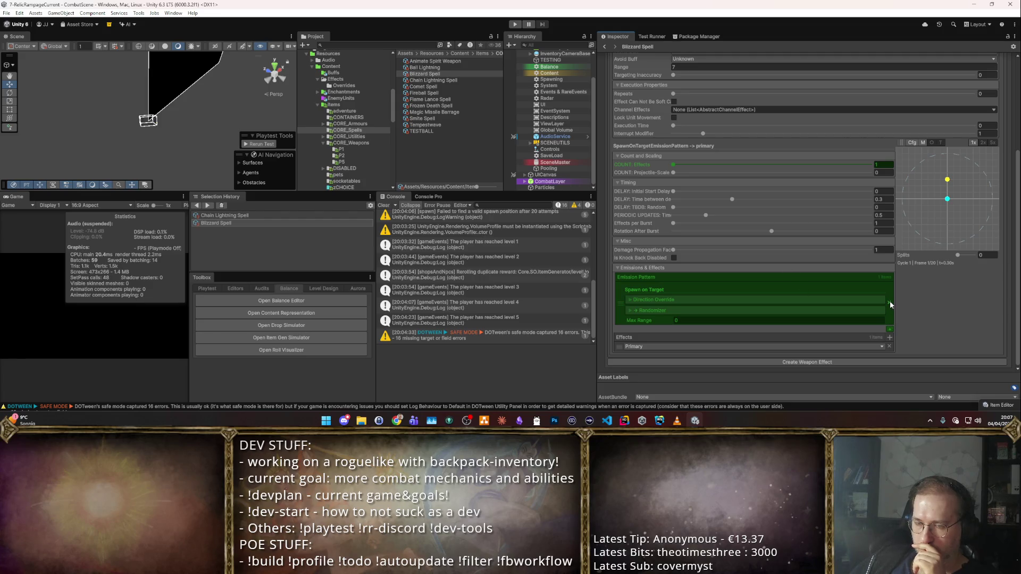
pyautogui.click(629, 310)
pyautogui.scroll(-2, 775, 330)
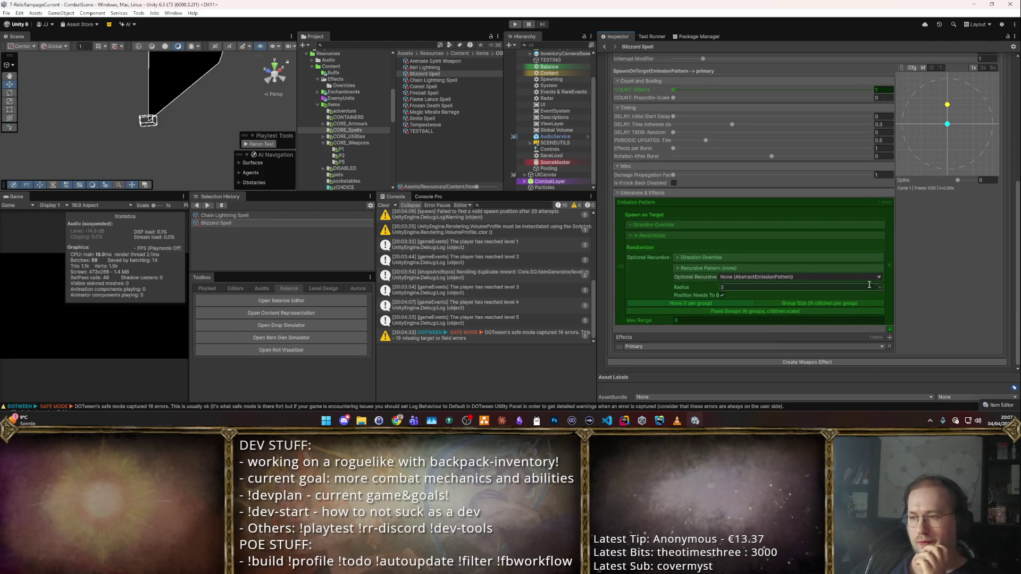
# - Remove the Randomizer pattern and set the emission pattern to SpawnOnTarget
pyautogui.rightClick(638, 237)
pyautogui.click(893, 263)
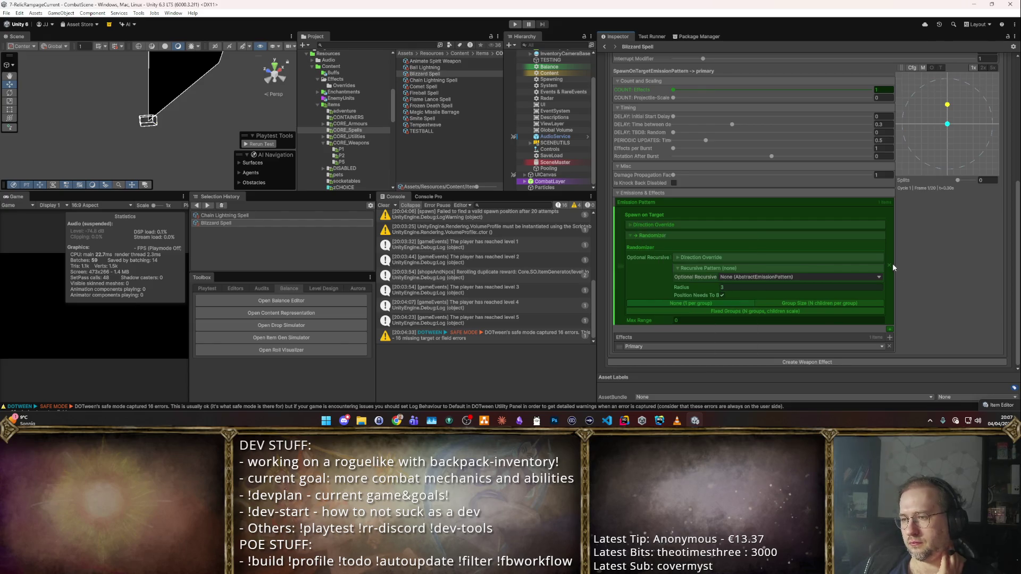
pyautogui.click(891, 264)
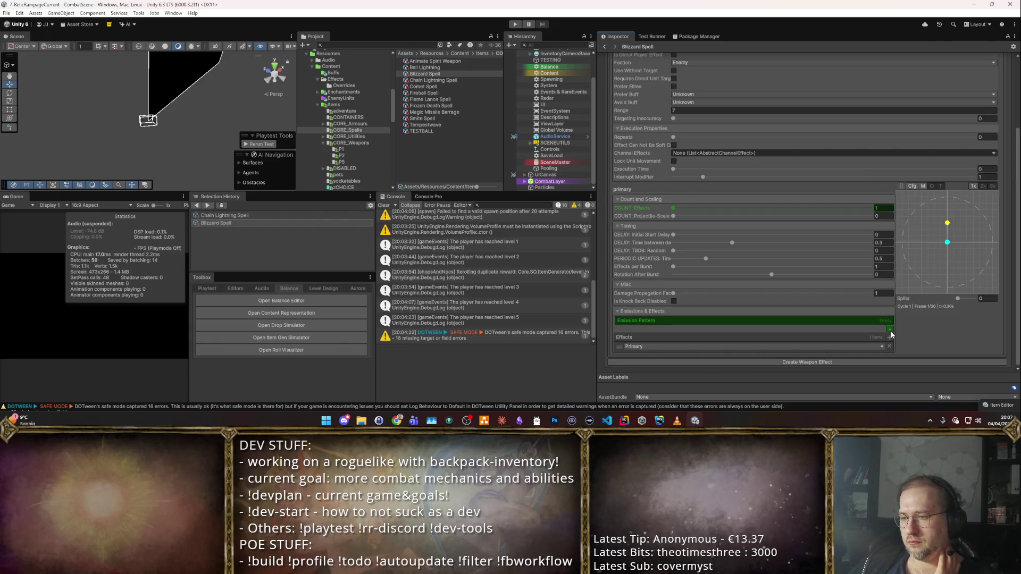
pyautogui.click(889, 329)
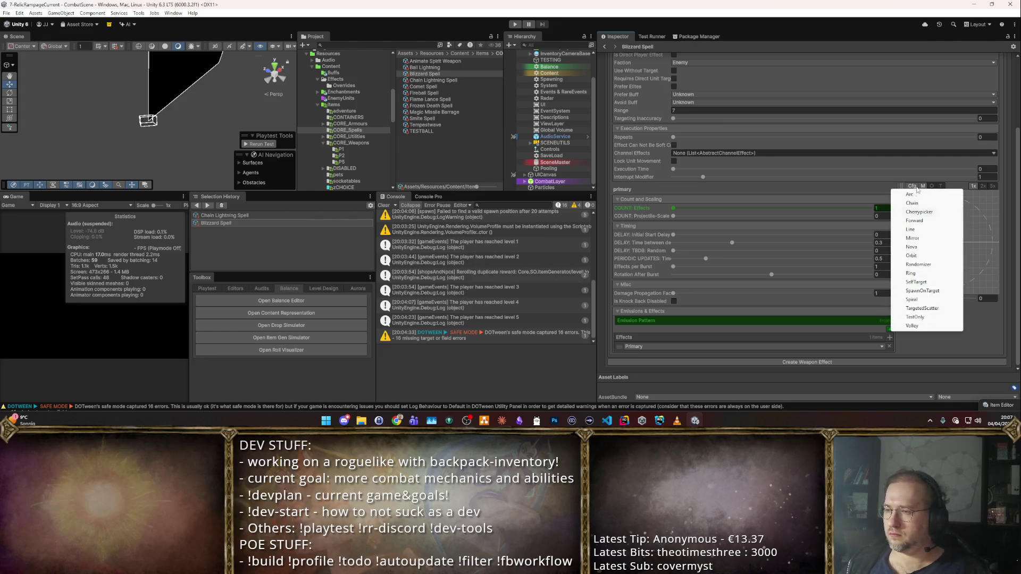
pyautogui.click(923, 291)
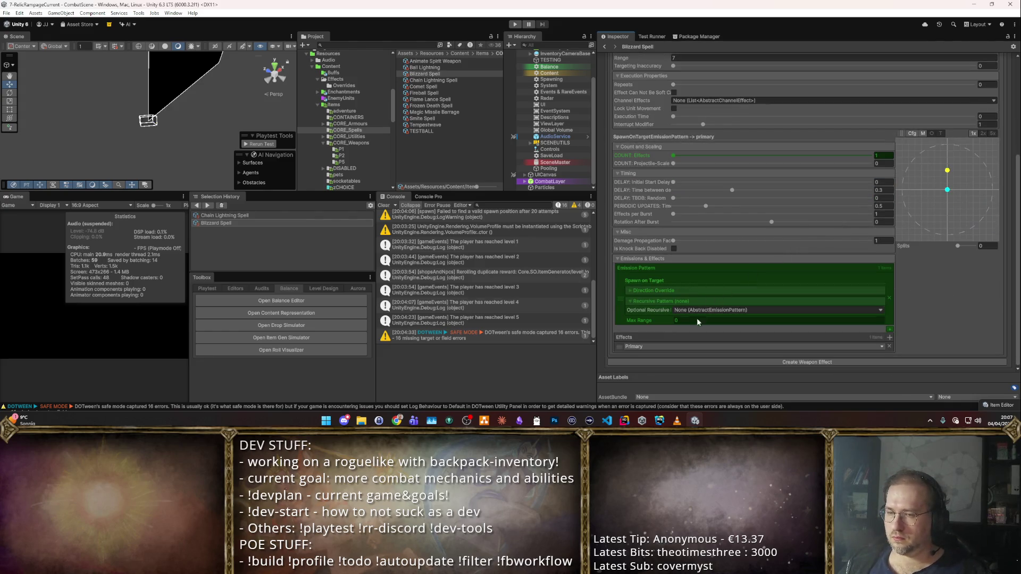
pyautogui.scroll(2, 734, 290)
pyautogui.scroll(-4, 735, 290)
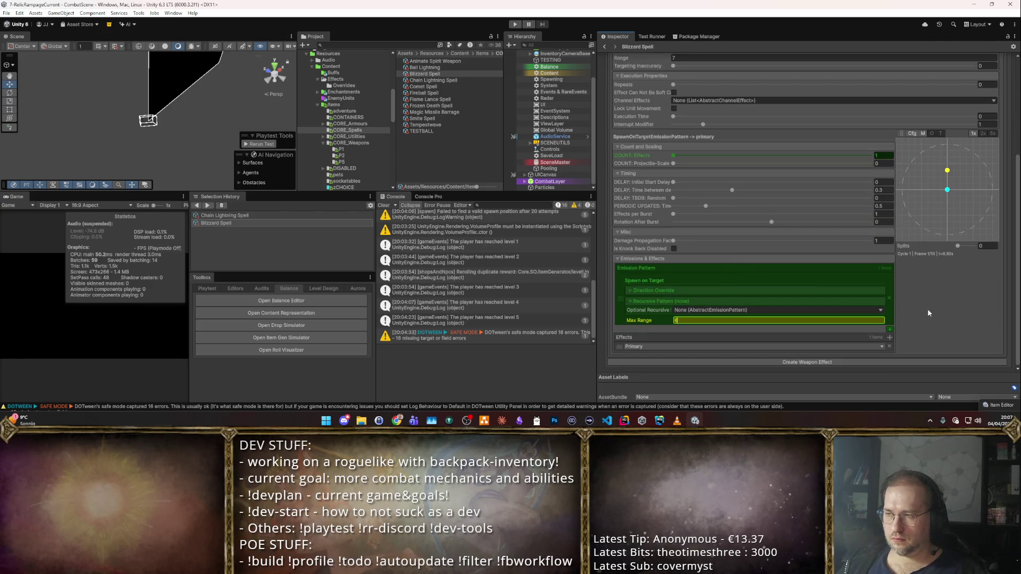
pyautogui.scroll(2, 923, 289)
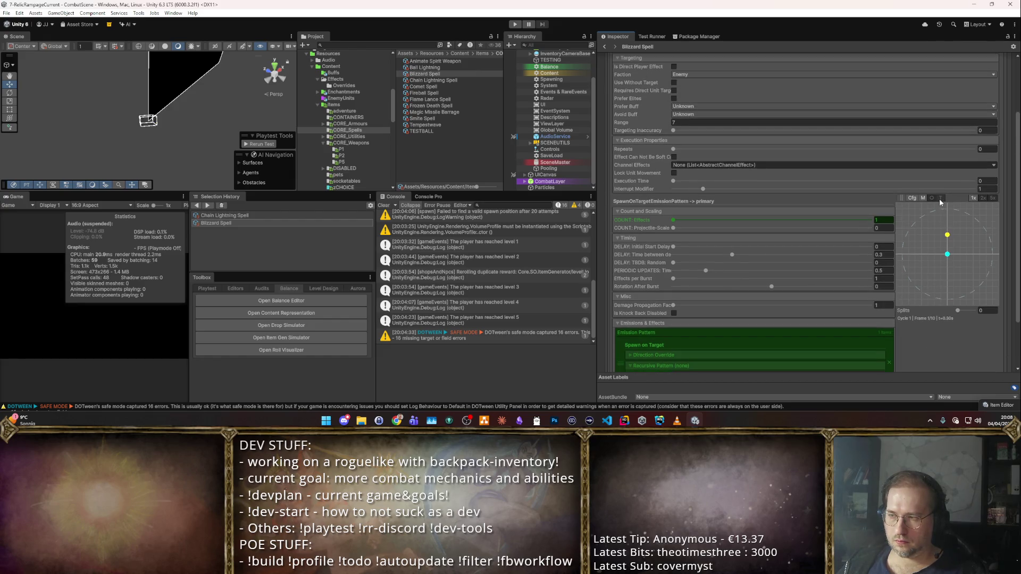
pyautogui.scroll(-2, 927, 277)
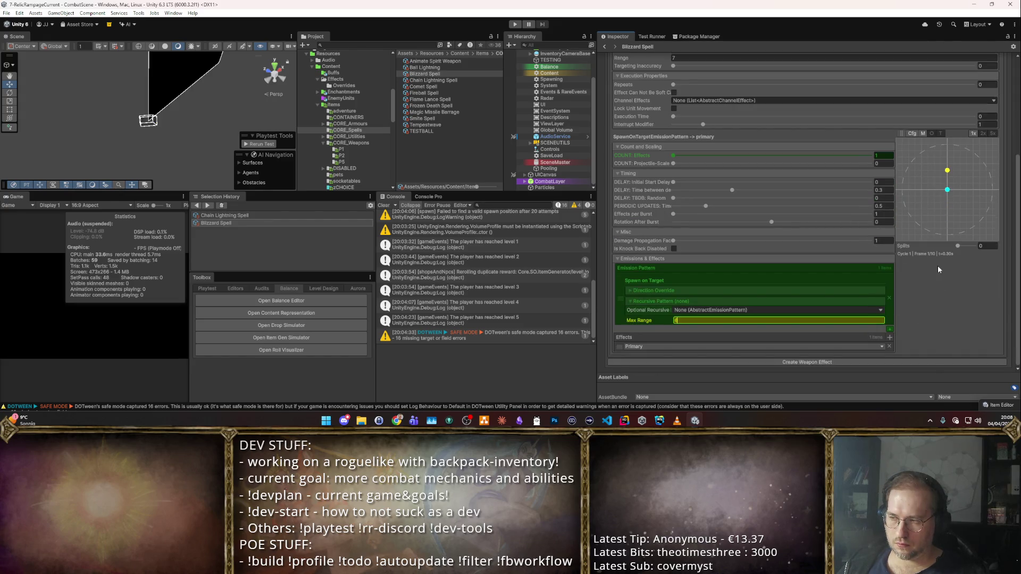
pyautogui.scroll(5, 928, 276)
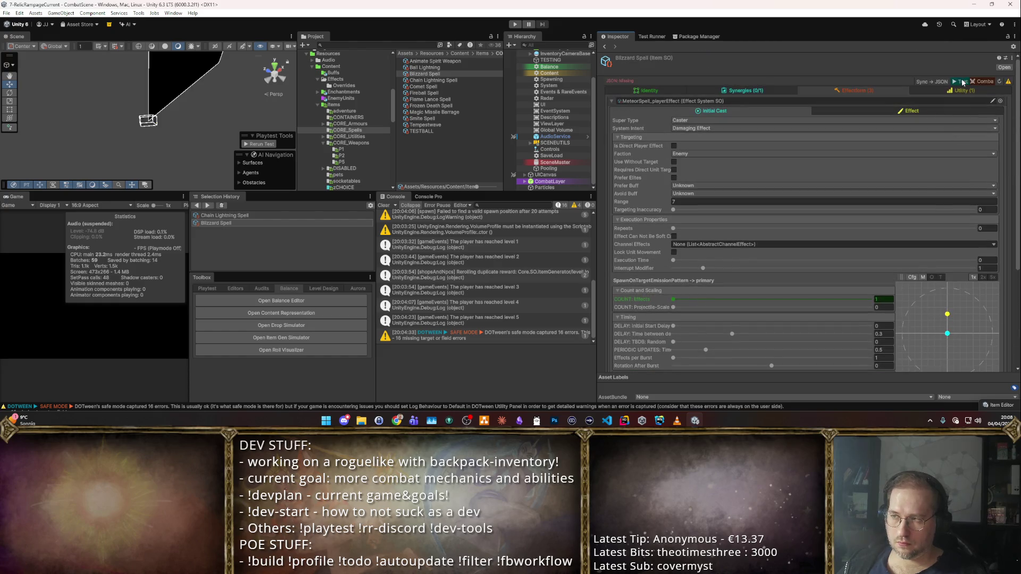
# - Run a quick Test-button combat playtest of the Blizzard Spell, then stop it
pyautogui.click(962, 81)
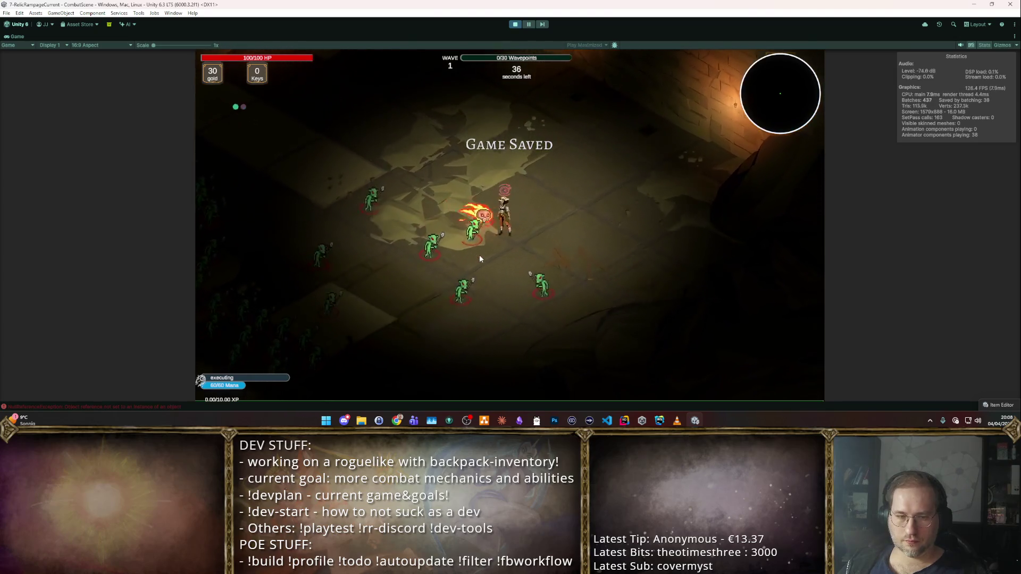
pyautogui.click(515, 25)
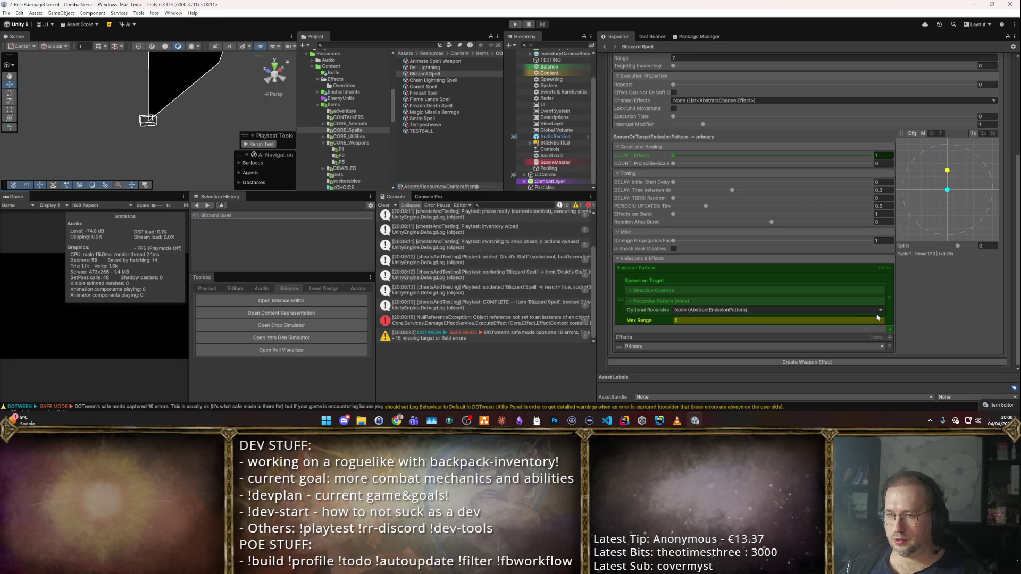
# - Nest a RandomizerEmissionPattern in Spawn on Target's recursive slot and enter Play Mode
pyautogui.click(879, 311)
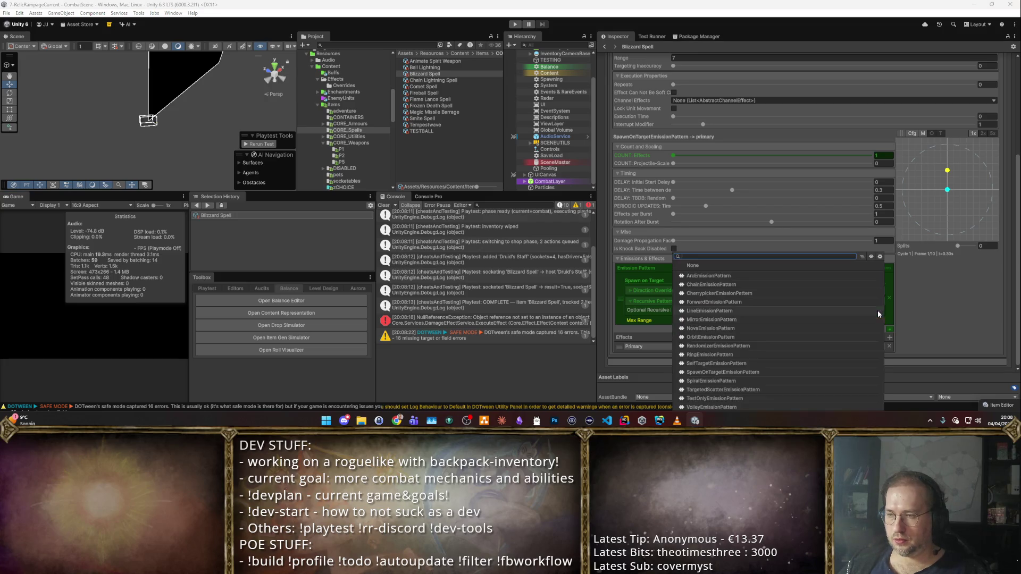
pyautogui.write('Ran')
pyautogui.click(805, 276)
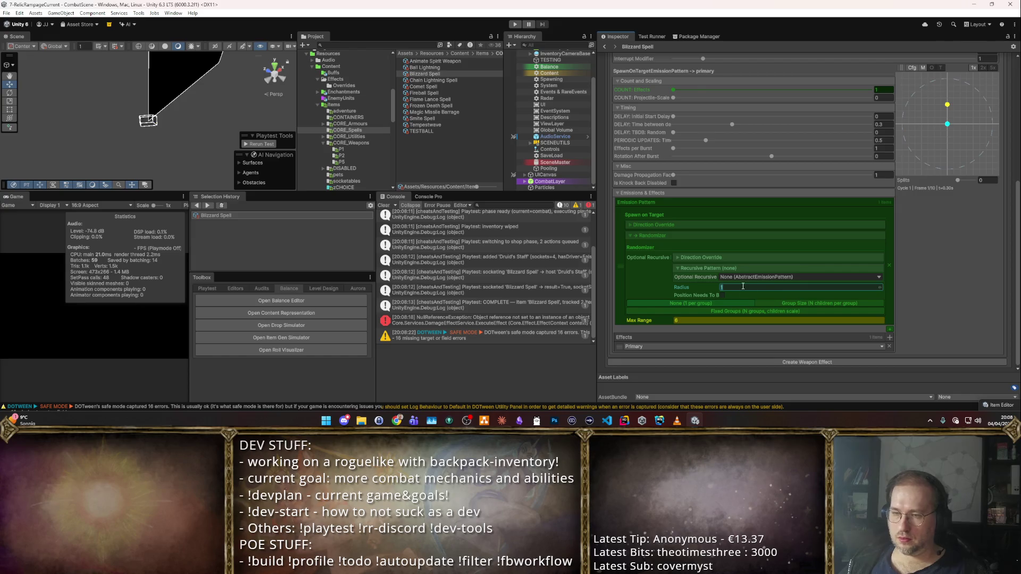
pyautogui.scroll(4, 791, 291)
pyautogui.hotkey('ctrl', 'p')
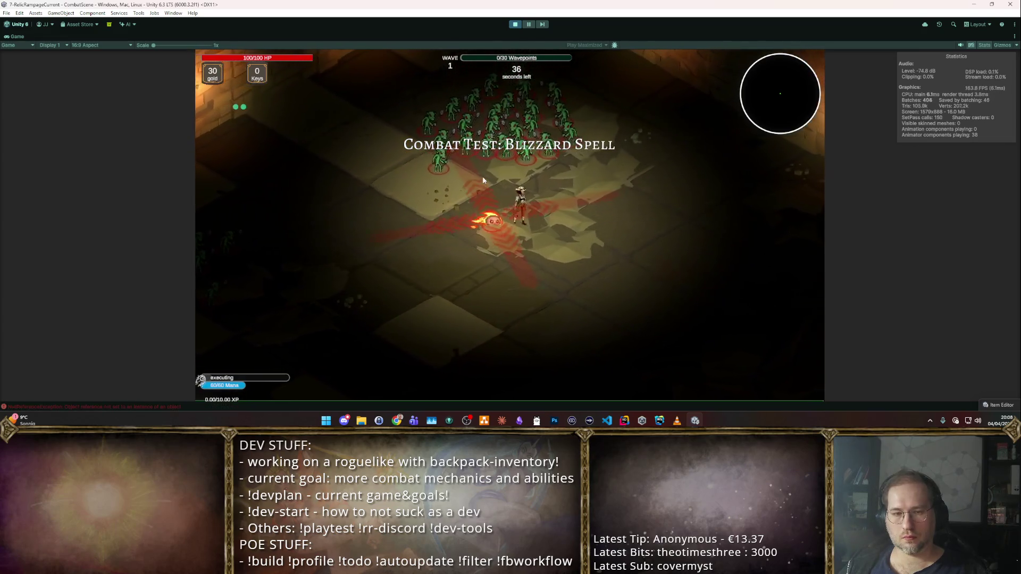
# - Stop the playtest, expand the Direction Override choices, and start another combat test
pyautogui.click(515, 23)
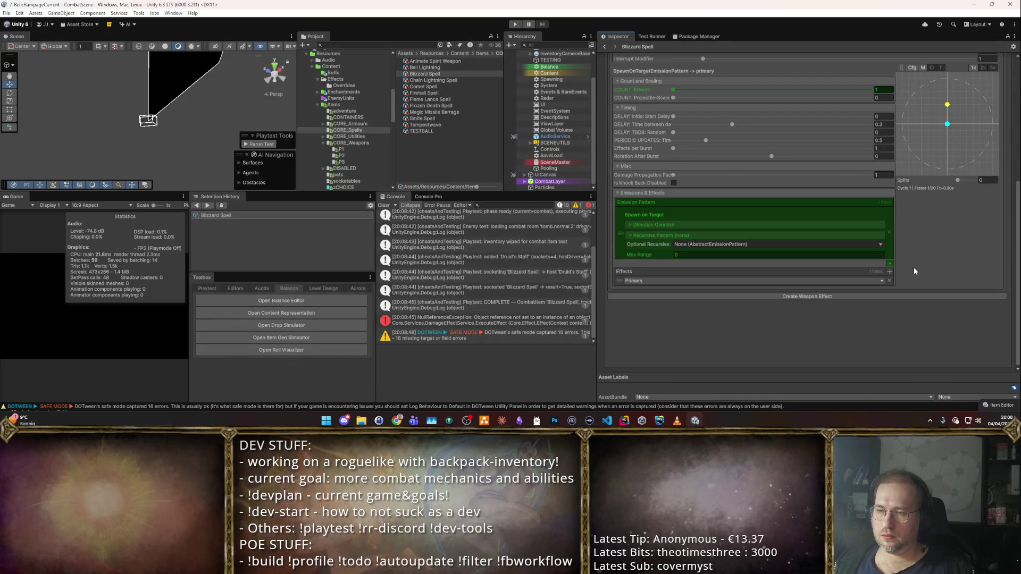
pyautogui.scroll(-3, 911, 262)
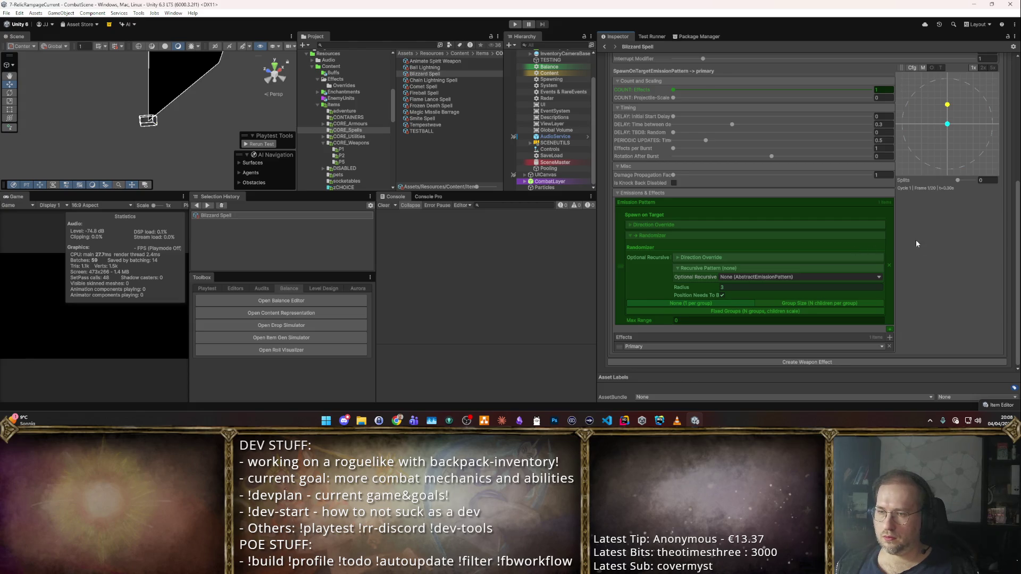
pyautogui.scroll(3, 916, 240)
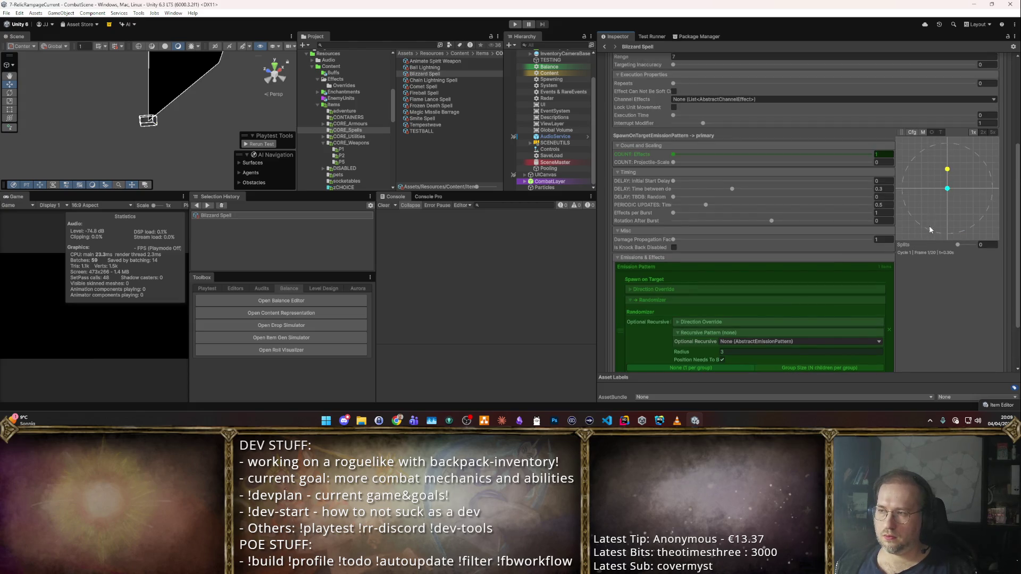
pyautogui.scroll(-3, 930, 225)
pyautogui.click(645, 225)
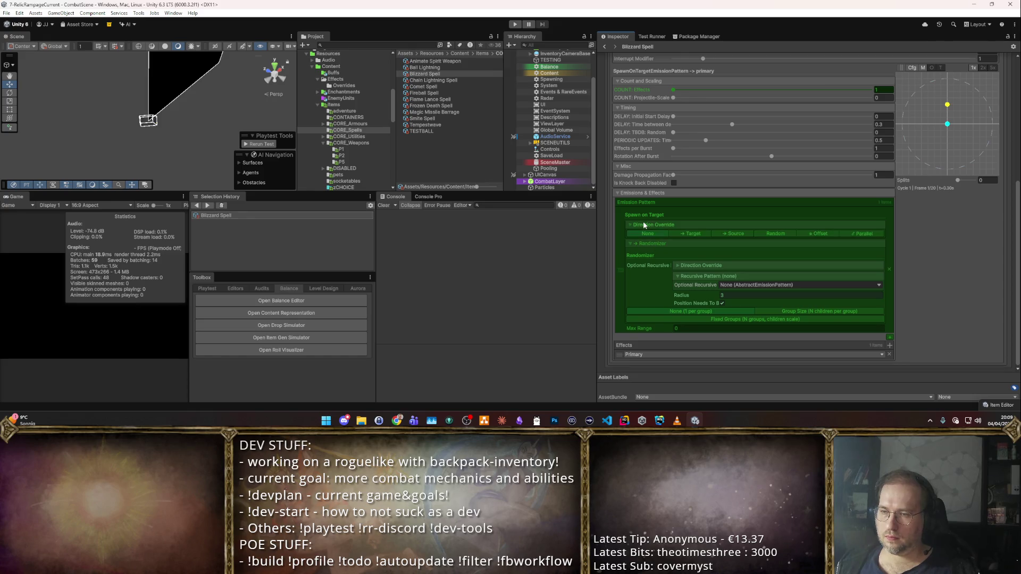
pyautogui.scroll(6, 771, 160)
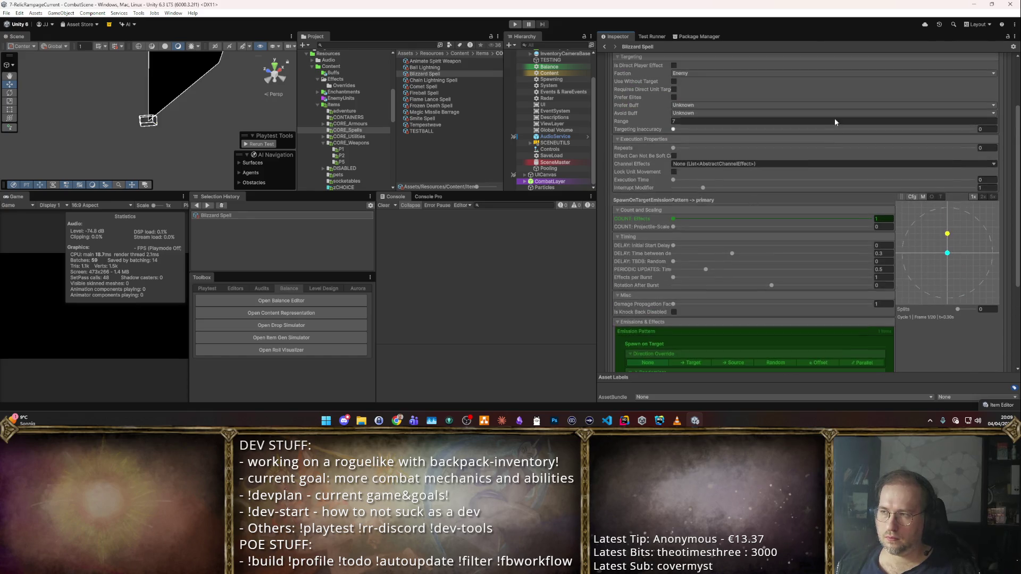
pyautogui.hotkey('ctrl', 'p')
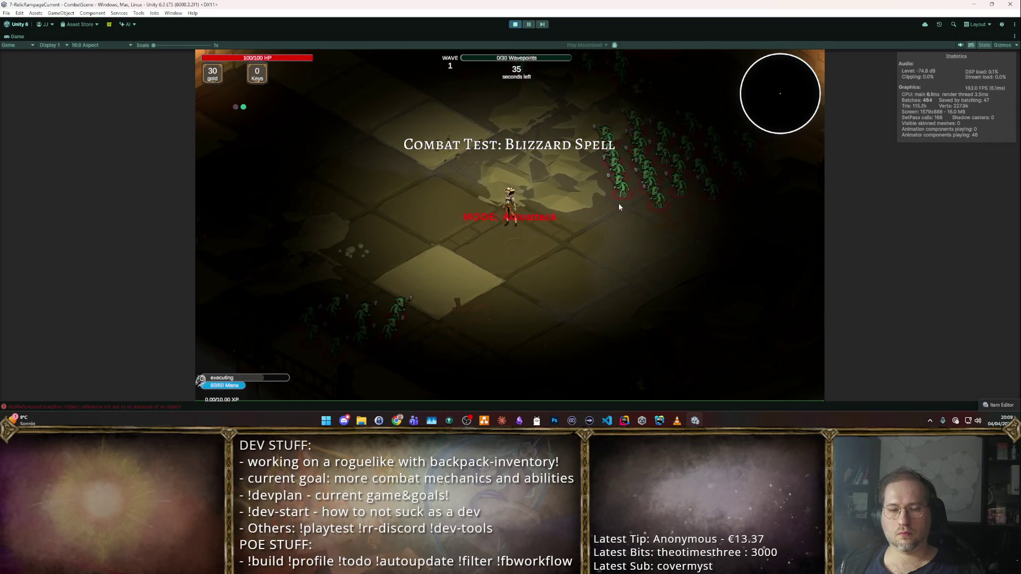
# - Stop the Blizzard combat test against the enemy wave
pyautogui.hotkey('ctrl', 'p')
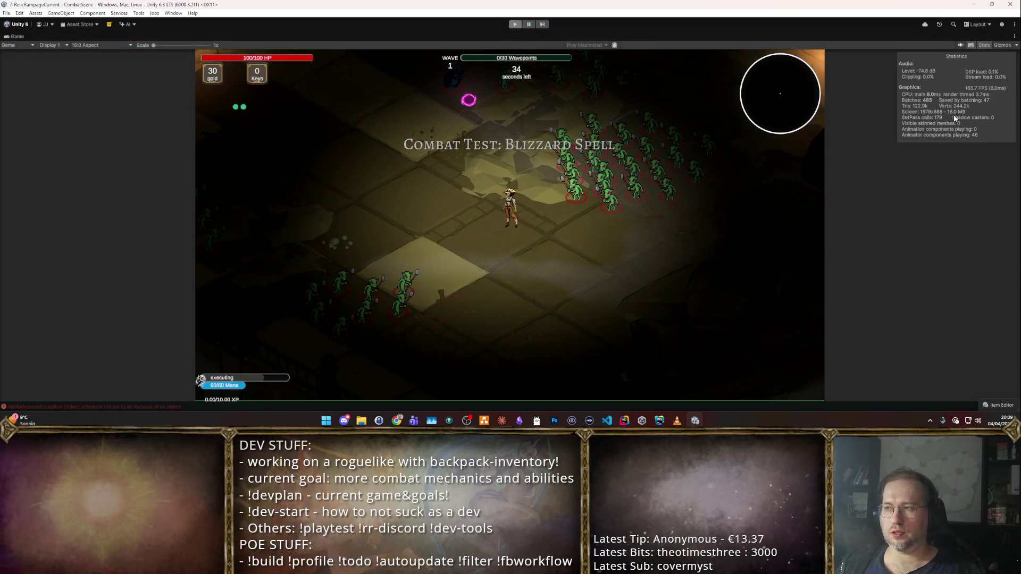
pyautogui.scroll(-5, 844, 226)
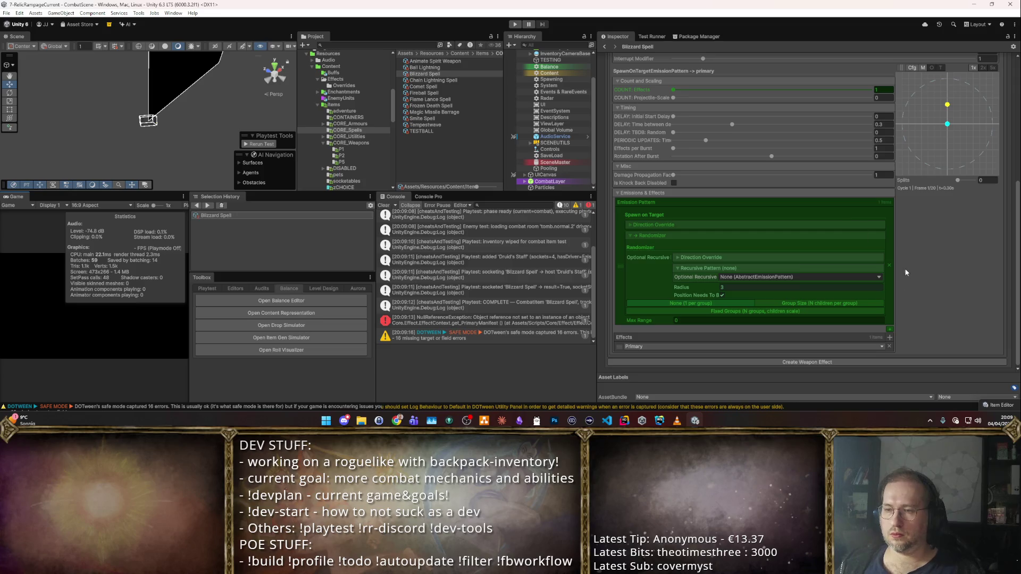
# - Collapse the Recursive Pattern settings and toggle the Direction Override choices open and closed
pyautogui.scroll(1, 689, 273)
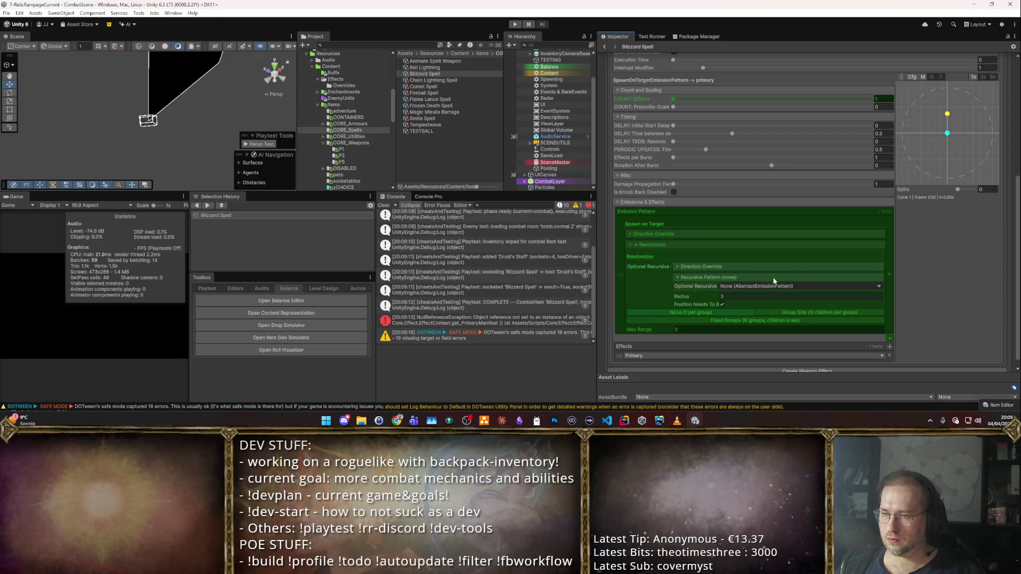
pyautogui.click(693, 278)
pyautogui.click(687, 267)
pyautogui.click(687, 266)
pyautogui.click(637, 235)
pyautogui.click(637, 235)
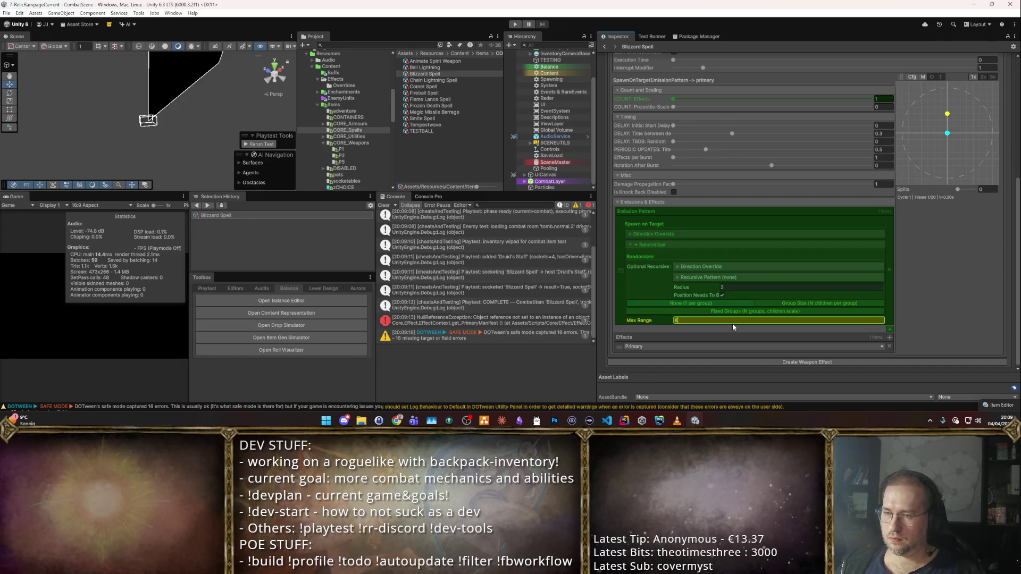
# - Return to the top of the Inspector and show the Blizzard Spell's Effect settings
pyautogui.scroll(5, 886, 232)
pyautogui.scroll(-3, 863, 247)
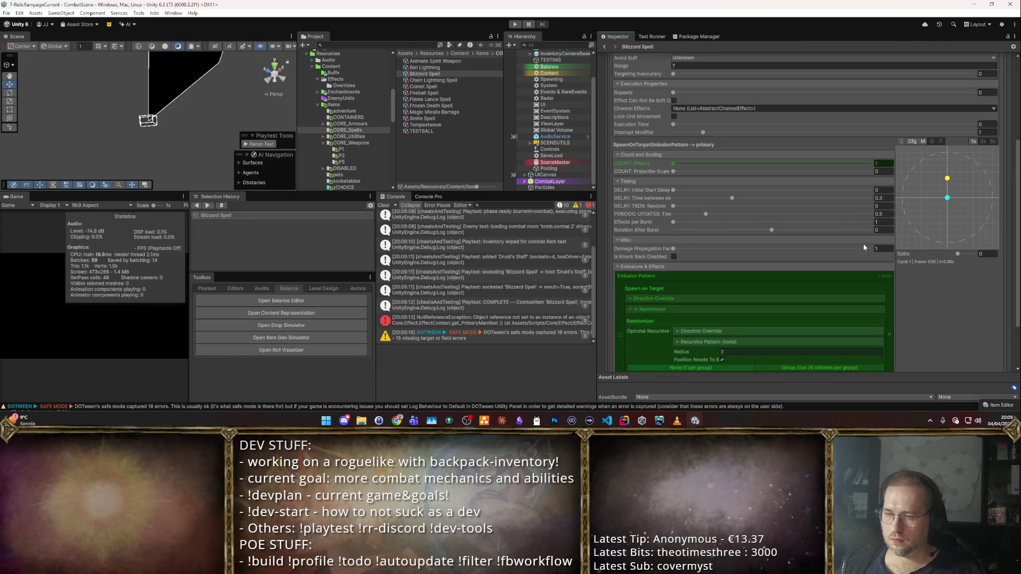
pyautogui.scroll(1, 866, 231)
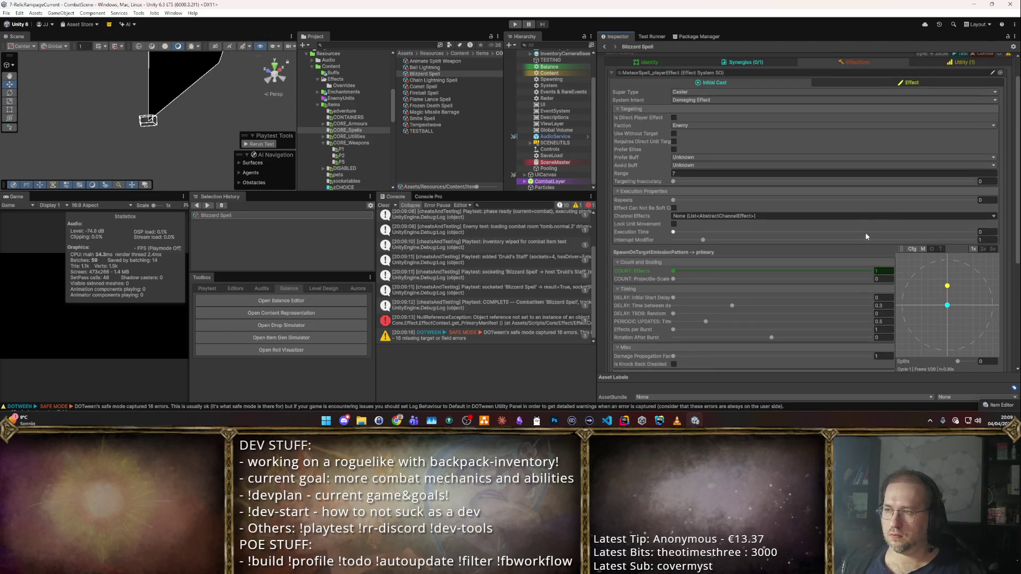
pyautogui.scroll(10, 877, 95)
pyautogui.click(910, 82)
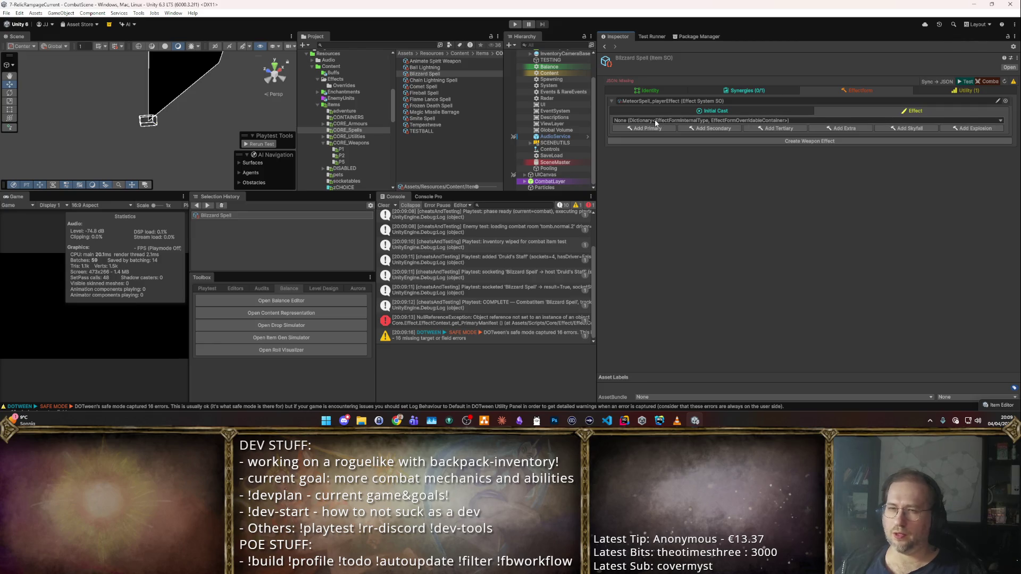
# - Create an effect override entry with Primary set to Player_BlizzardSpawner as an overridable container
pyautogui.click(1001, 123)
pyautogui.click(680, 146)
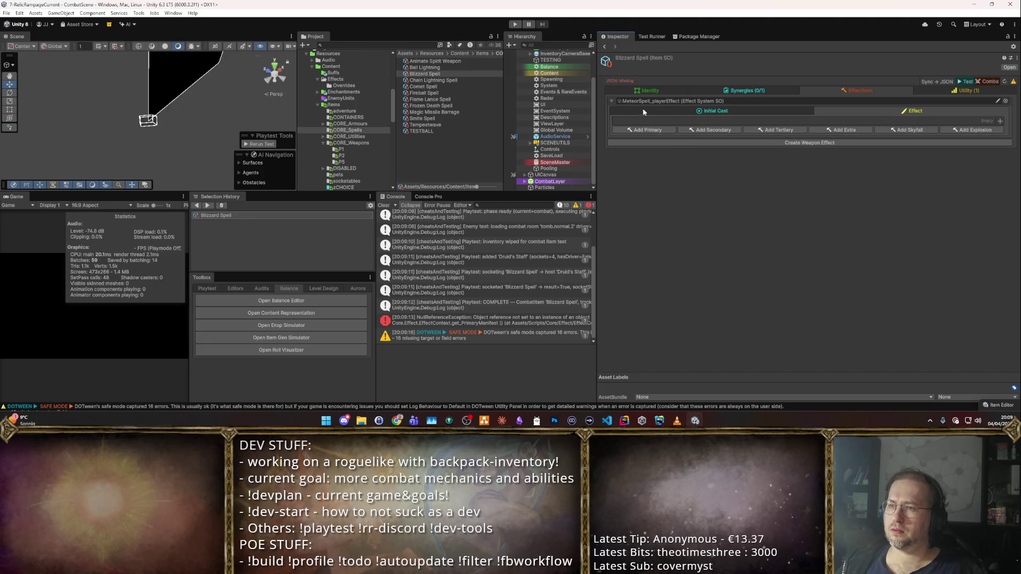
pyautogui.click(1000, 121)
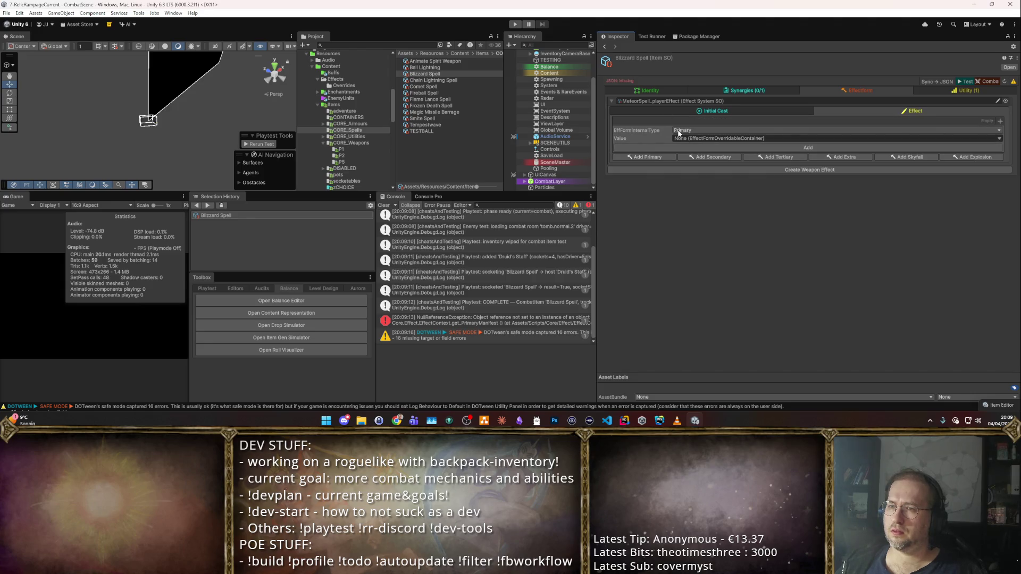
pyautogui.click(705, 130)
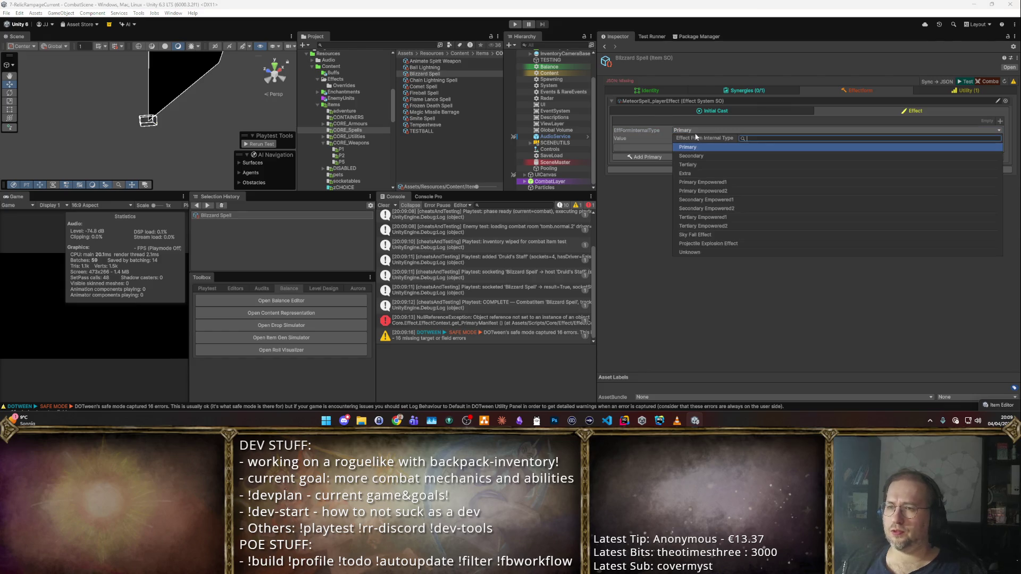
pyautogui.click(697, 147)
pyautogui.click(952, 138)
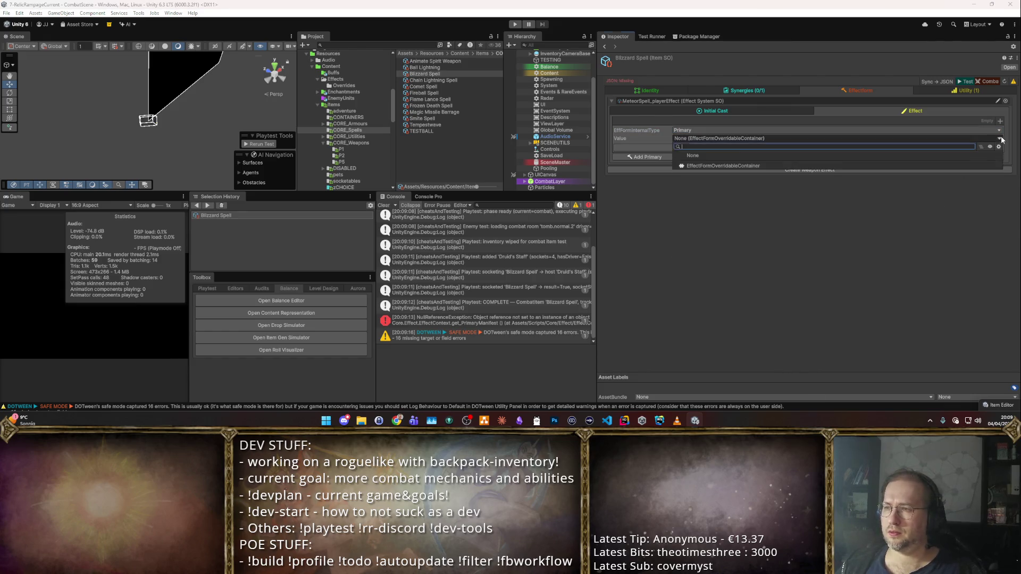
pyautogui.click(729, 168)
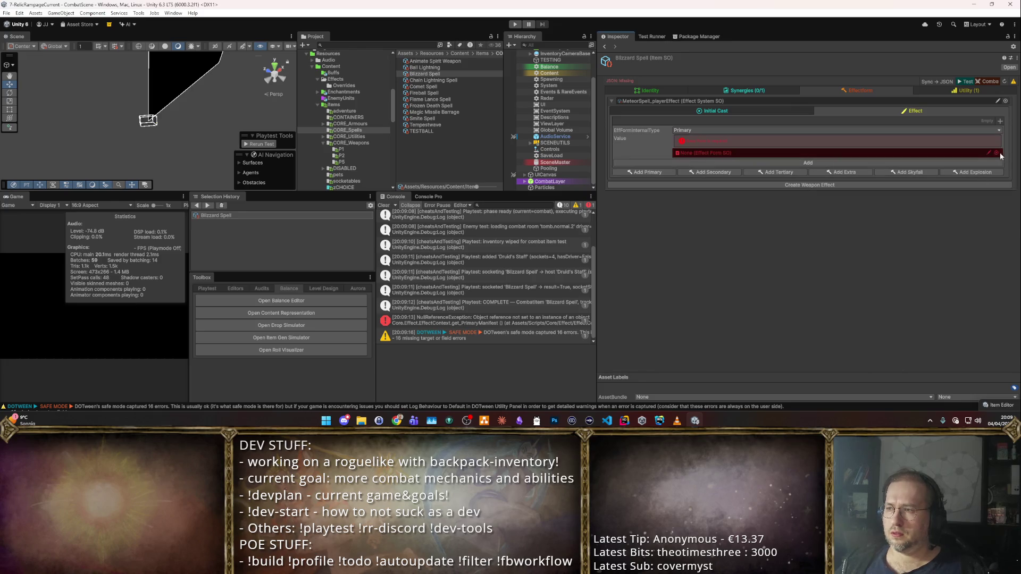
pyautogui.click(997, 152)
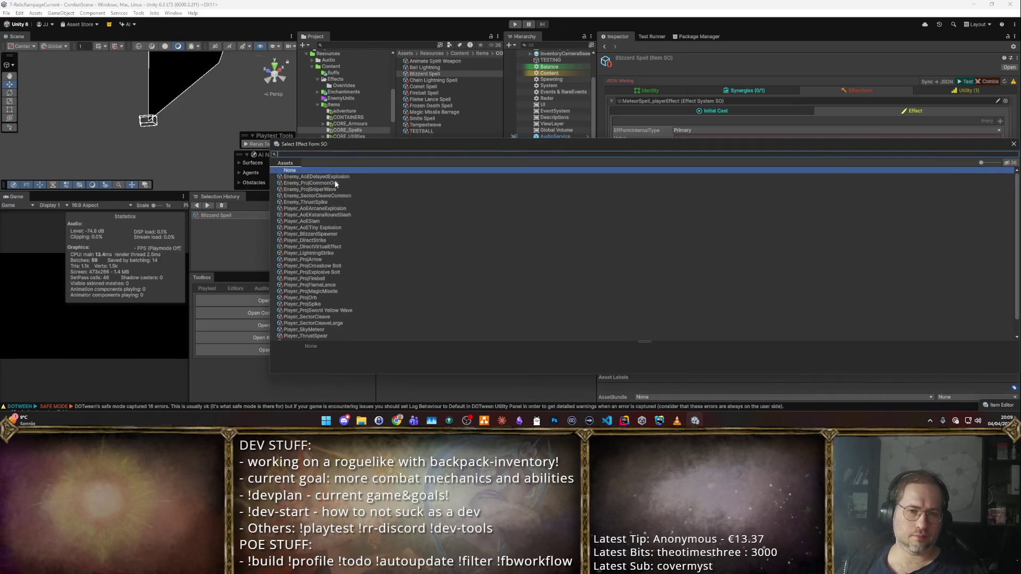
pyautogui.write('Blizz')
pyautogui.doubleClick(311, 183)
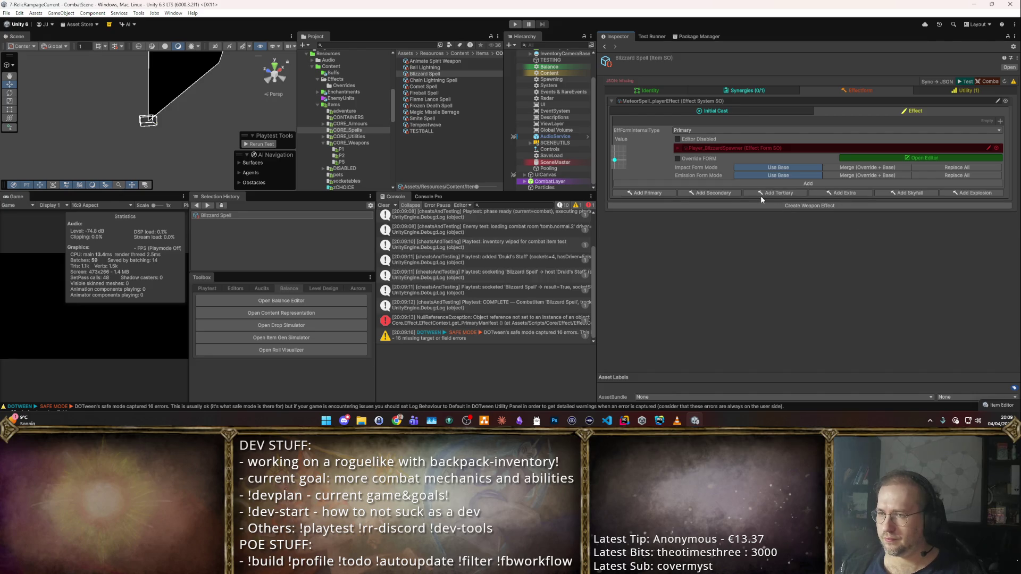
# - Add Secondary and Sky Fall Effect entries assigned Player_SkyMeteor and Player_AoEArcaneExplosion
pyautogui.click(710, 193)
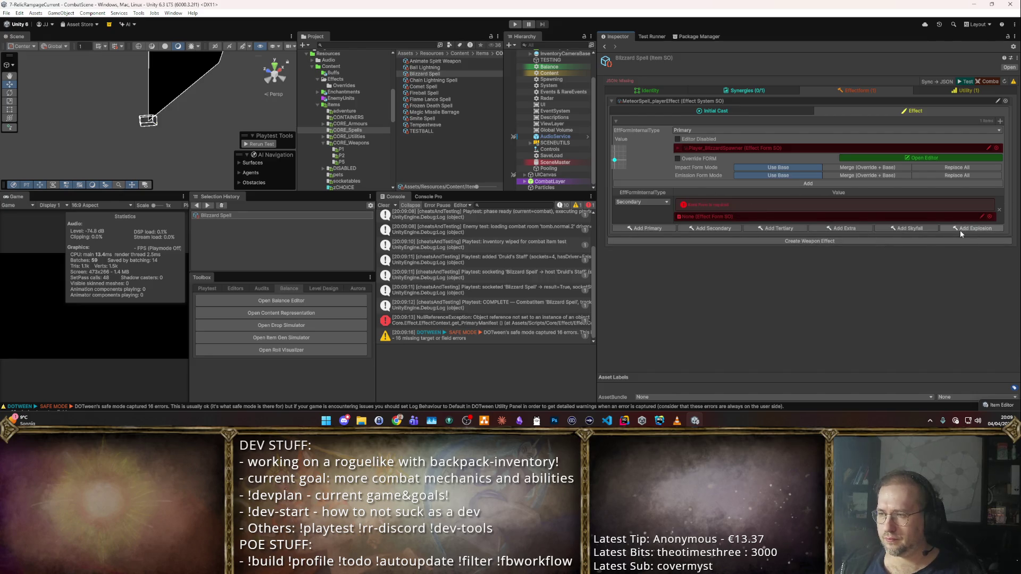
pyautogui.click(909, 229)
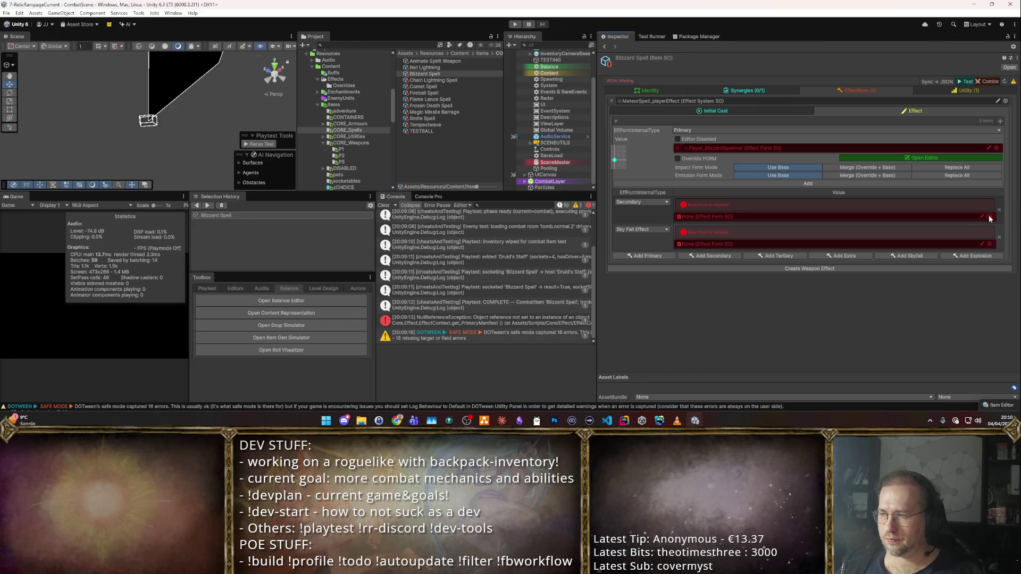
pyautogui.click(990, 217)
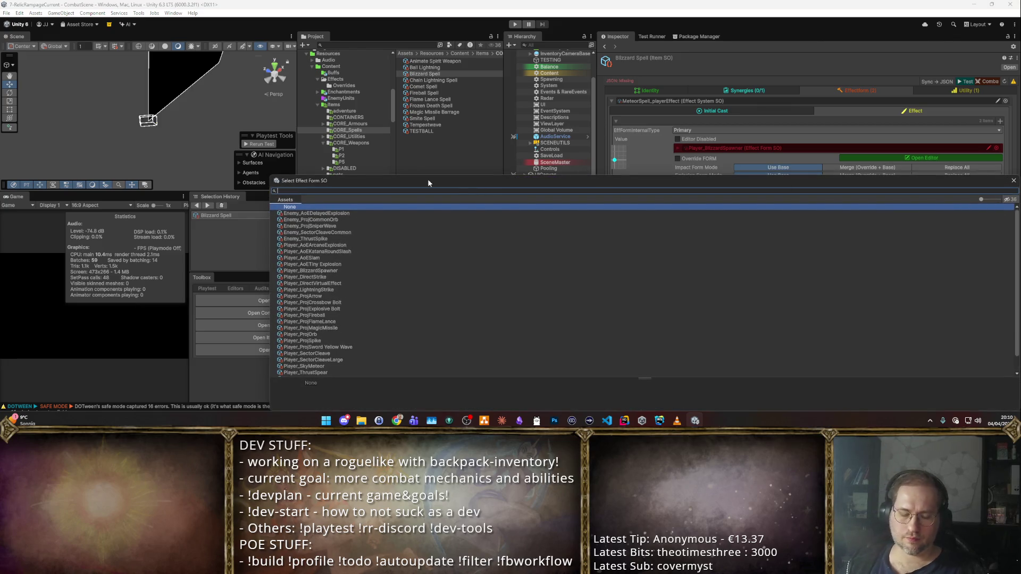
pyautogui.write('Mete')
pyautogui.press('Down')
pyautogui.press('Return')
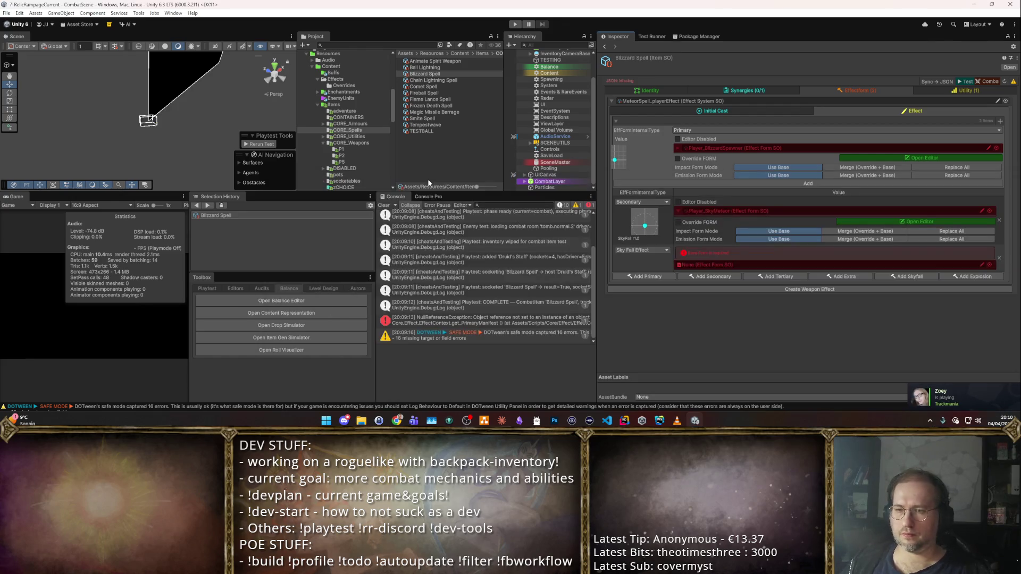
pyautogui.click(990, 264)
pyautogui.write('aoe')
pyautogui.press('Return')
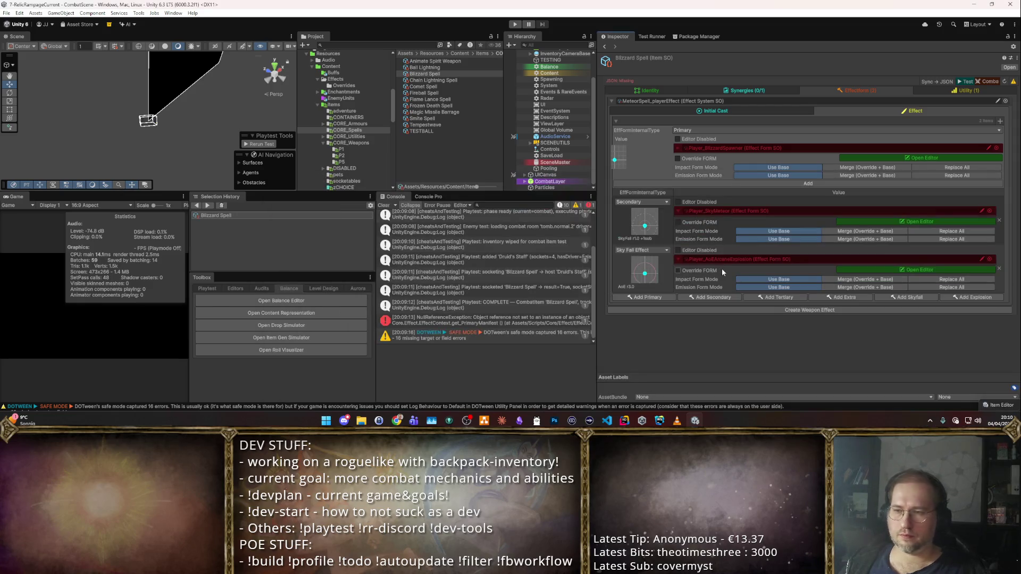
pyautogui.click(748, 108)
pyautogui.scroll(-3, 813, 165)
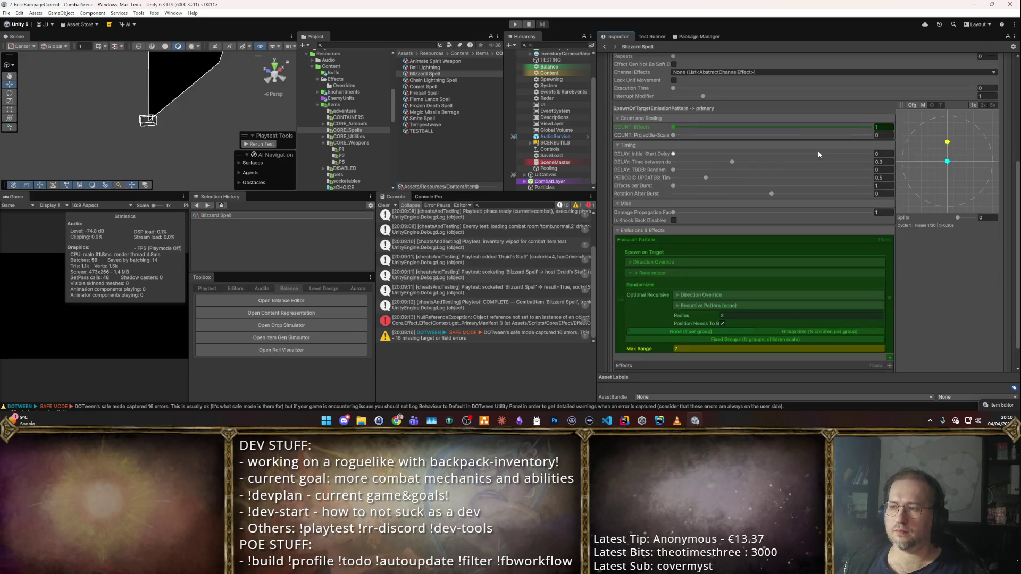
# - Review the Blizzard Spell's Initial Cast settings and start a Combo combat playtest
pyautogui.scroll(3, 897, 164)
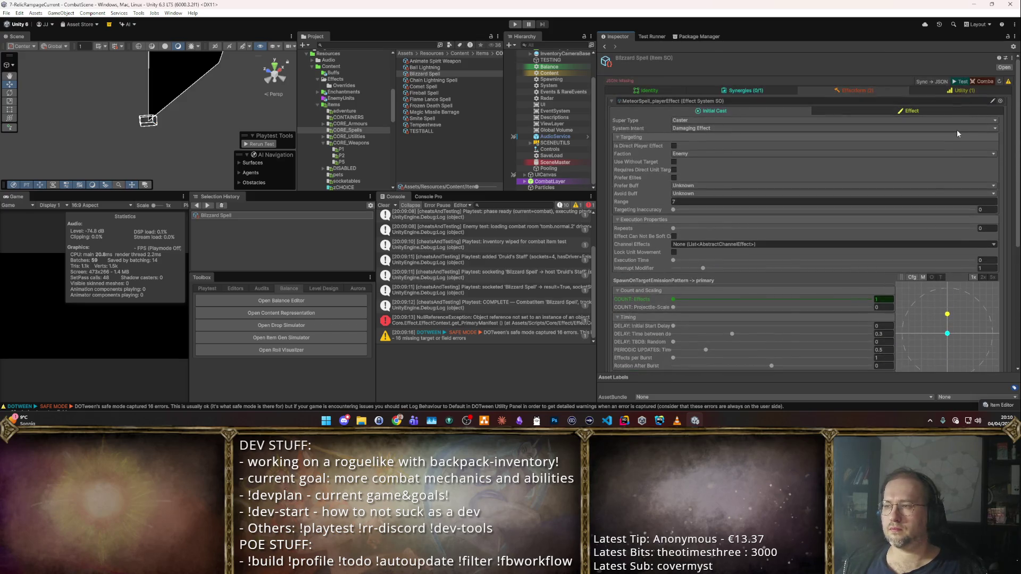
pyautogui.scroll(-4, 928, 240)
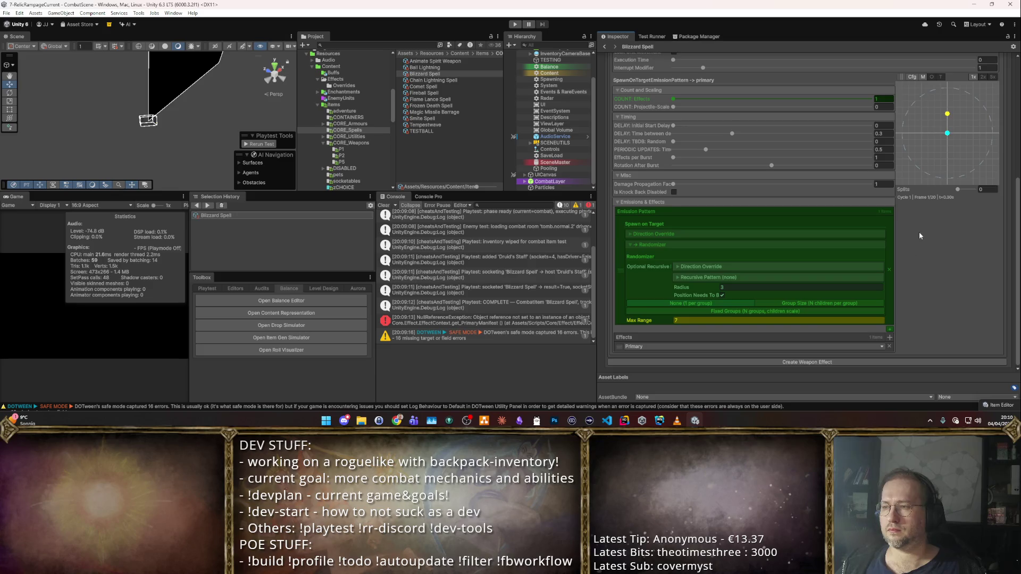
pyautogui.scroll(3, 919, 232)
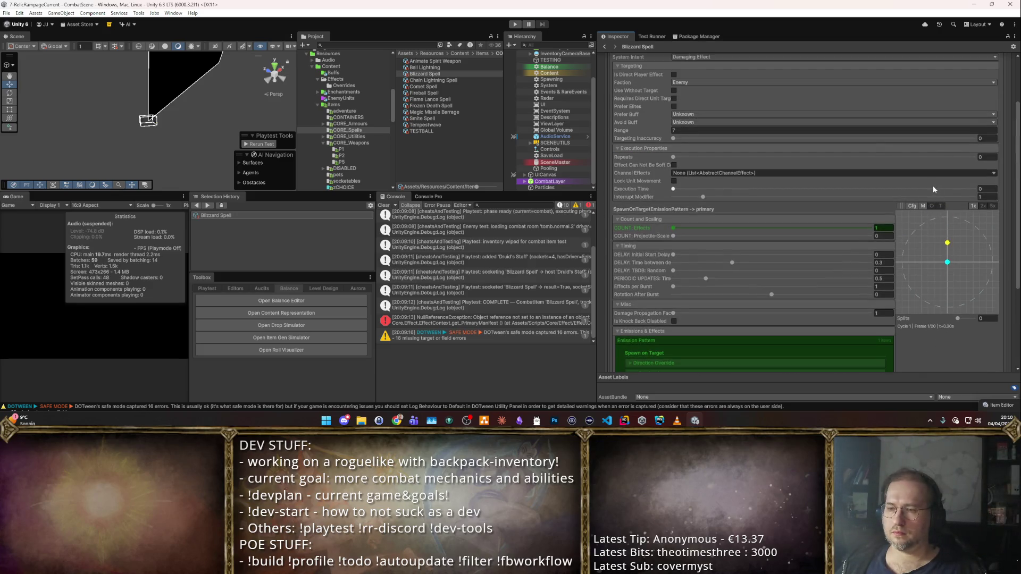
pyautogui.scroll(-2, 926, 190)
pyautogui.scroll(5, 911, 197)
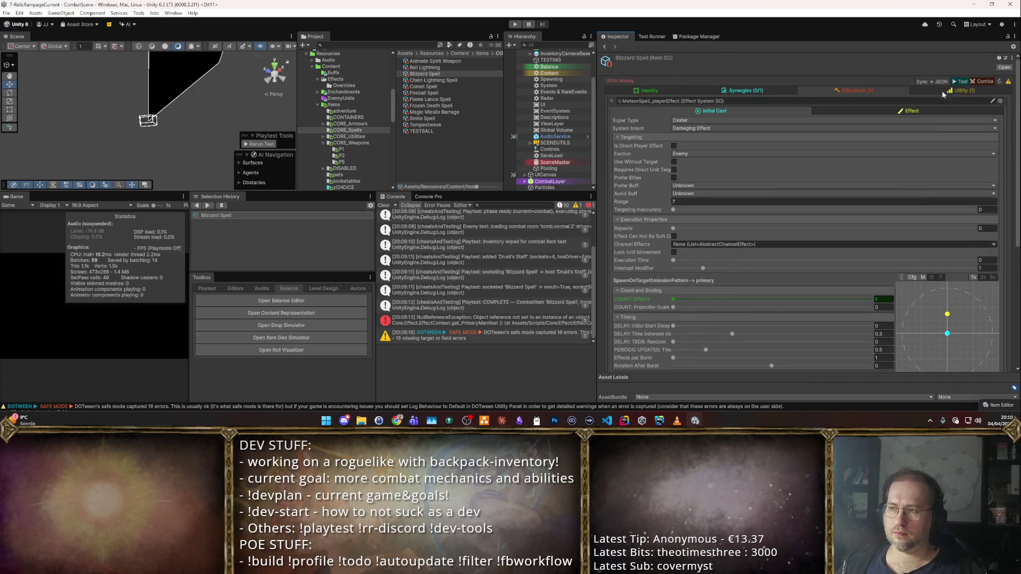
pyautogui.click(977, 82)
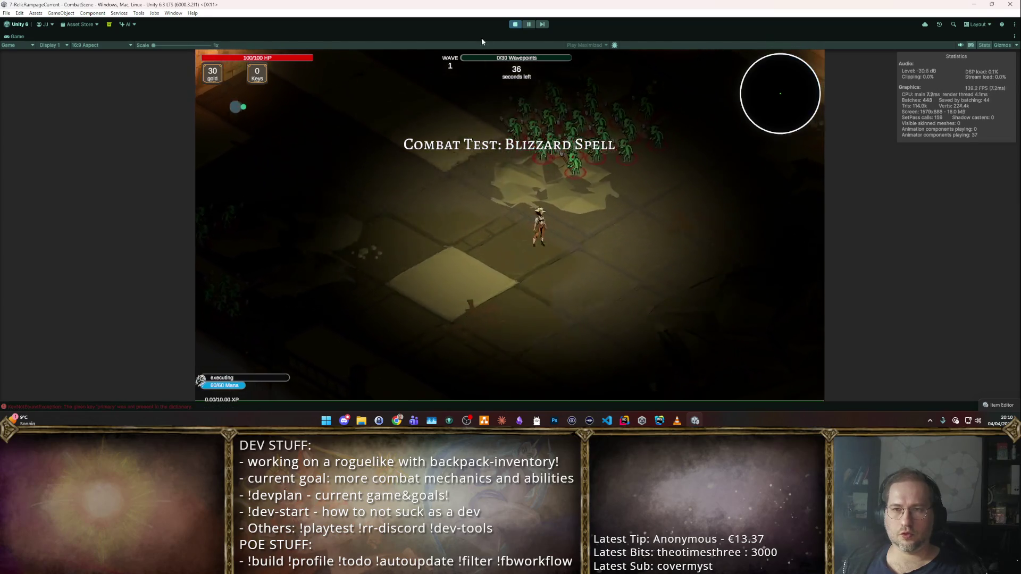
# - Stop the playtest and start a new overridable effect form entry in the Effect tab
pyautogui.click(519, 24)
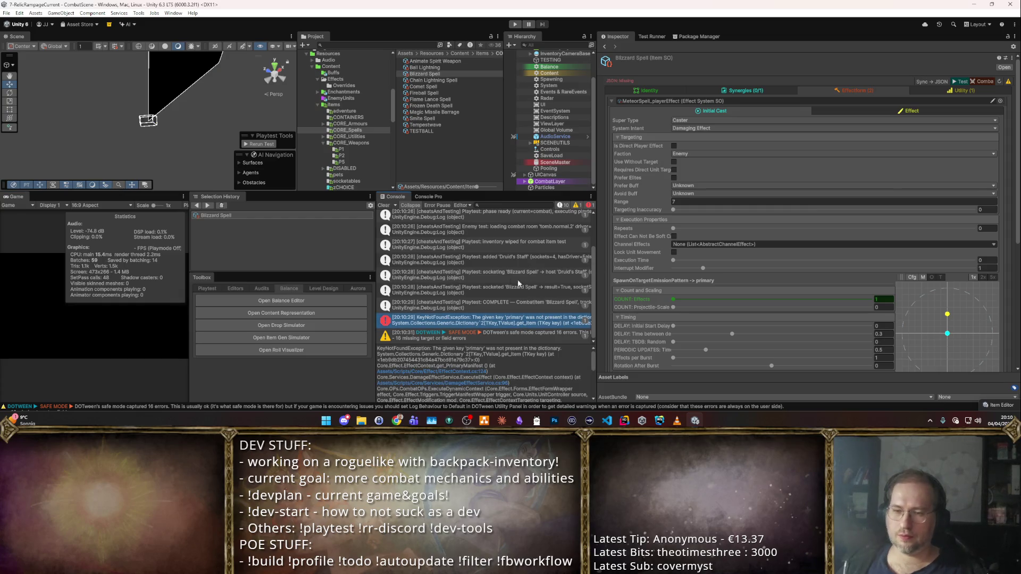
pyautogui.click(887, 113)
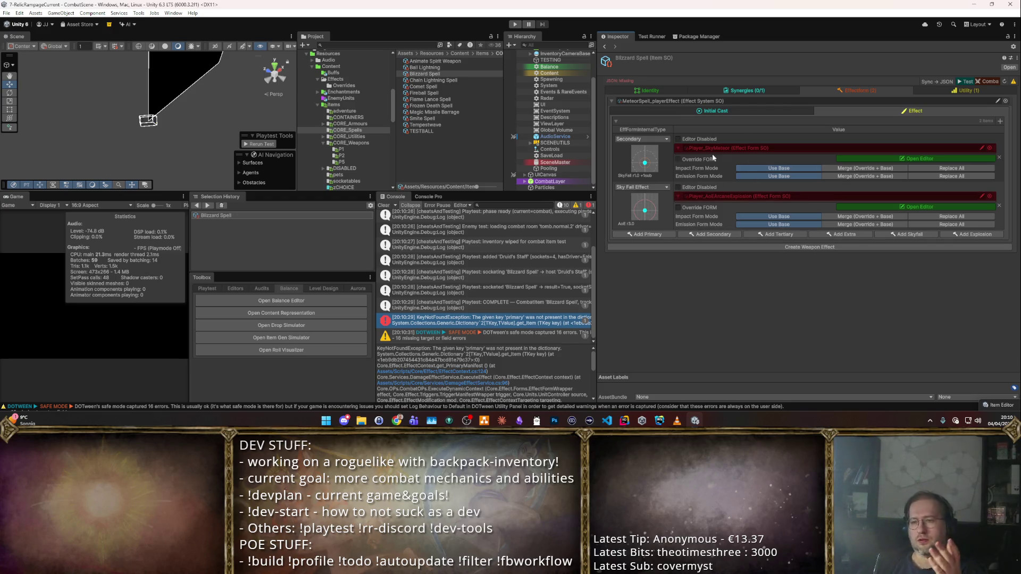
pyautogui.click(1002, 121)
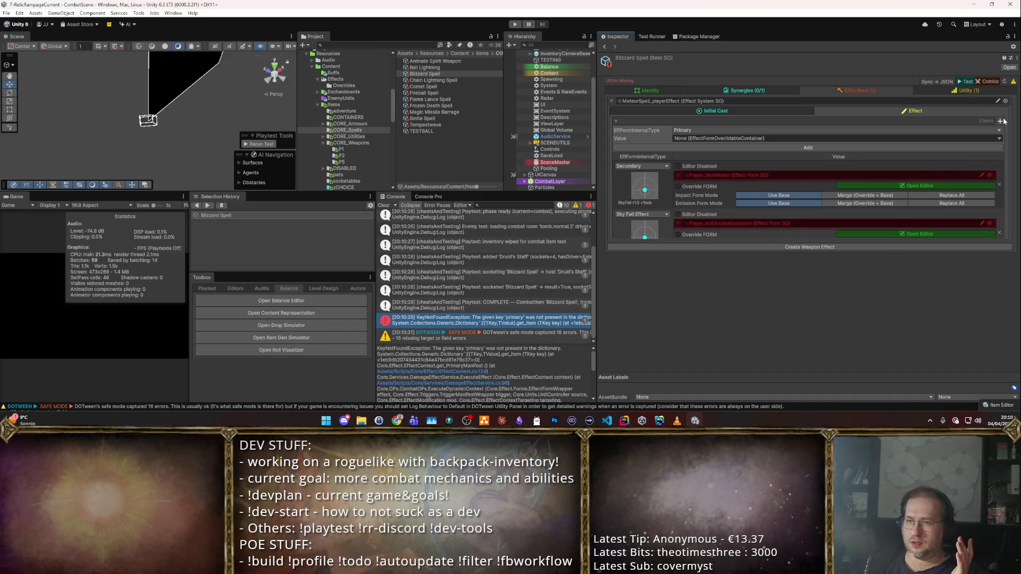
pyautogui.click(999, 139)
pyautogui.click(739, 165)
pyautogui.click(995, 152)
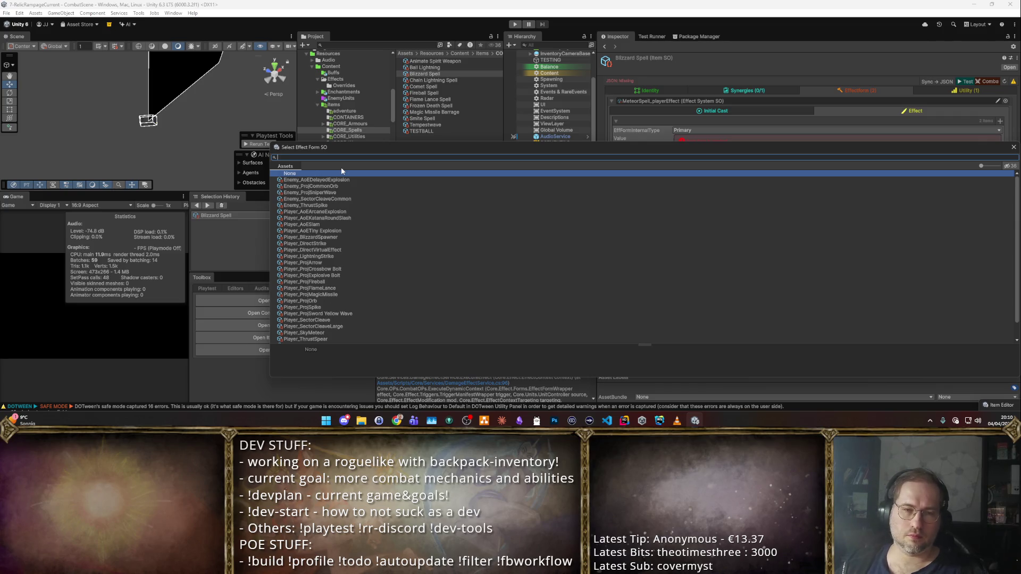
# - Add Player_BlizzardSpawner as the Primary effect form and relaunch the combat test
pyautogui.write('lizz')
pyautogui.press('Down')
pyautogui.press('Return')
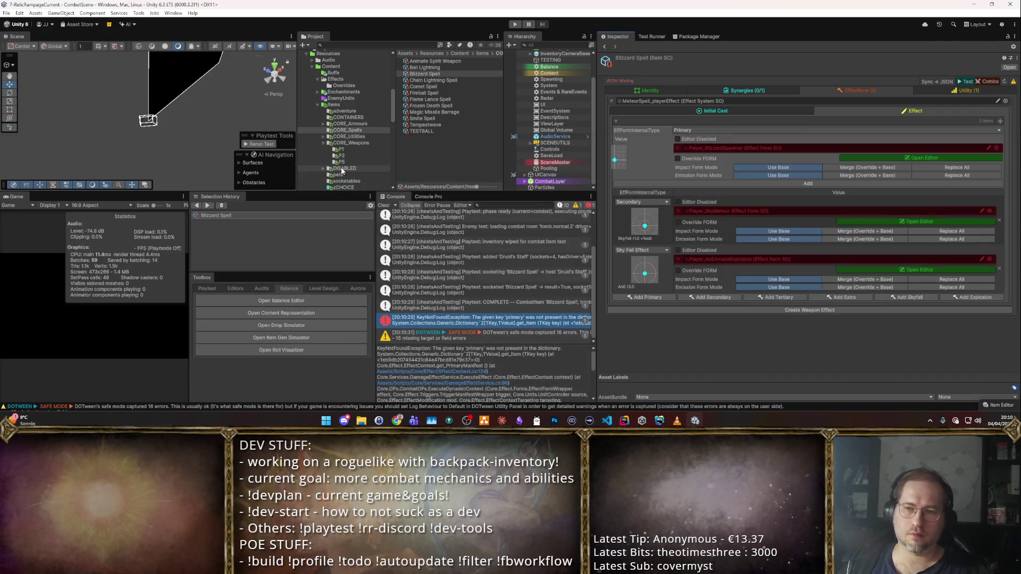
pyautogui.click(849, 184)
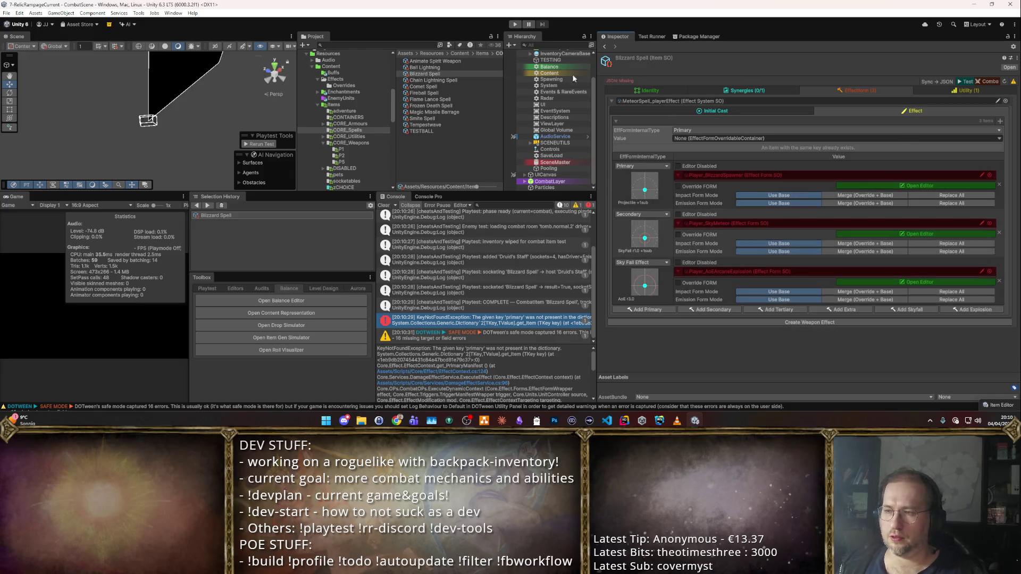
pyautogui.click(983, 84)
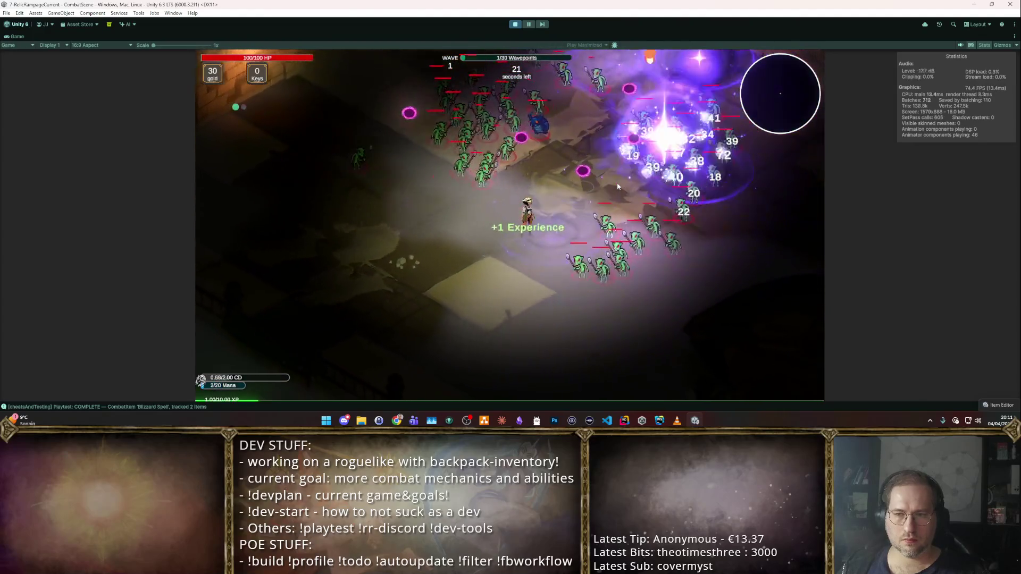
# - Watch the blizzard hit the wave 1 horde, then stop Play Mode
pyautogui.click(516, 25)
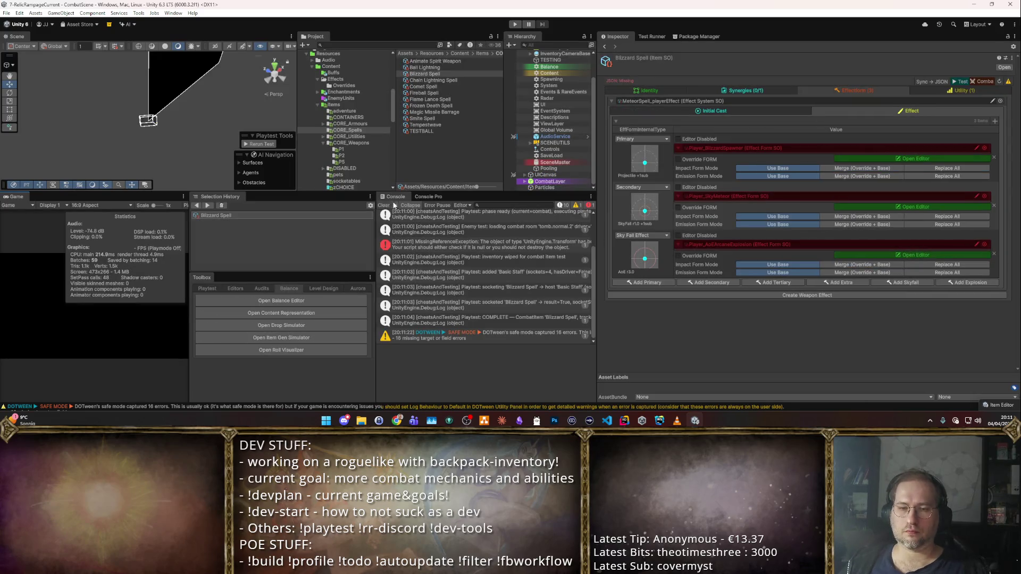
# - Clear the console and review the Blizzard Spell's Initial Cast settings
pyautogui.click(384, 205)
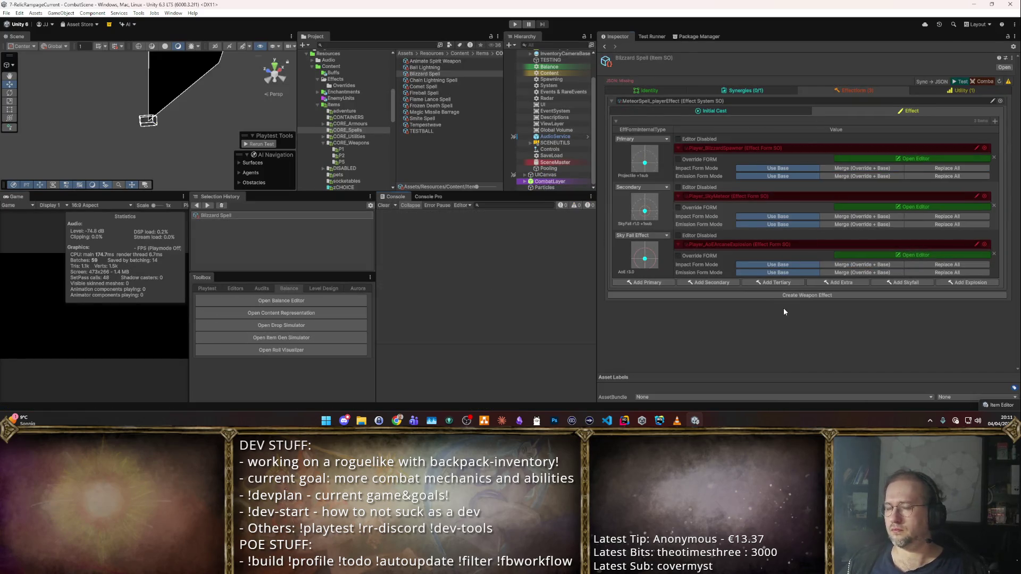
pyautogui.click(764, 111)
pyautogui.scroll(-5, 796, 207)
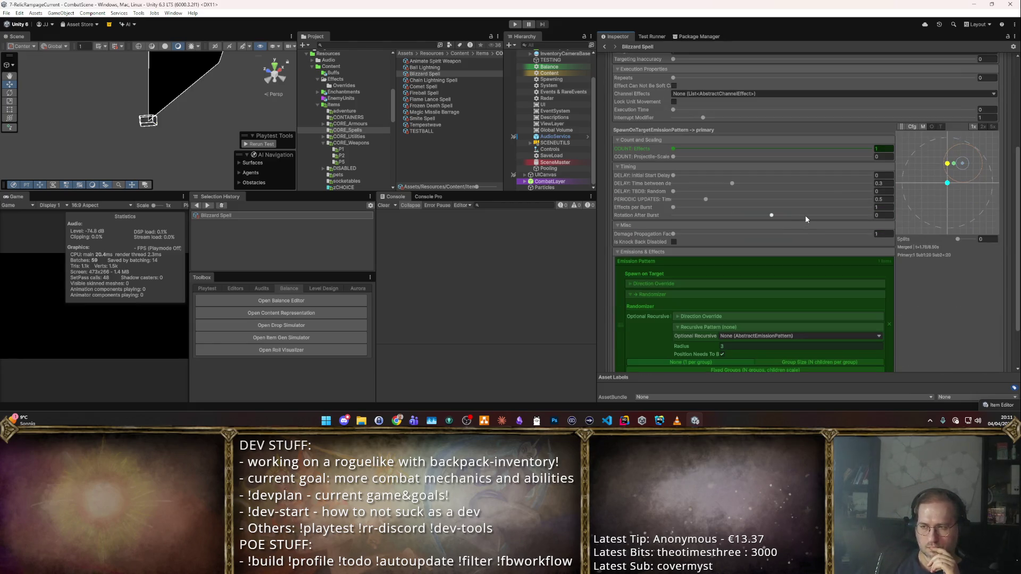
pyautogui.scroll(-3, 805, 216)
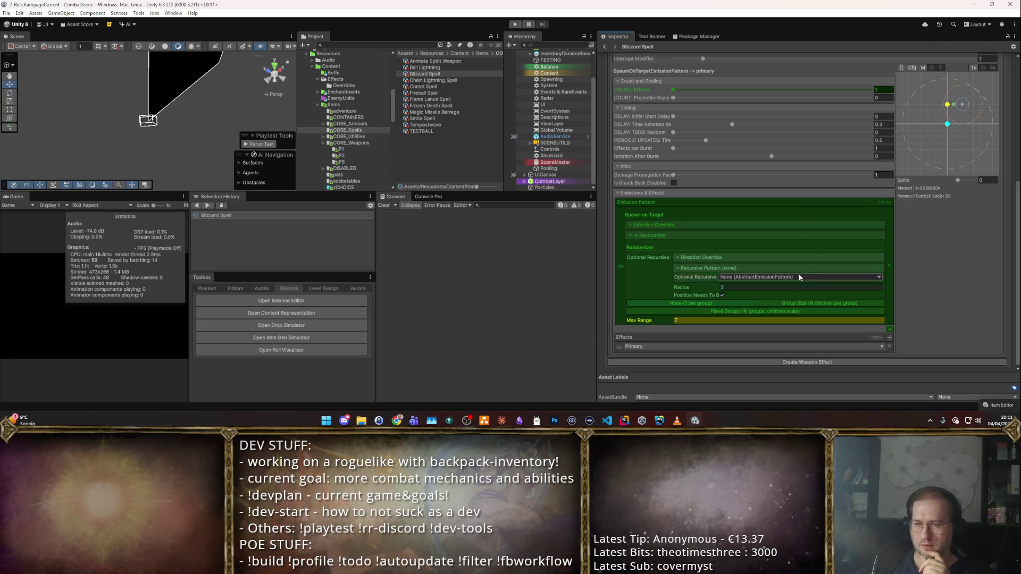
pyautogui.scroll(4, 870, 264)
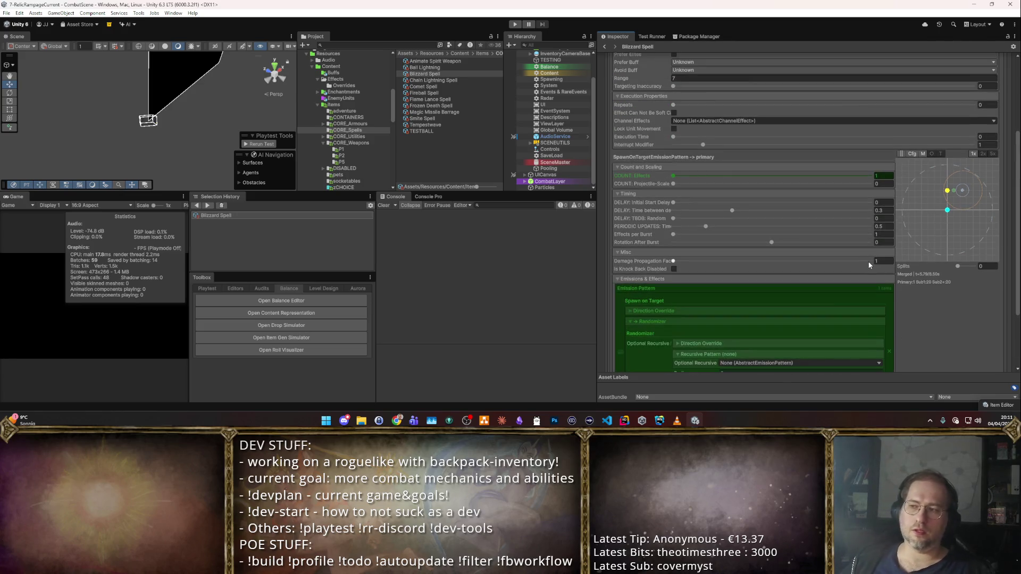
# - Navigate via Modules to the Effectform list and open the Primary Blizzard Spawner form's editor
pyautogui.click(746, 90)
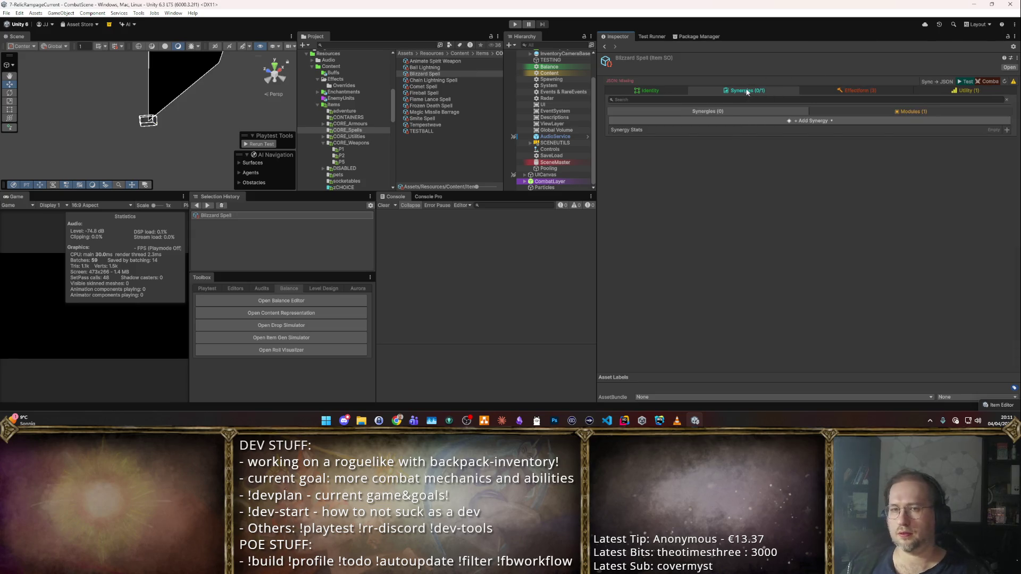
pyautogui.click(841, 112)
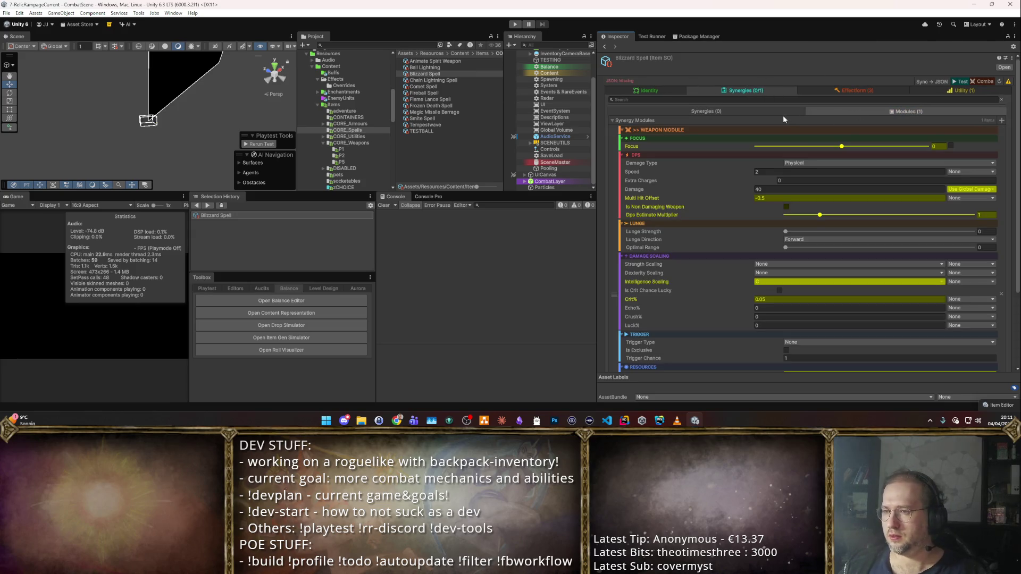
pyautogui.click(868, 93)
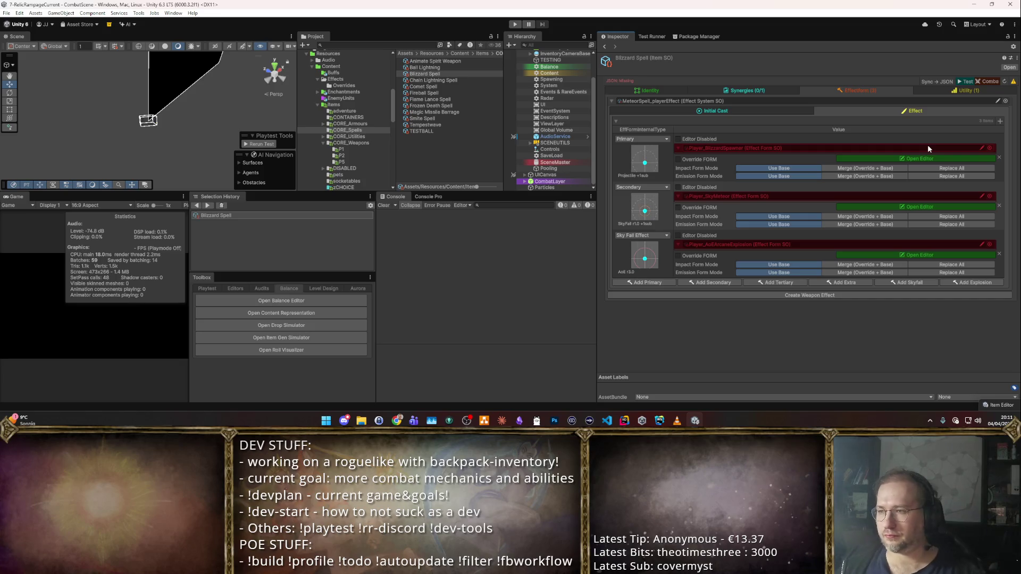
pyautogui.click(925, 159)
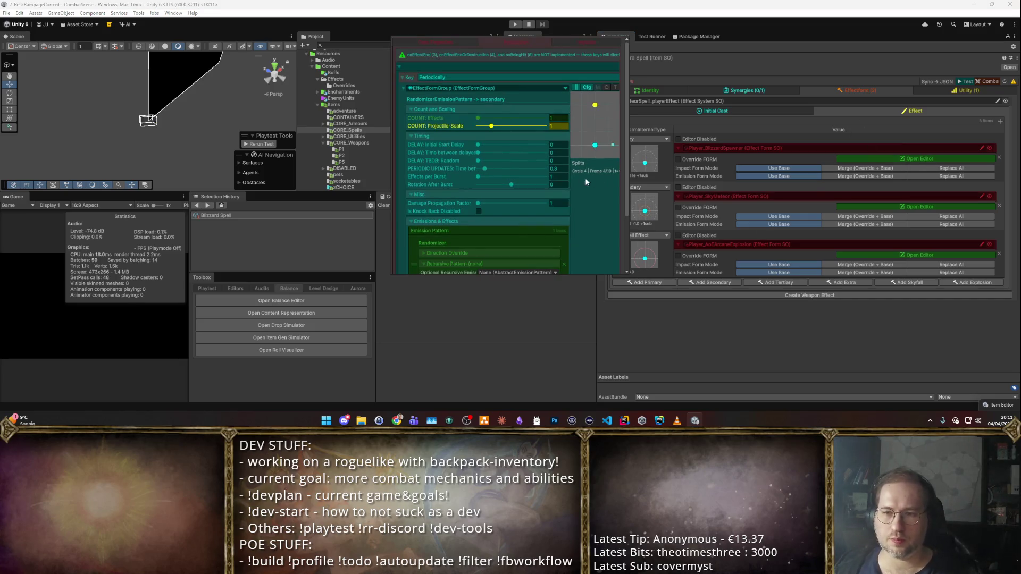
# - Tick Is Invisible Effect on the Blizzard Spawner's ProjectileEffectForm tab
pyautogui.scroll(-2, 574, 181)
pyautogui.scroll(-2, 559, 170)
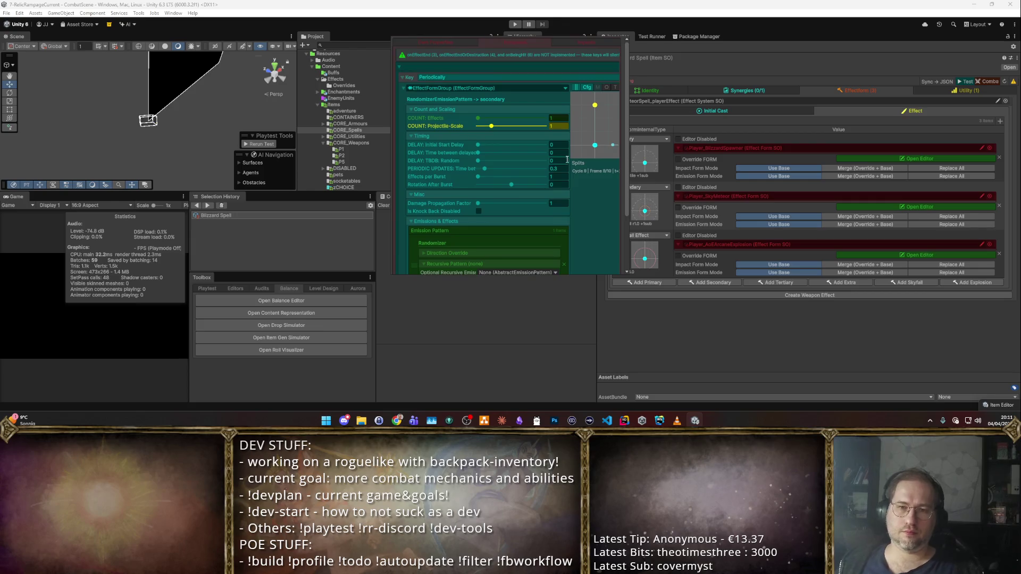
pyautogui.scroll(-1, 558, 154)
pyautogui.scroll(3, 545, 190)
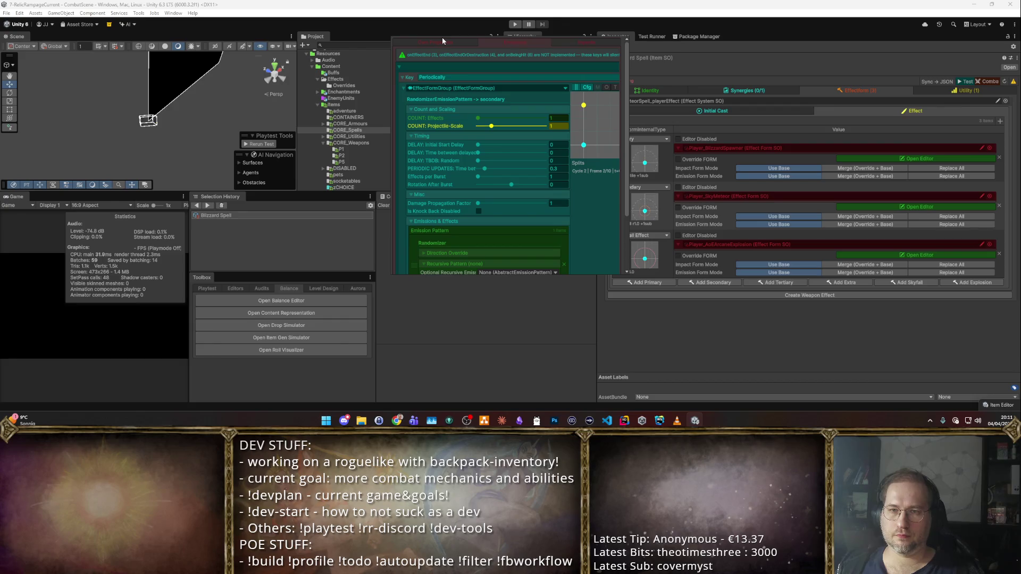
pyautogui.click(454, 41)
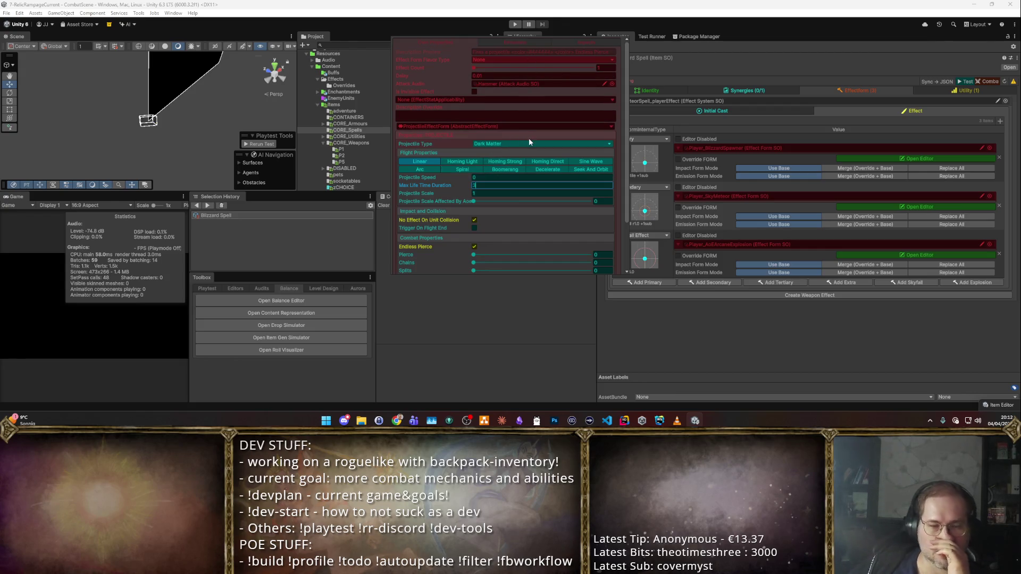
pyautogui.scroll(-3, 558, 189)
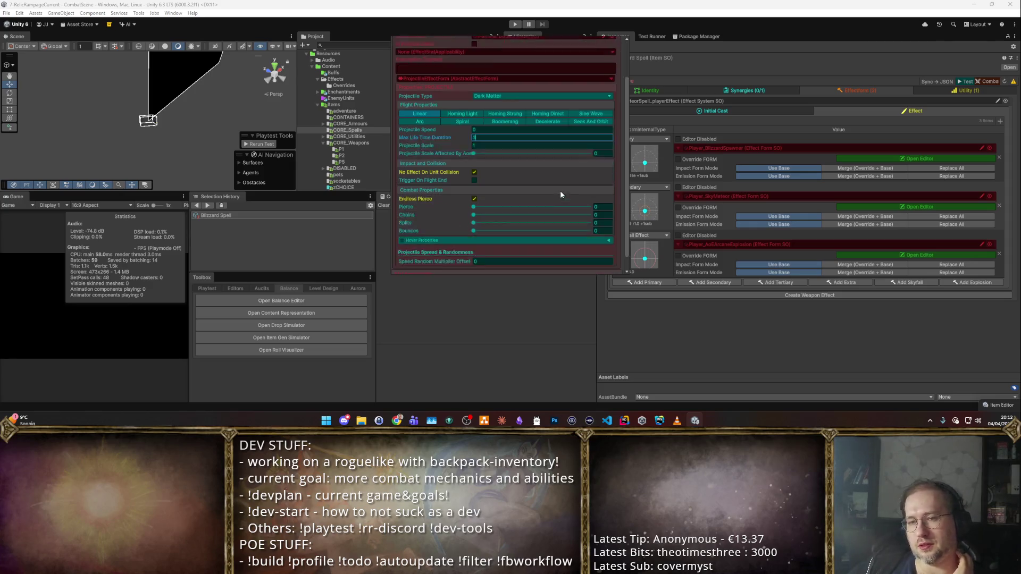
pyautogui.scroll(3, 565, 173)
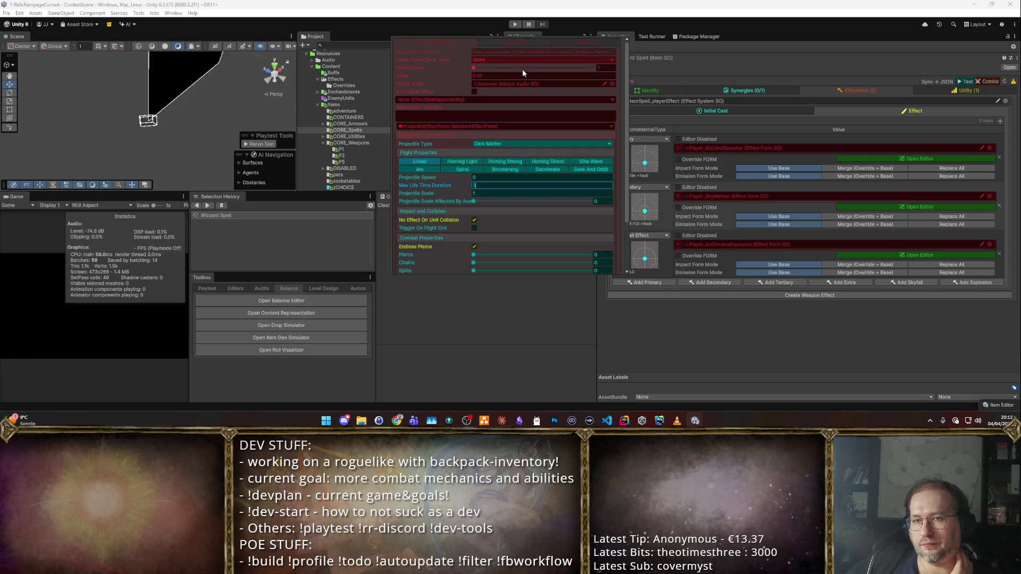
pyautogui.click(474, 92)
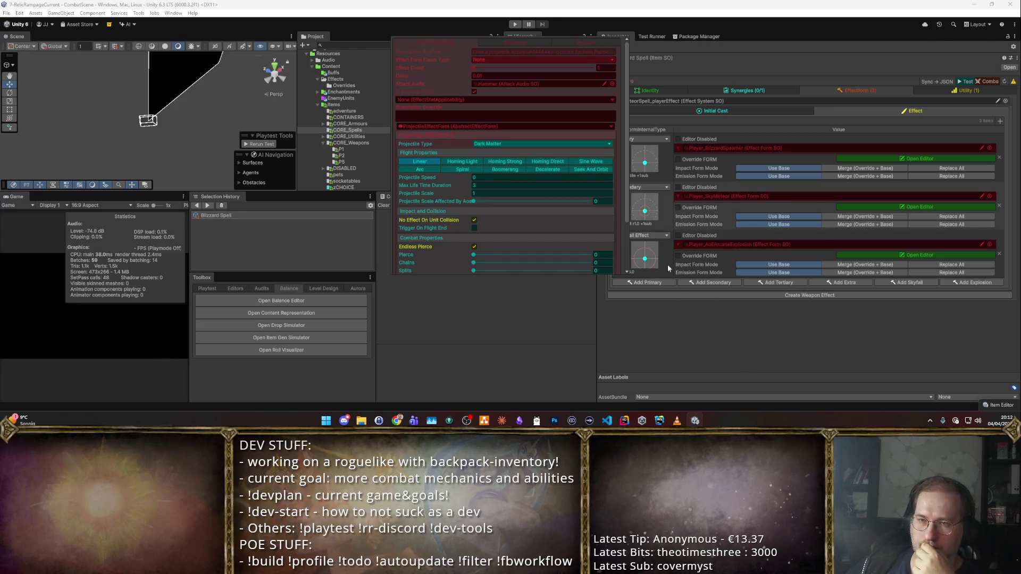
# - Close the floating effect form editor and bring up the Secondary slot's asset picker
pyautogui.scroll(-3, 567, 192)
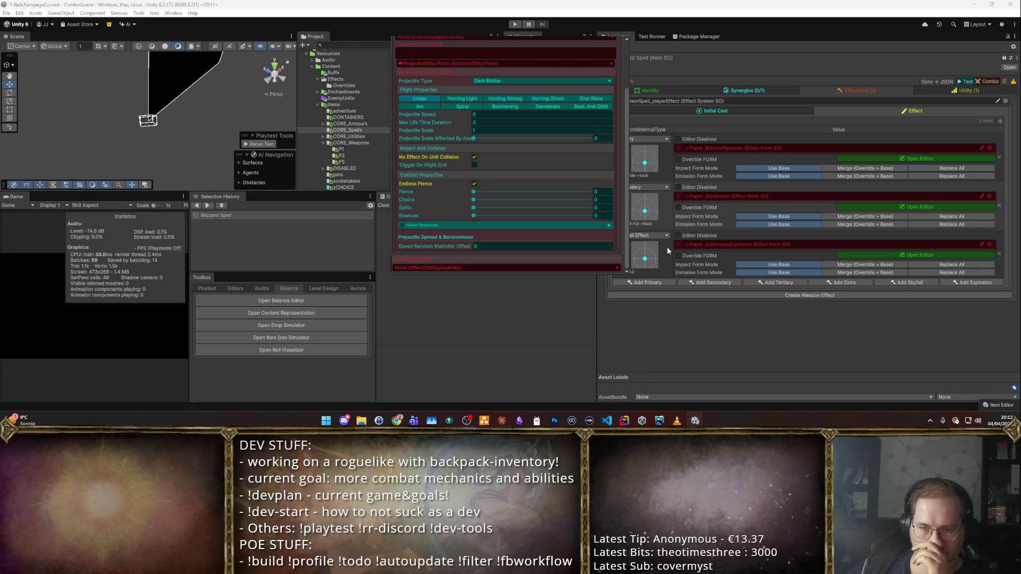
pyautogui.click(793, 336)
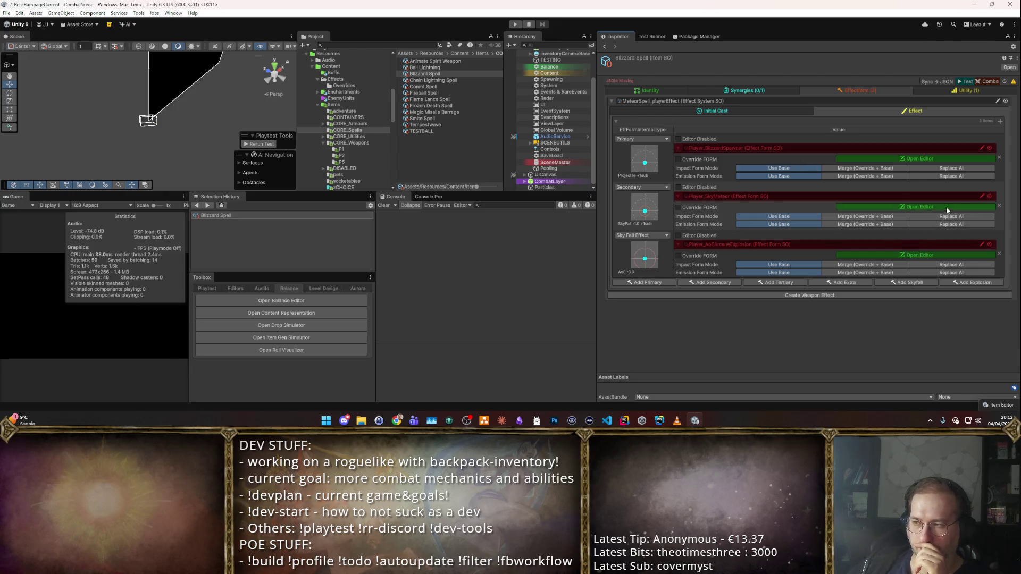
pyautogui.click(990, 197)
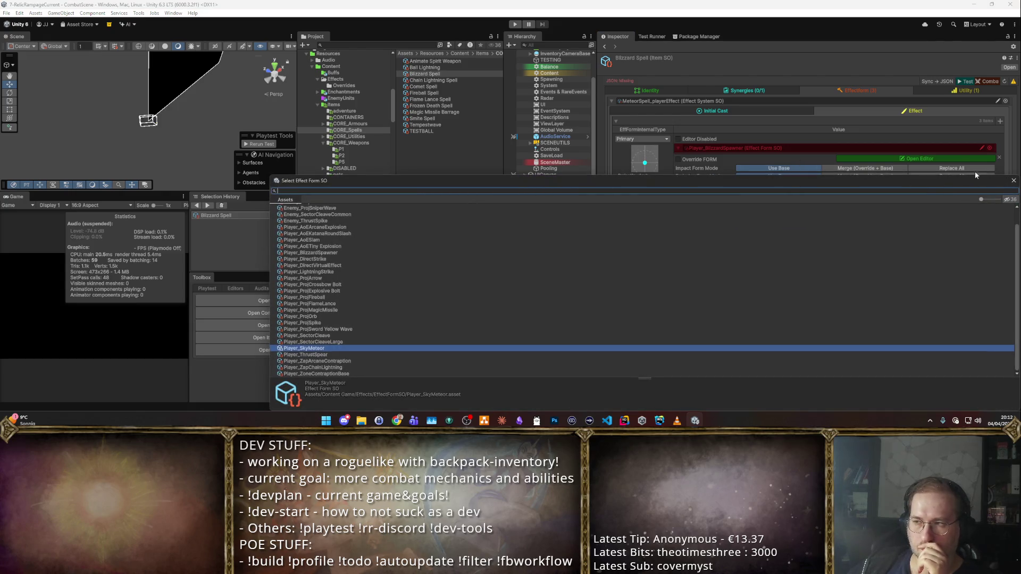
# - Assign Player_SkyMeteor to Secondary, override its Visual Angle Rnd Offset to 0, and enter Play Mode
pyautogui.press('Return')
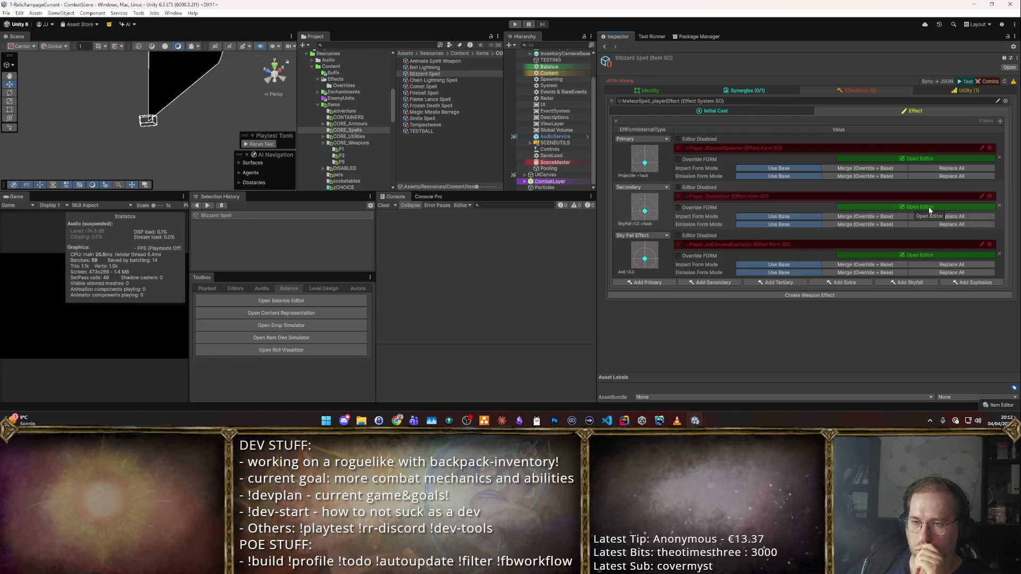
pyautogui.click(678, 208)
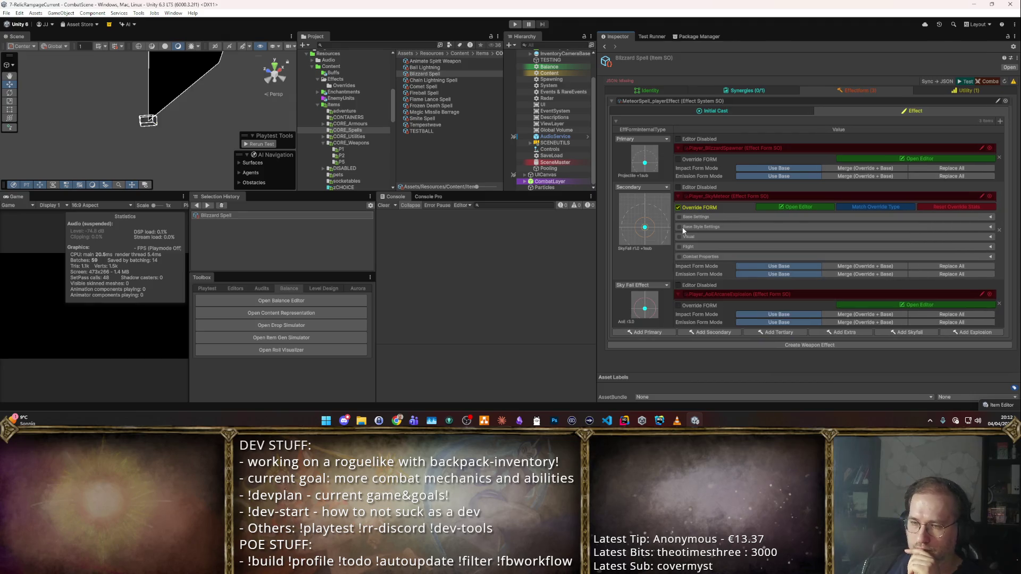
pyautogui.click(679, 247)
pyautogui.click(717, 246)
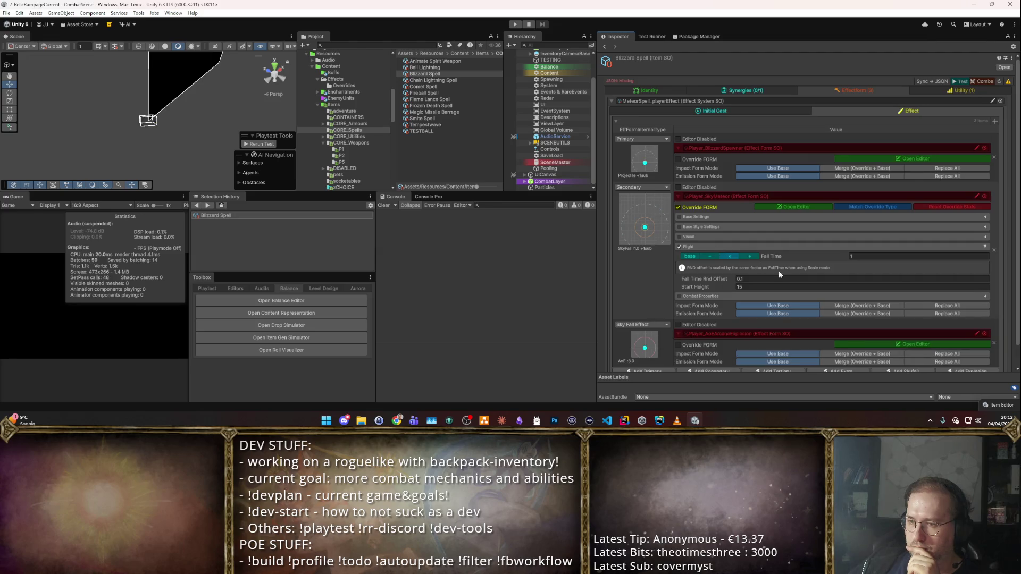
pyautogui.click(679, 237)
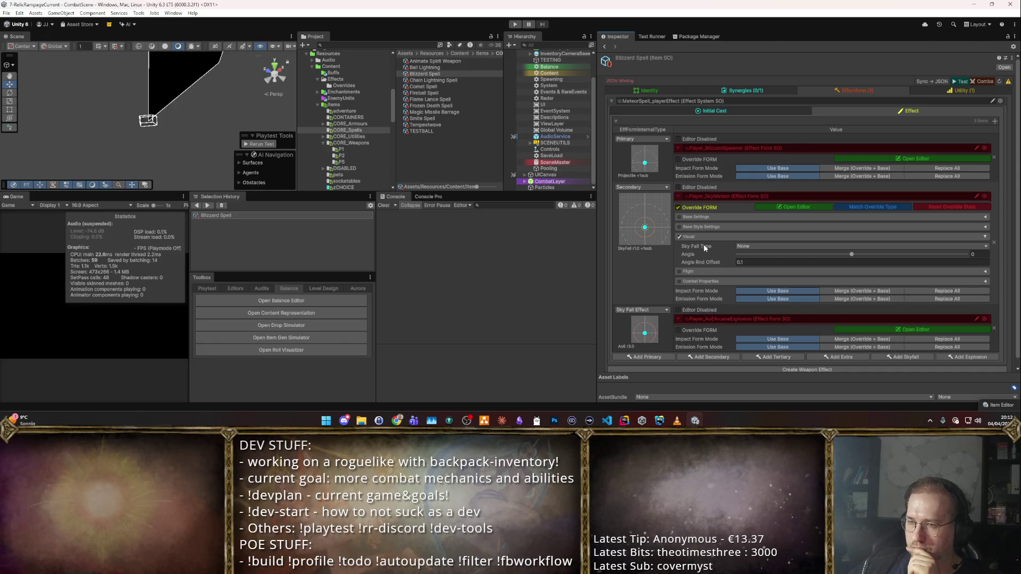
pyautogui.click(786, 260)
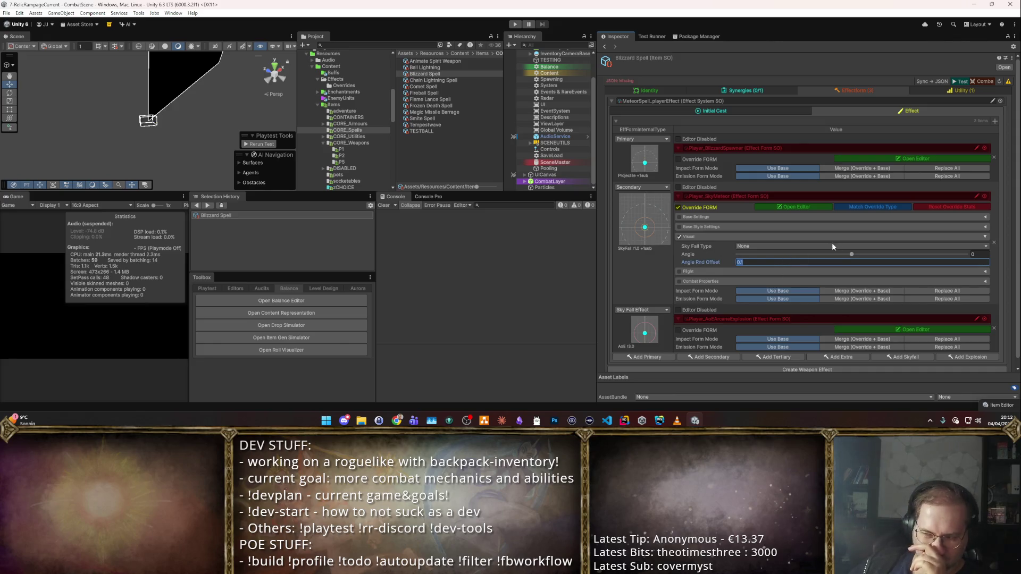
pyautogui.write('0')
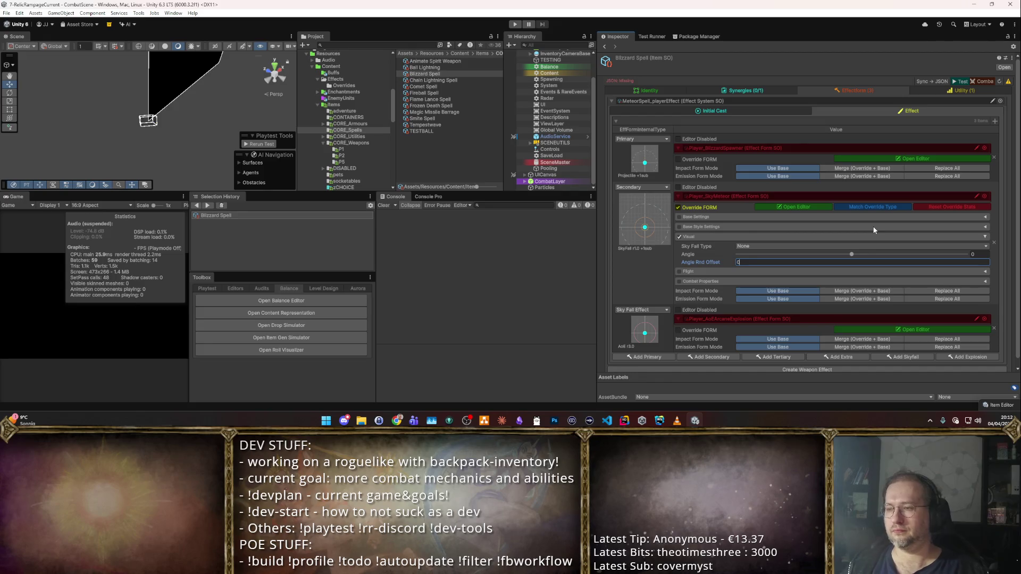
pyautogui.click(985, 82)
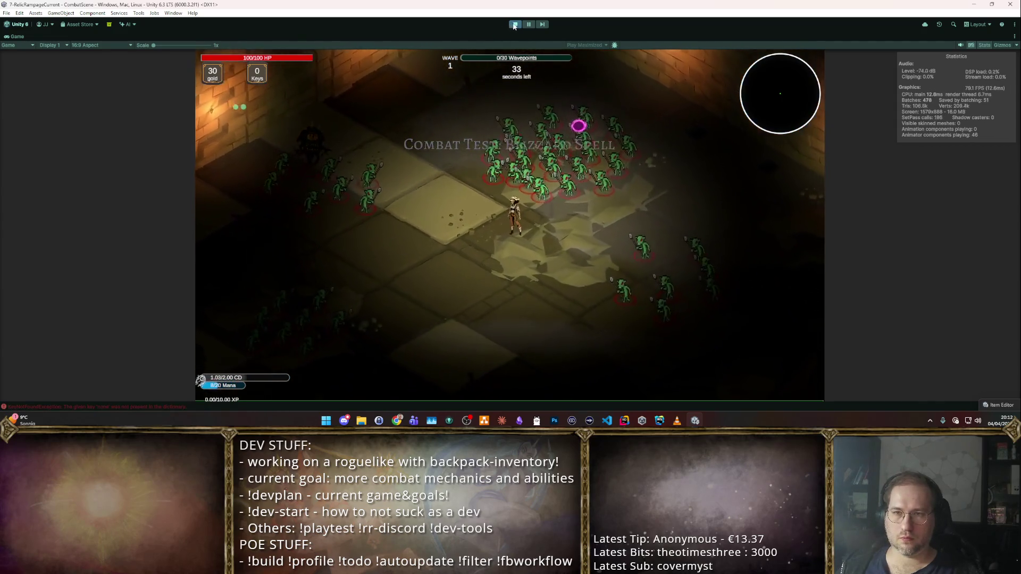
# - End the goblin-wave combat test with Ctrl+P
pyautogui.hotkey('ctrl', 'p')
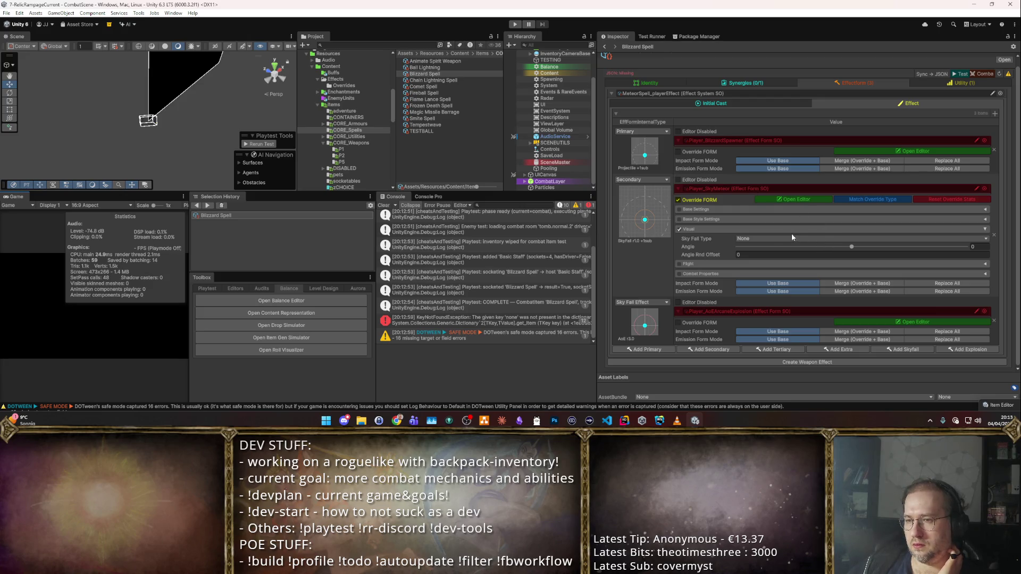
# - Reselect the Blizzard Spell and enable Override FORM on its Primary slot
pyautogui.click(438, 80)
pyautogui.click(431, 74)
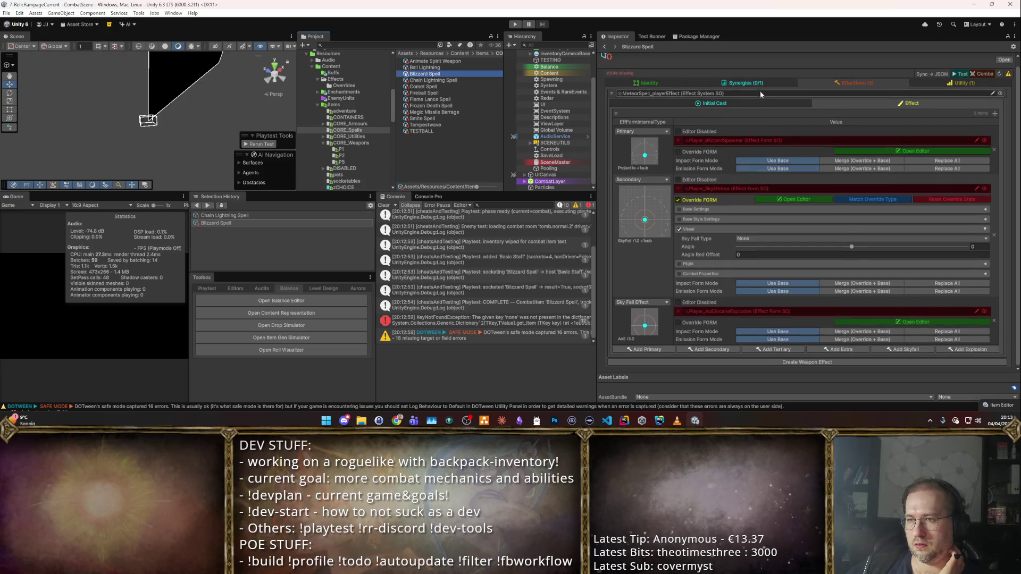
pyautogui.scroll(-2, 808, 100)
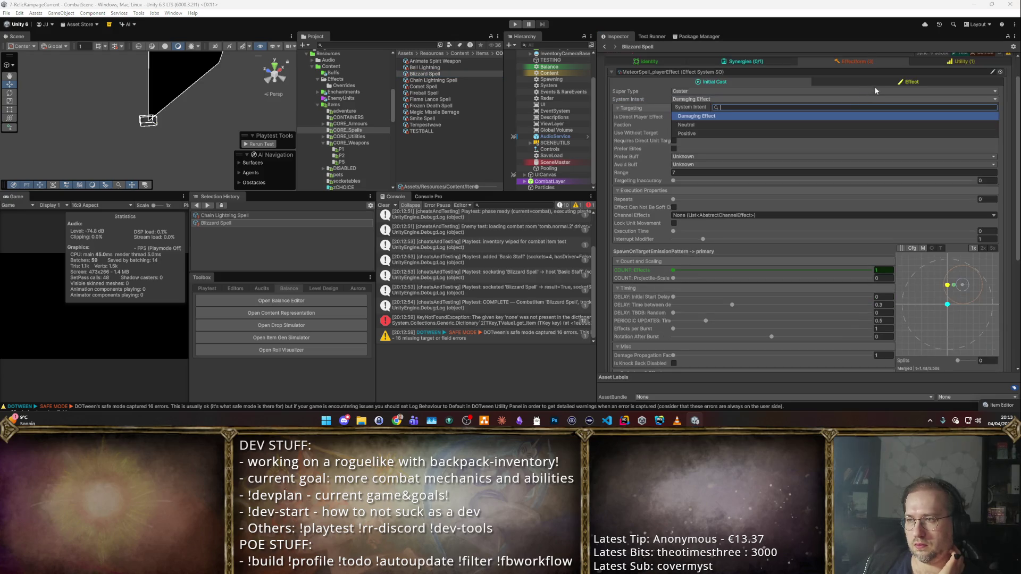
pyautogui.scroll(2, 879, 84)
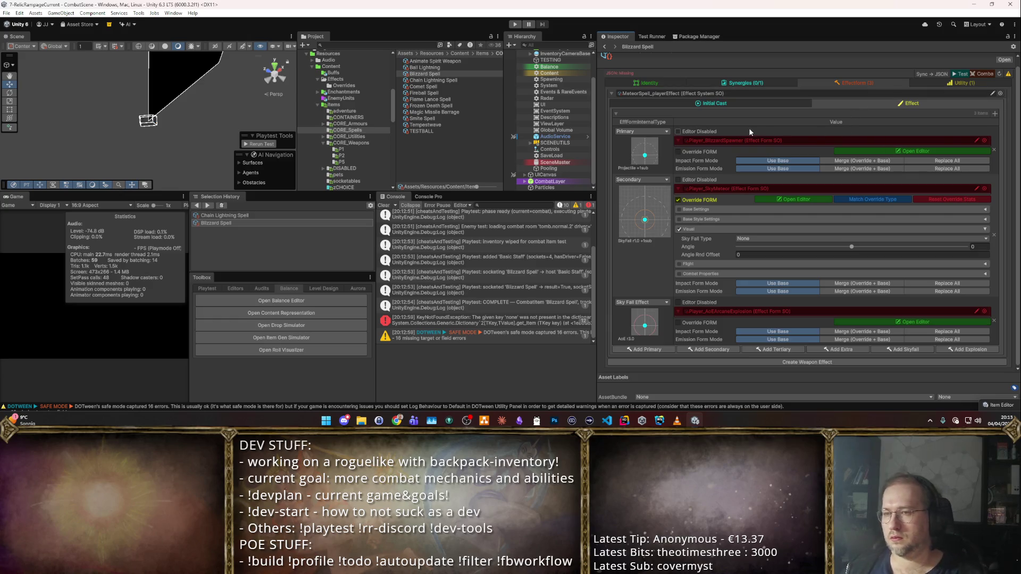
pyautogui.click(679, 152)
pyautogui.click(678, 153)
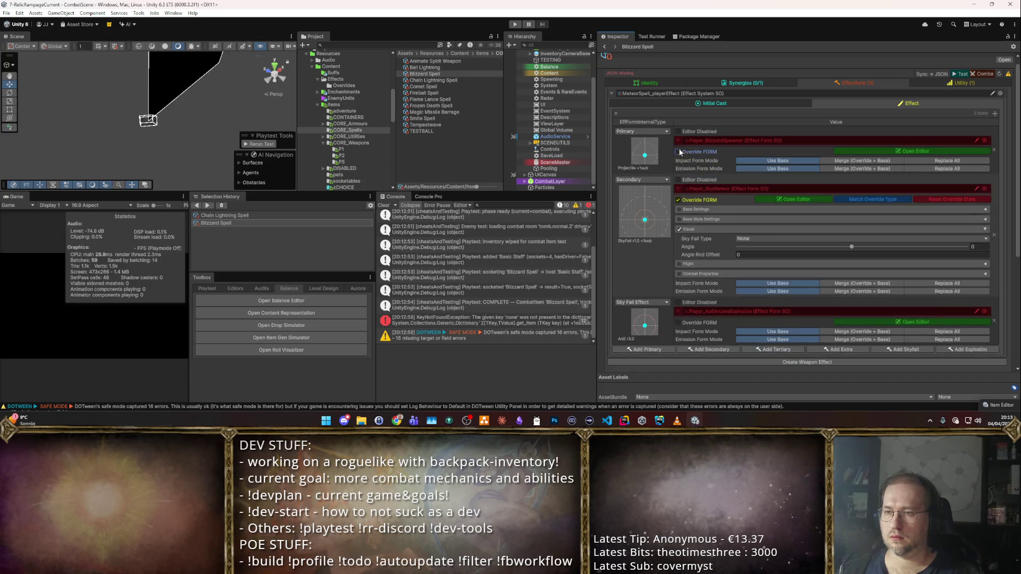
pyautogui.click(678, 152)
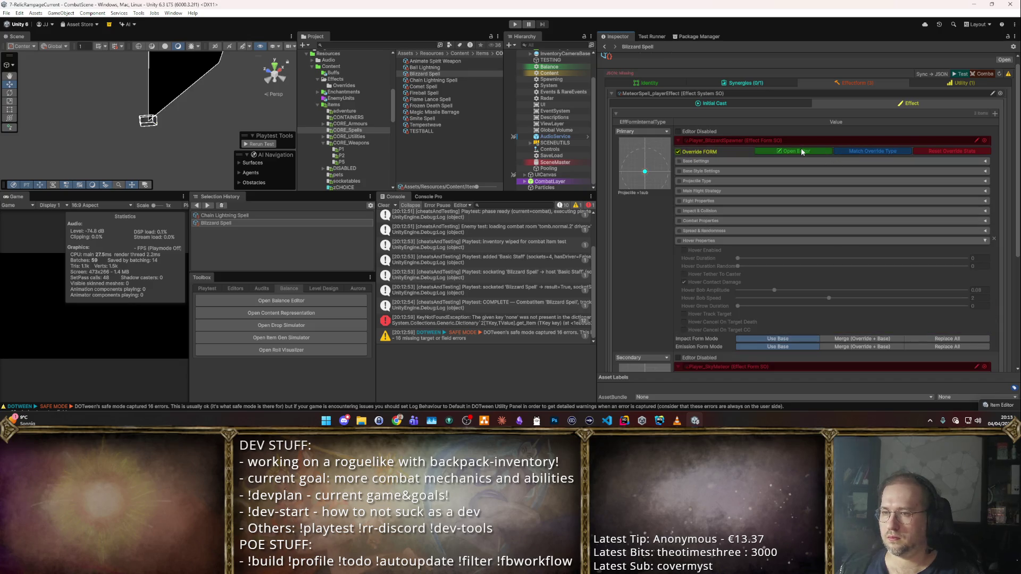
# - Open and close the Primary form's editor, then launch the Combat test
pyautogui.click(777, 151)
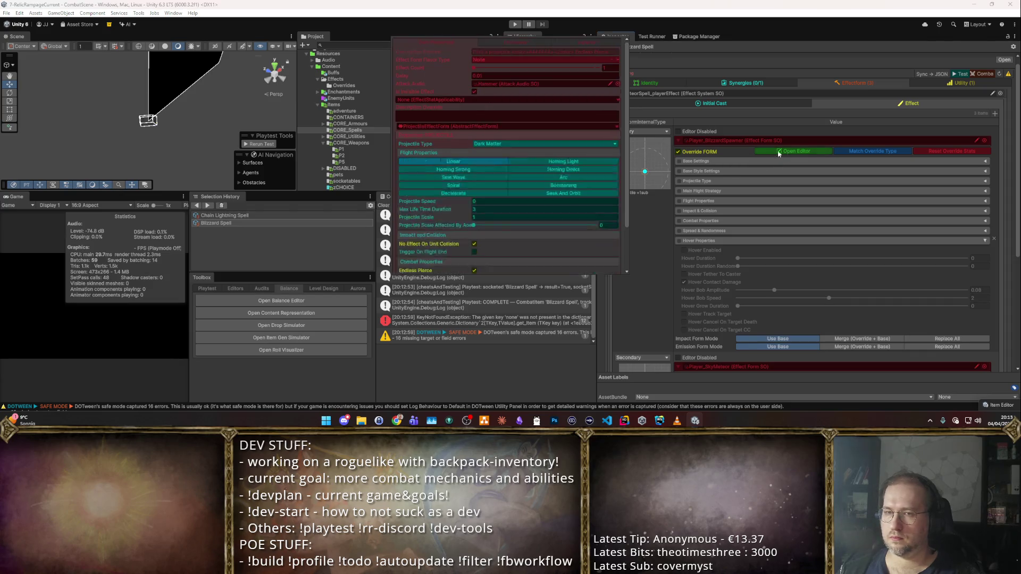
pyautogui.click(860, 133)
pyautogui.click(981, 76)
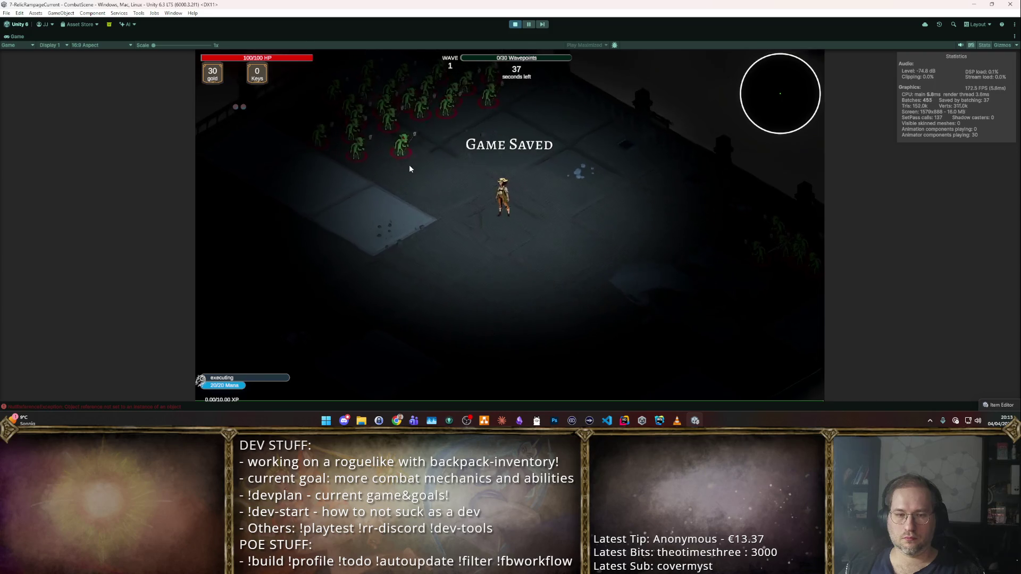
# - Stop Play Mode, rerun and stop the combat test, then inspect the NullReferenceException stack trace
pyautogui.hotkey('ctrl', 'p')
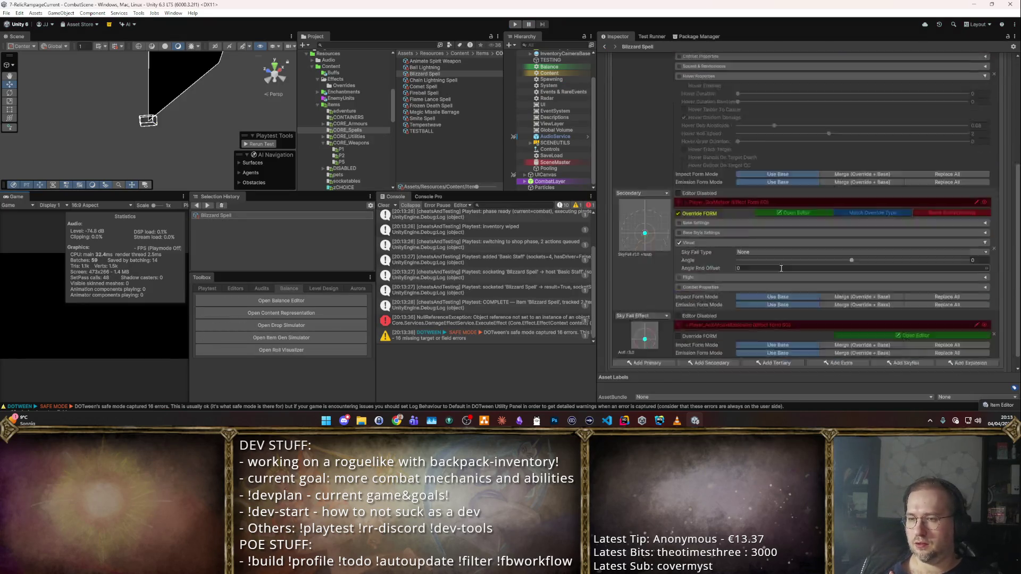
pyautogui.scroll(5, 682, 202)
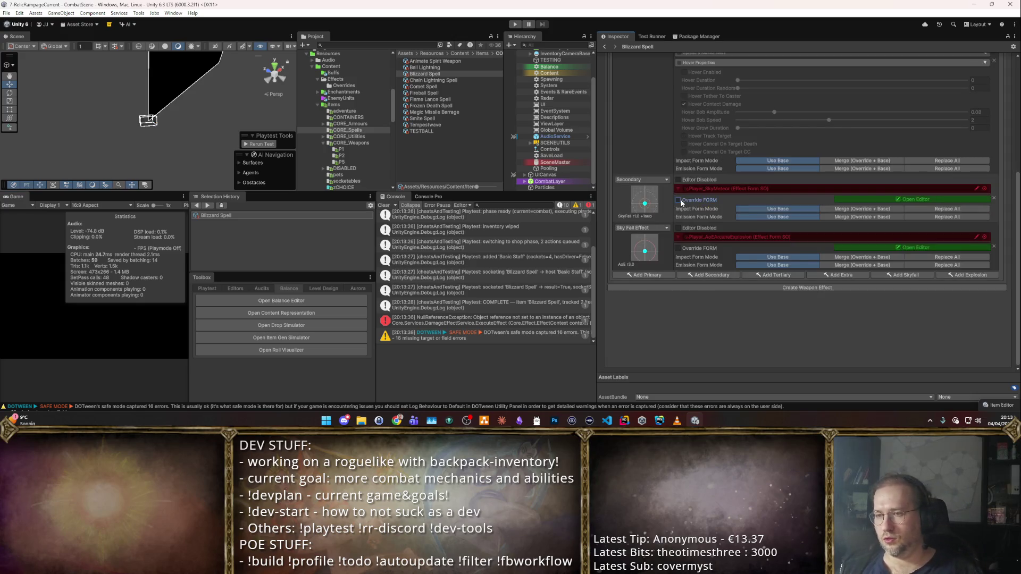
pyautogui.click(972, 81)
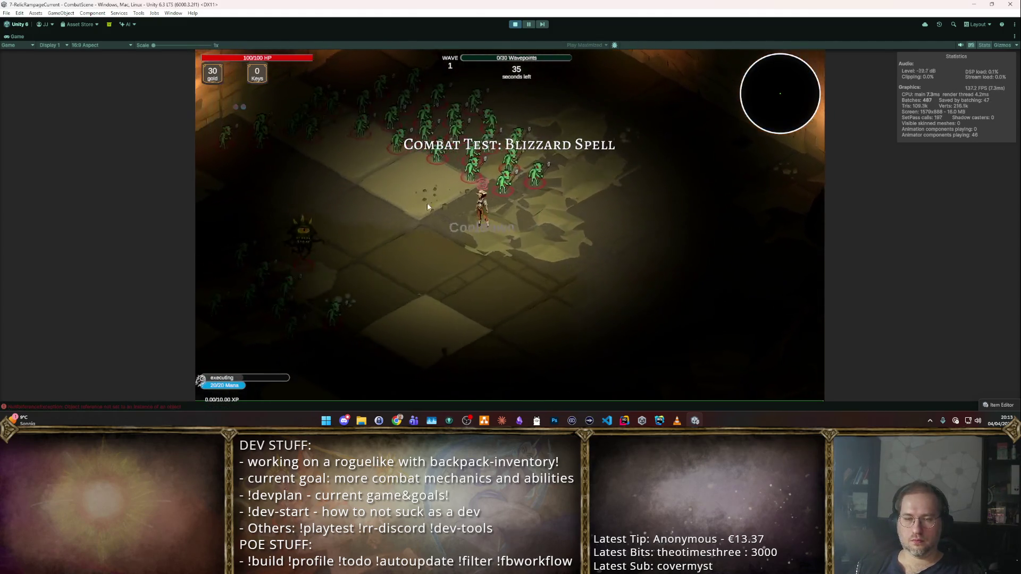
pyautogui.click(517, 24)
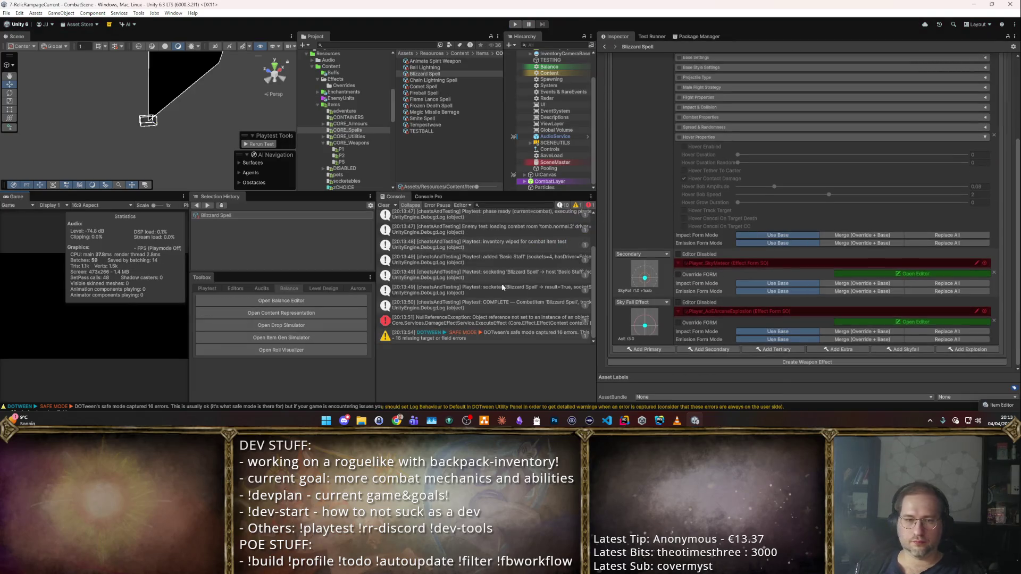
pyautogui.click(454, 322)
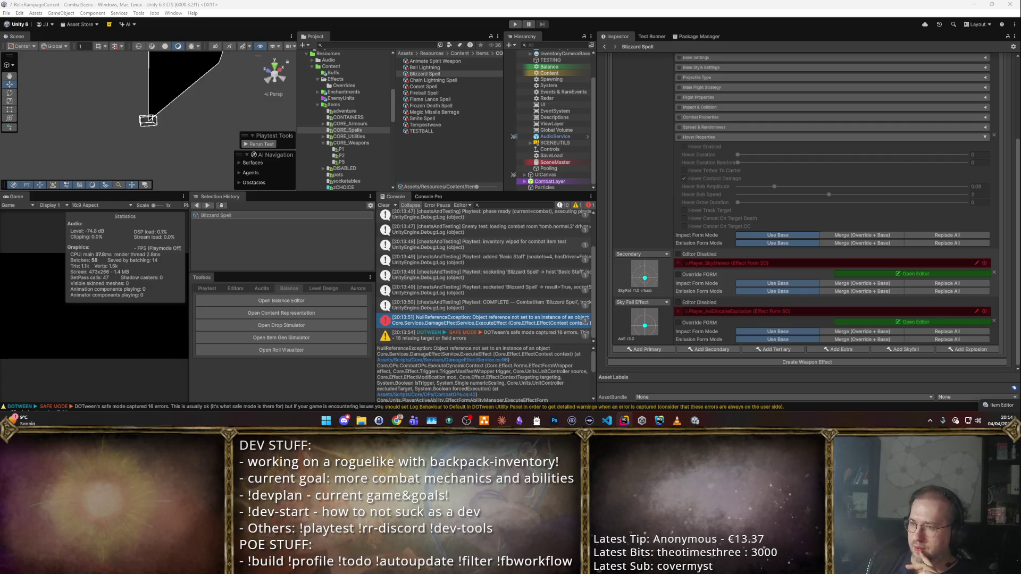
# - Sync the Blizzard Spell data to JSON and clear the console log
pyautogui.scroll(5, 777, 181)
pyautogui.click(771, 111)
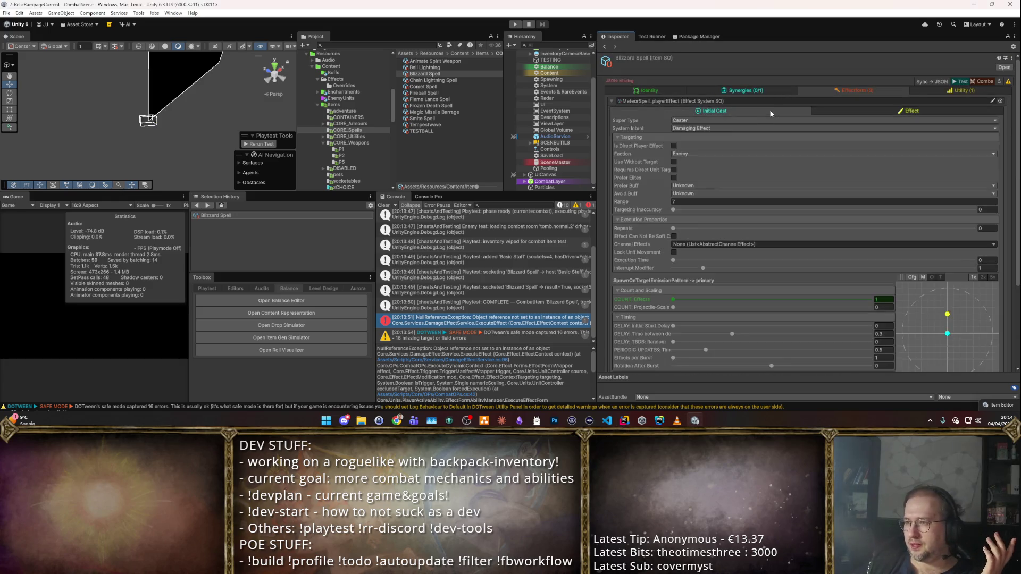
pyautogui.click(931, 81)
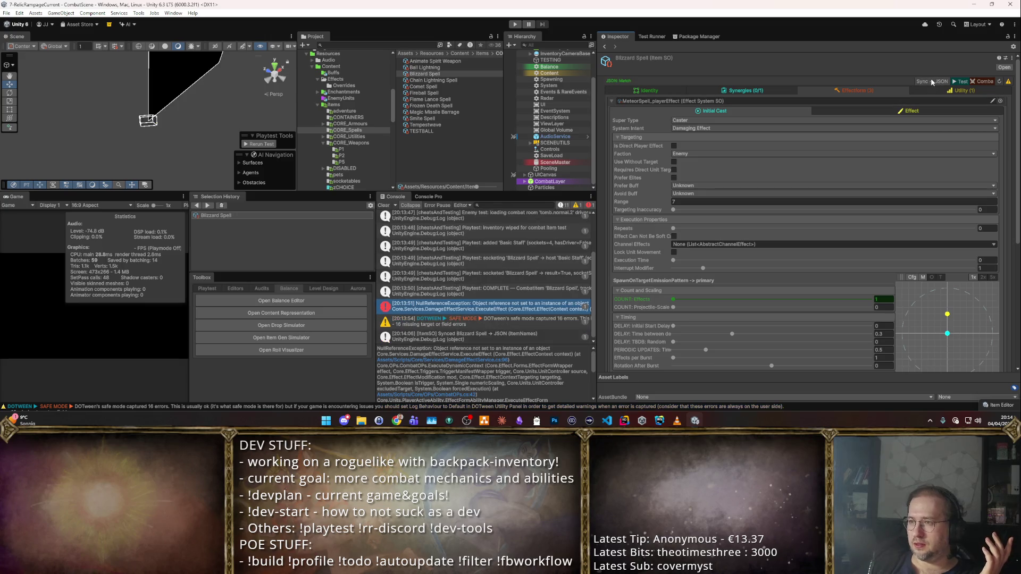
pyautogui.click(384, 206)
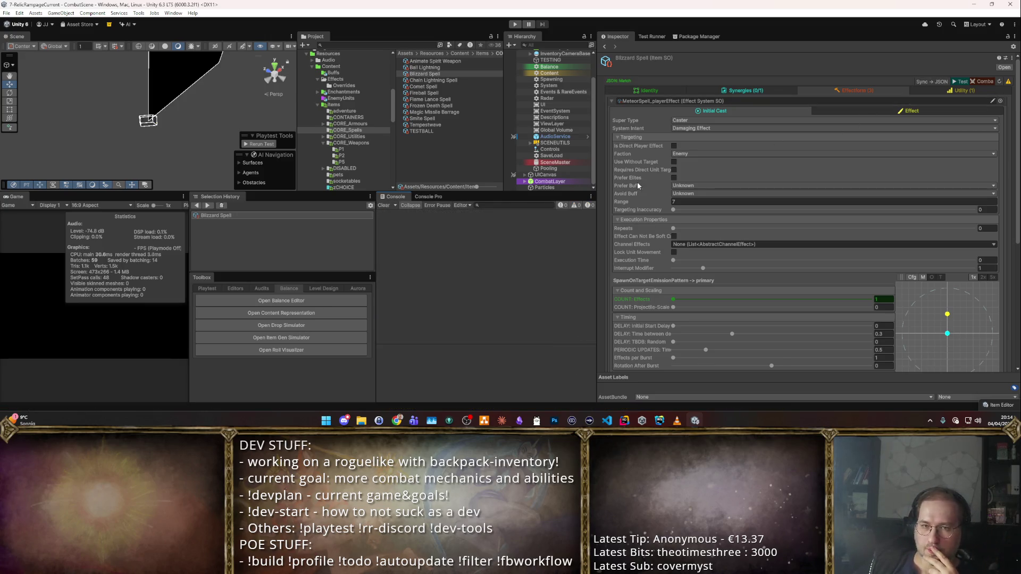
# - Enable the primary effect form override and start a Play mode test of the spell
pyautogui.click(909, 111)
pyautogui.click(784, 106)
pyautogui.scroll(-4, 844, 232)
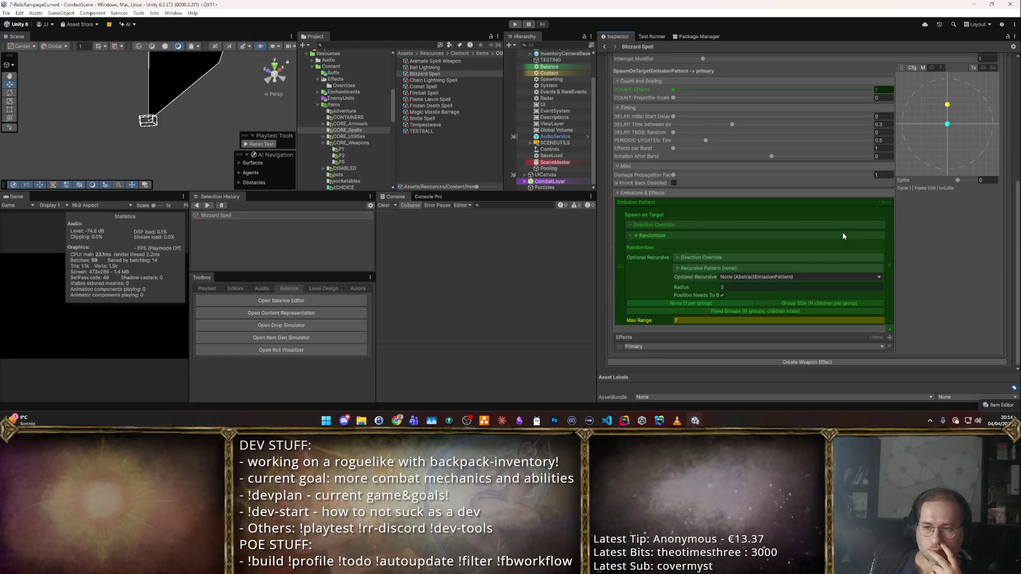
pyautogui.scroll(4, 825, 238)
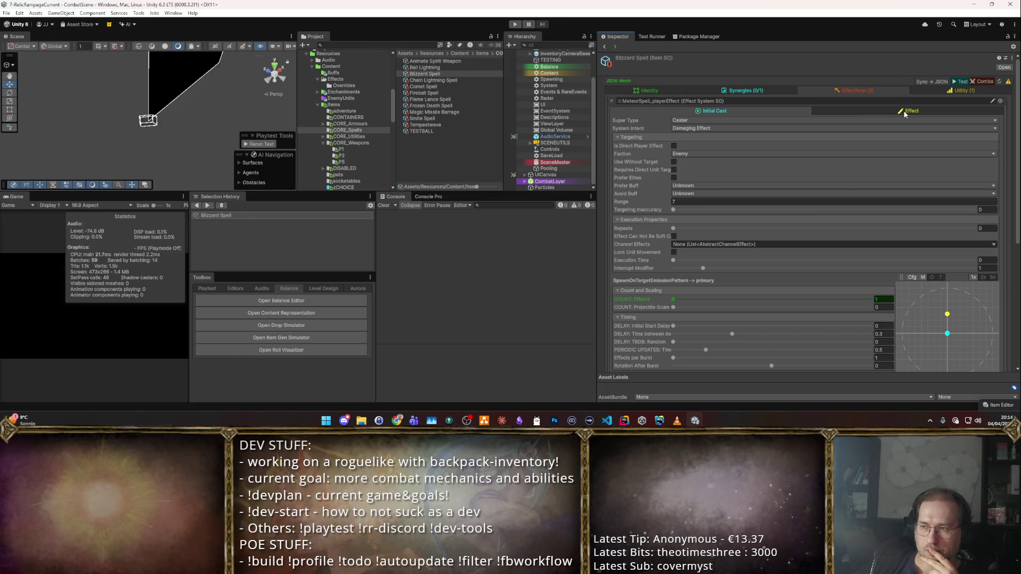
pyautogui.click(905, 110)
pyautogui.scroll(-5, 739, 183)
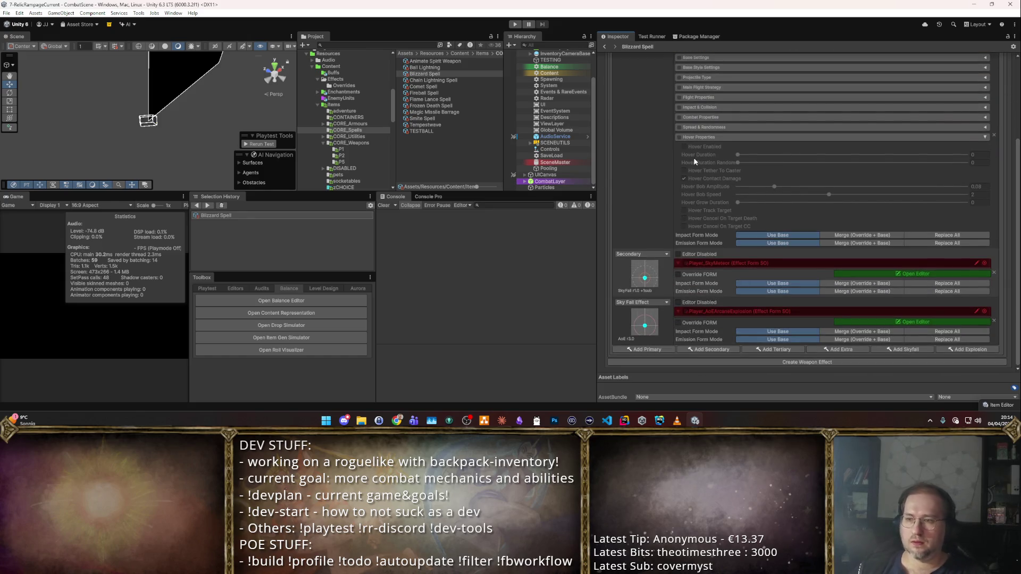
pyautogui.scroll(4, 702, 160)
pyautogui.click(678, 139)
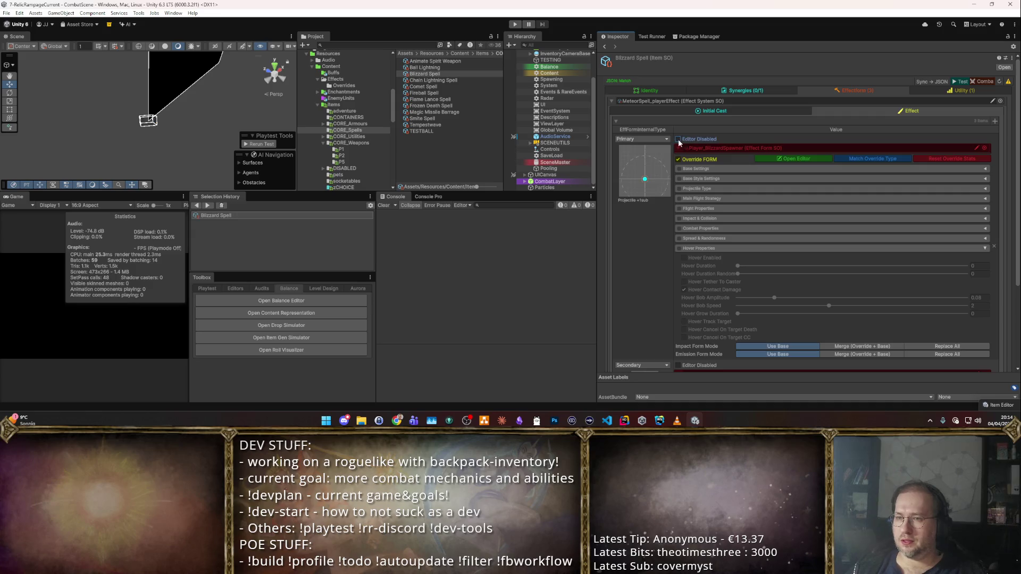
pyautogui.click(985, 82)
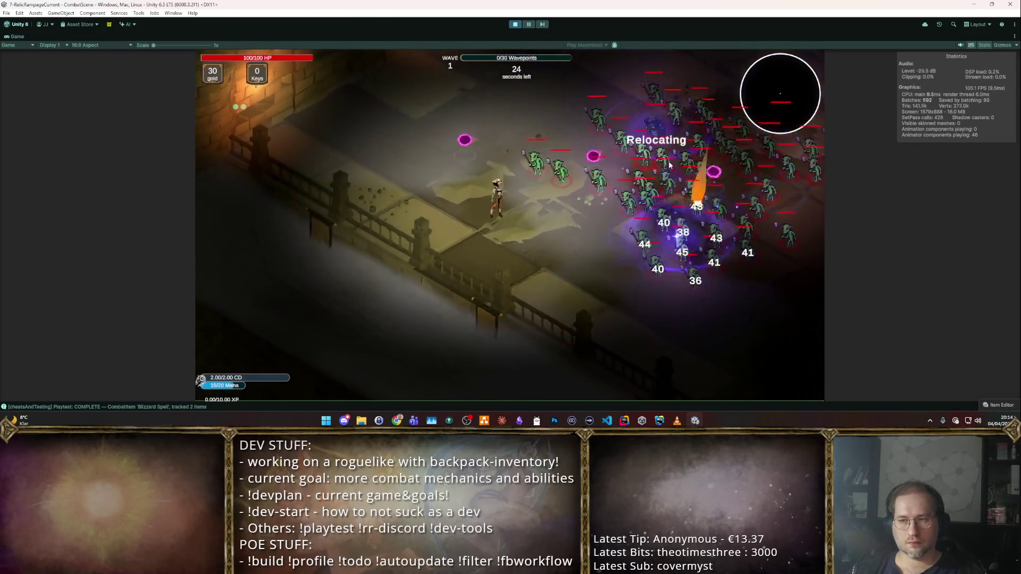
# - Stop Play mode after the blizzard strikes hit the goblin wave
pyautogui.click(516, 25)
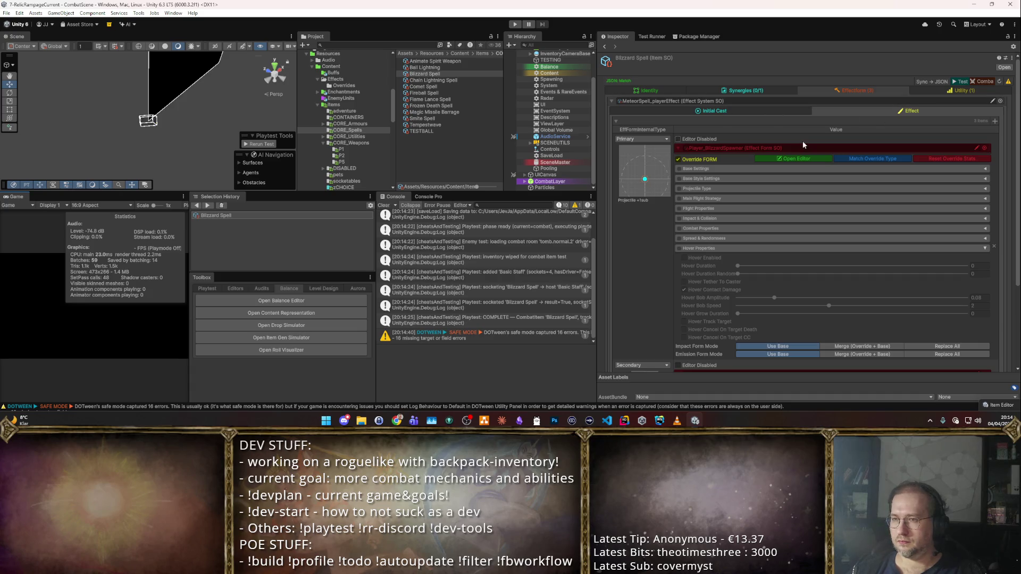
# - Turn off the Primary form override and inspect the Primary and Secondary form properties
pyautogui.scroll(-3, 697, 173)
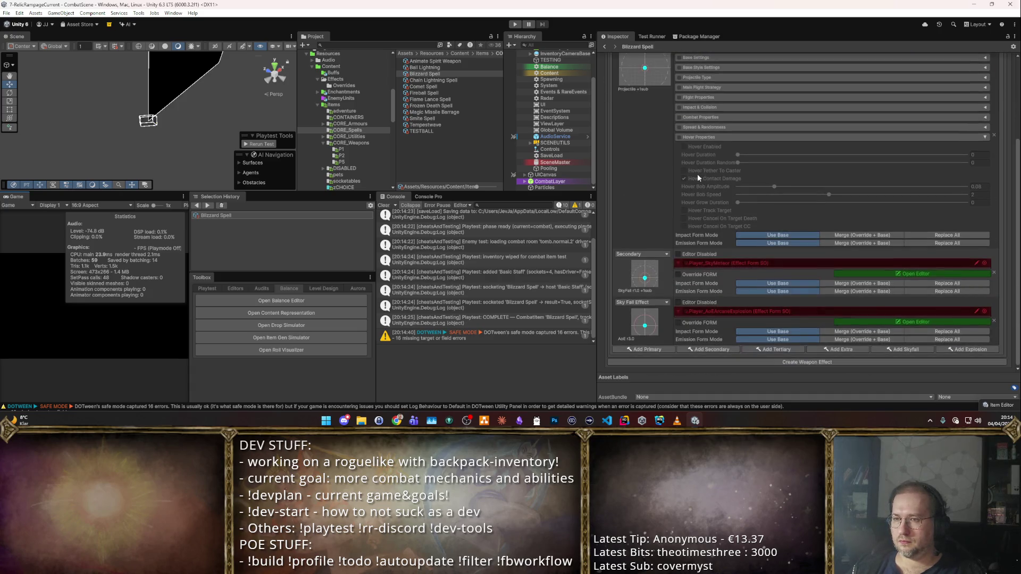
pyautogui.scroll(1, 672, 194)
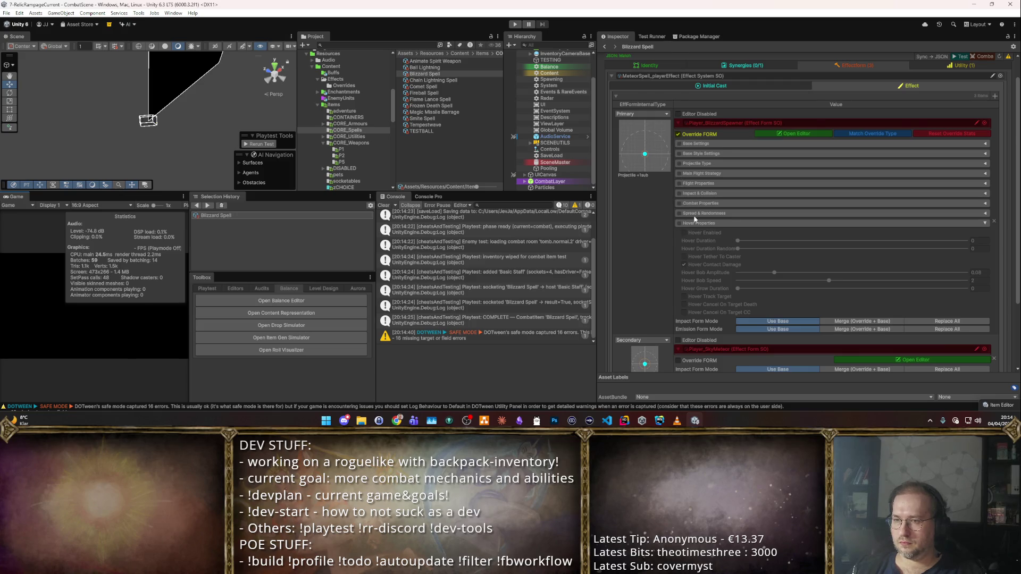
pyautogui.scroll(1, 694, 218)
pyautogui.click(676, 158)
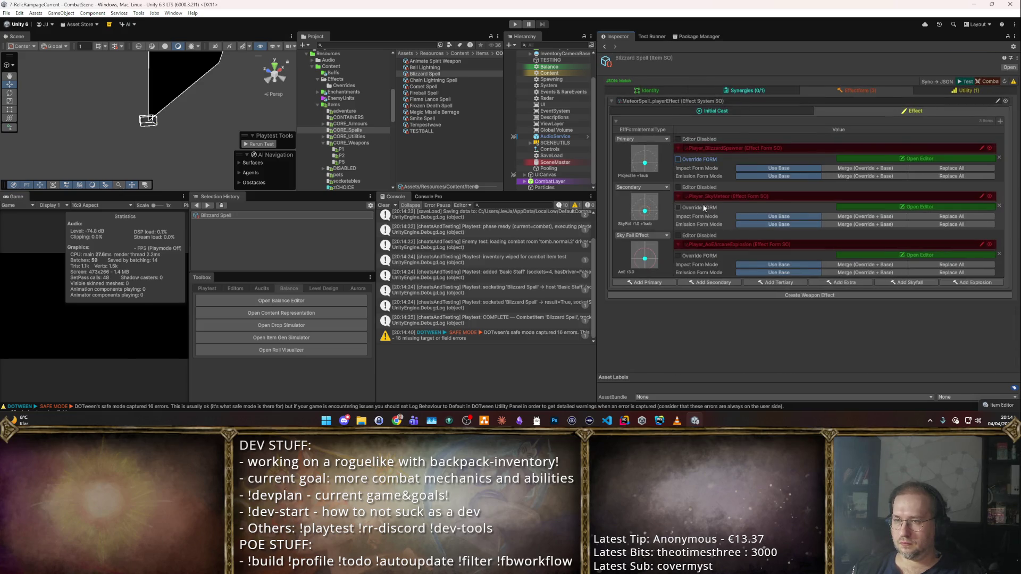
pyautogui.click(892, 157)
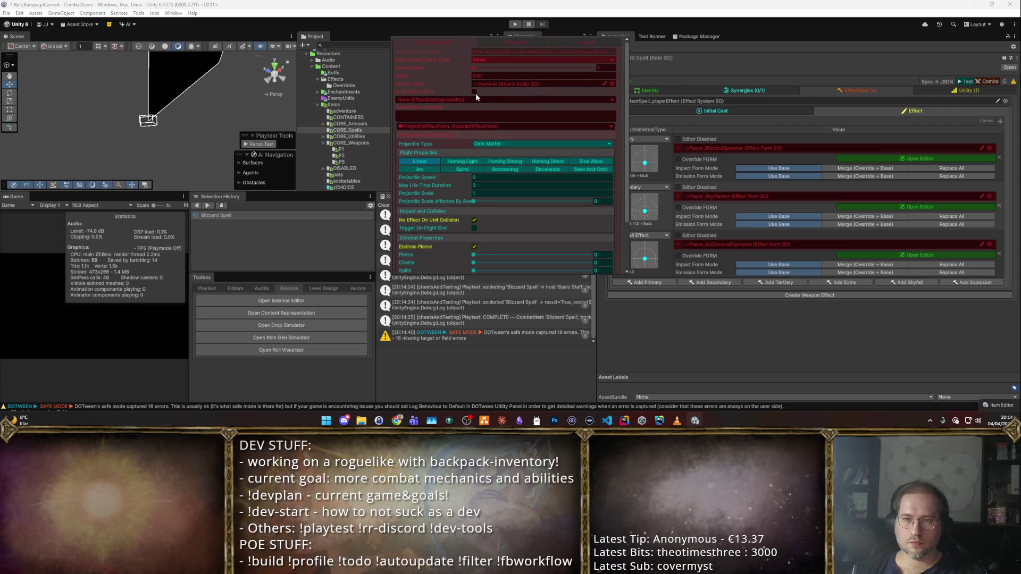
pyautogui.click(691, 129)
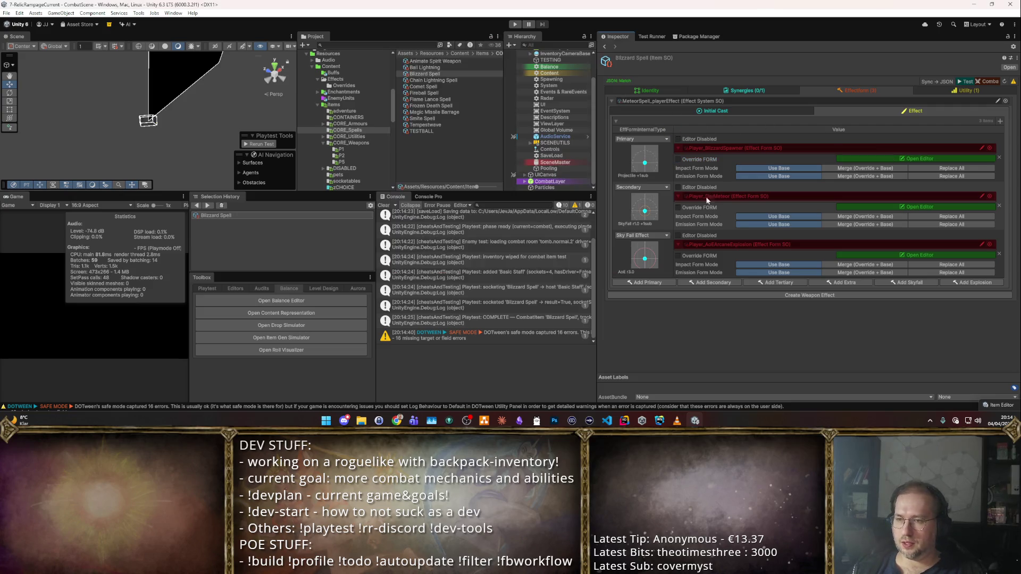
pyautogui.click(909, 207)
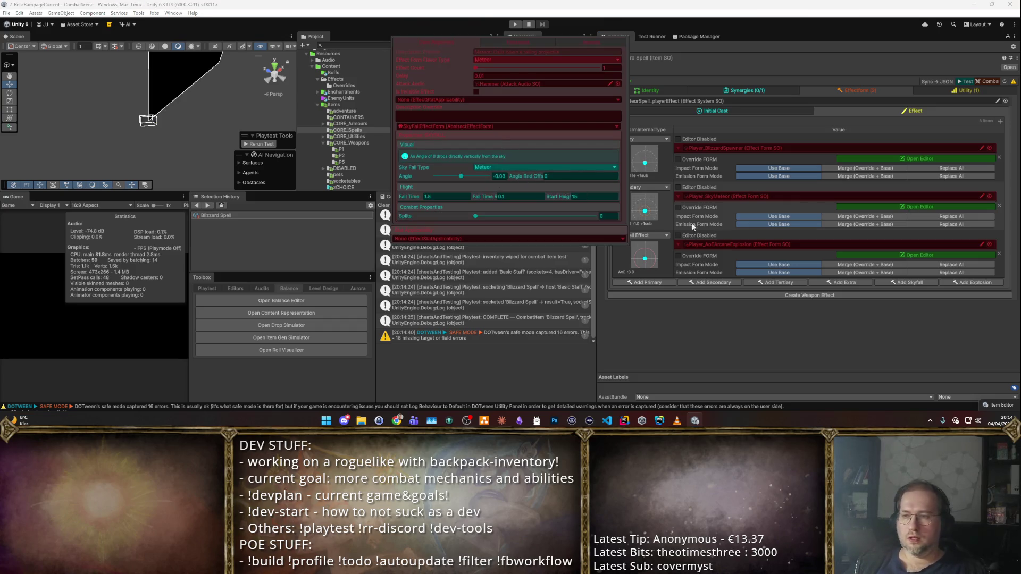
pyautogui.click(703, 205)
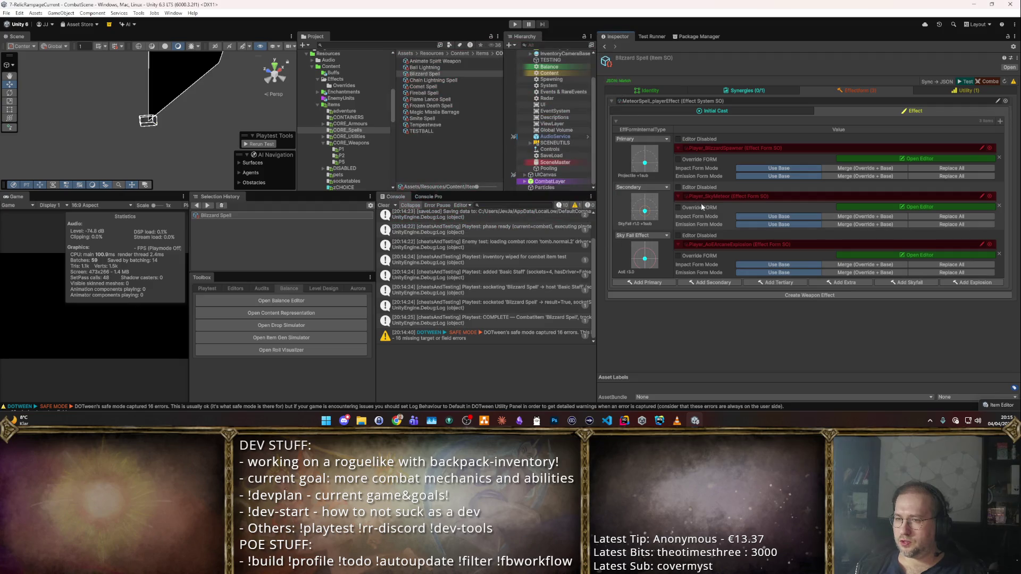
# - Override the Secondary form with Sky Fall Type Meteor and launch a combat test
pyautogui.click(701, 206)
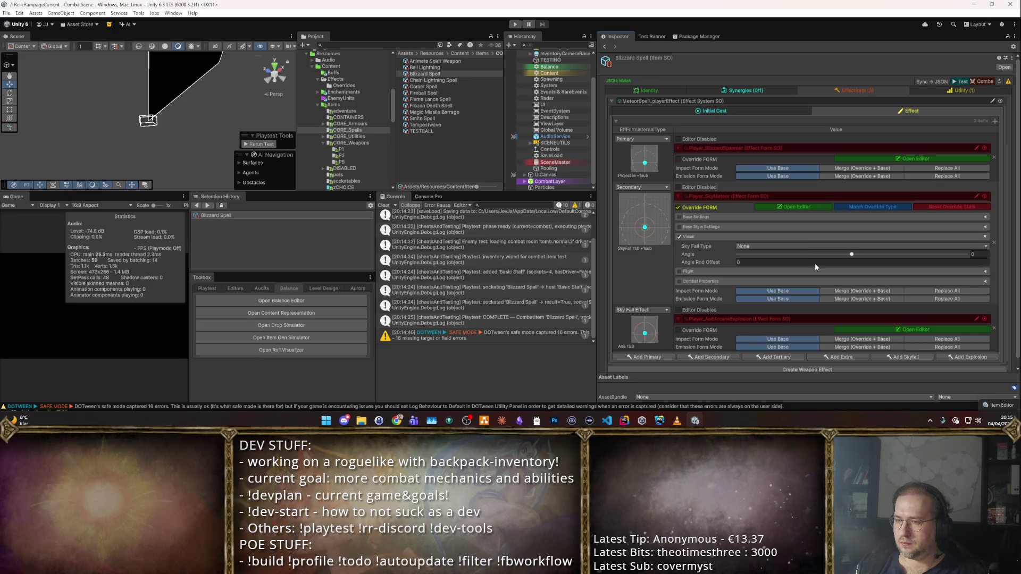
pyautogui.click(816, 245)
pyautogui.click(768, 267)
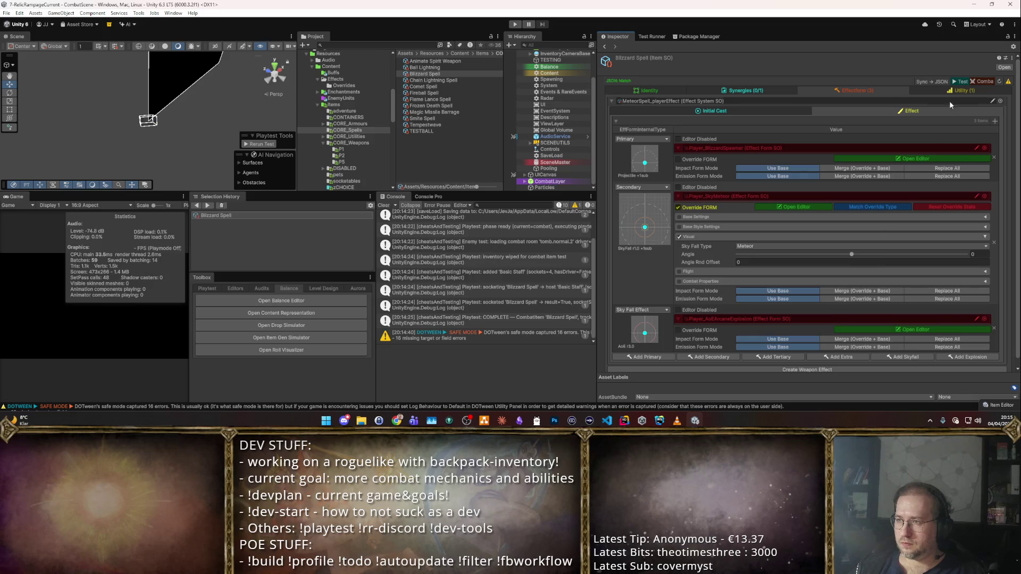
pyautogui.click(975, 81)
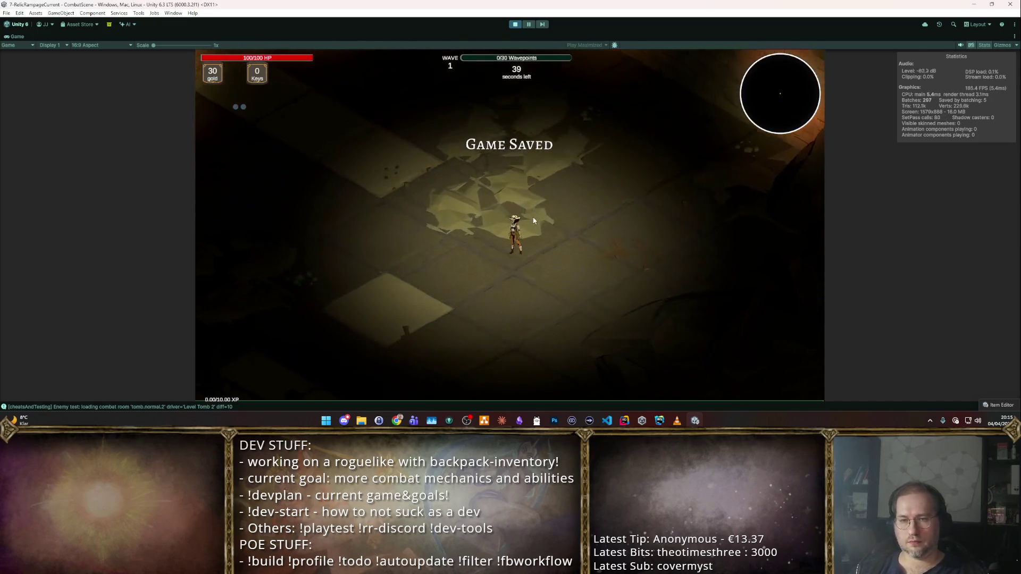
# - Move the character toward the goblins to test the Meteor-style blizzard, then stop Play mode
pyautogui.press('m')
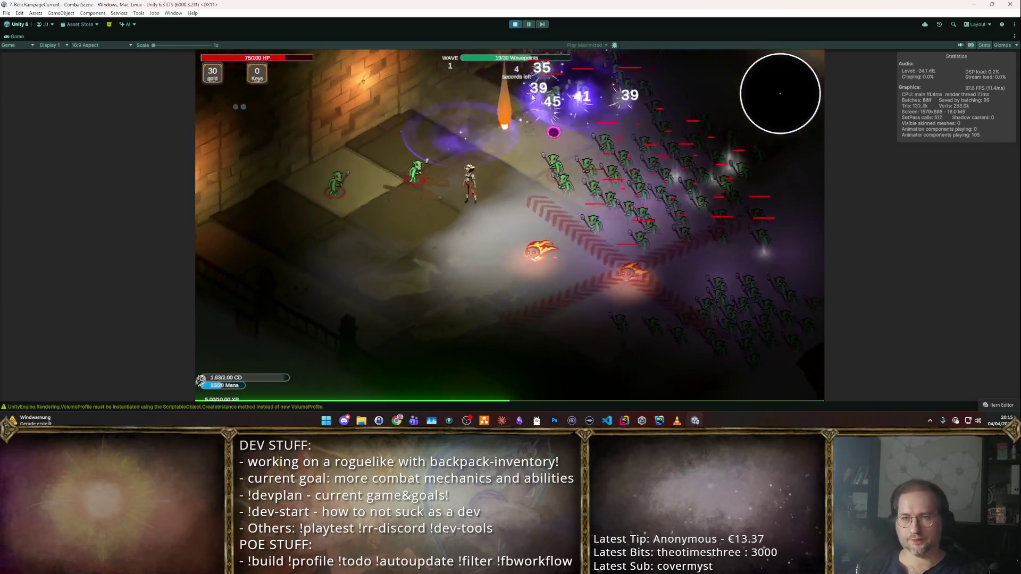
pyautogui.click(514, 25)
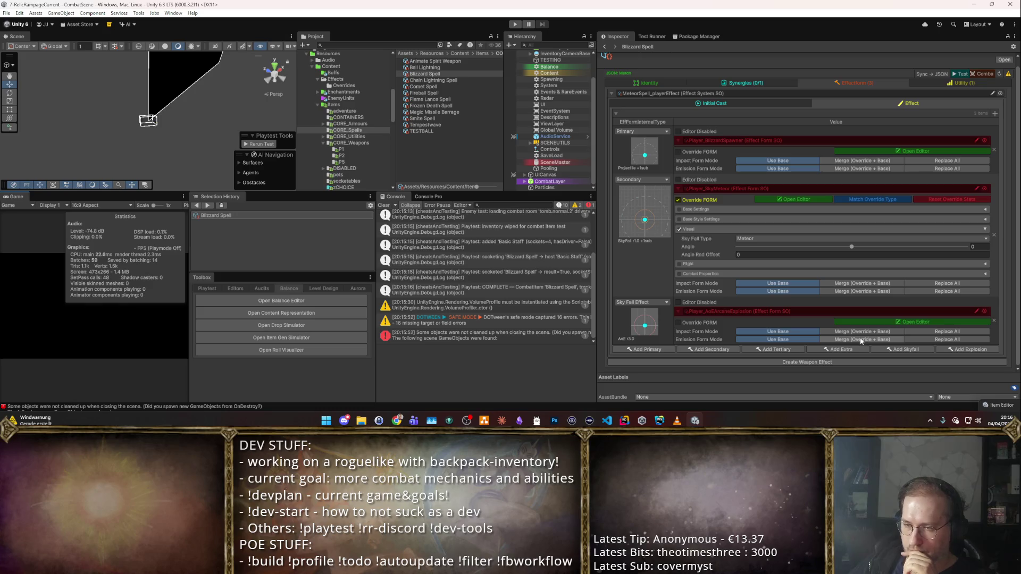
pyautogui.click(856, 332)
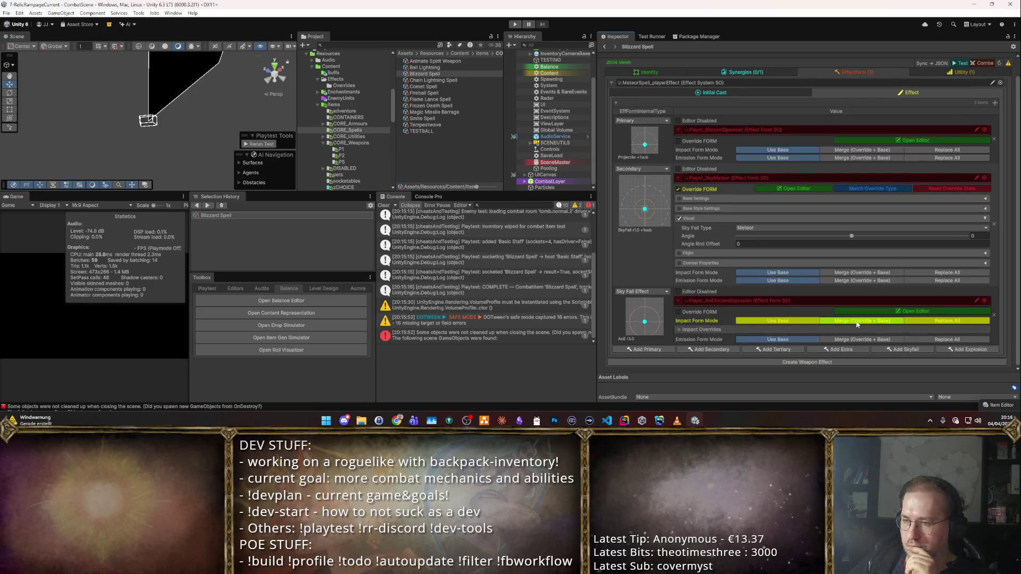
pyautogui.click(681, 330)
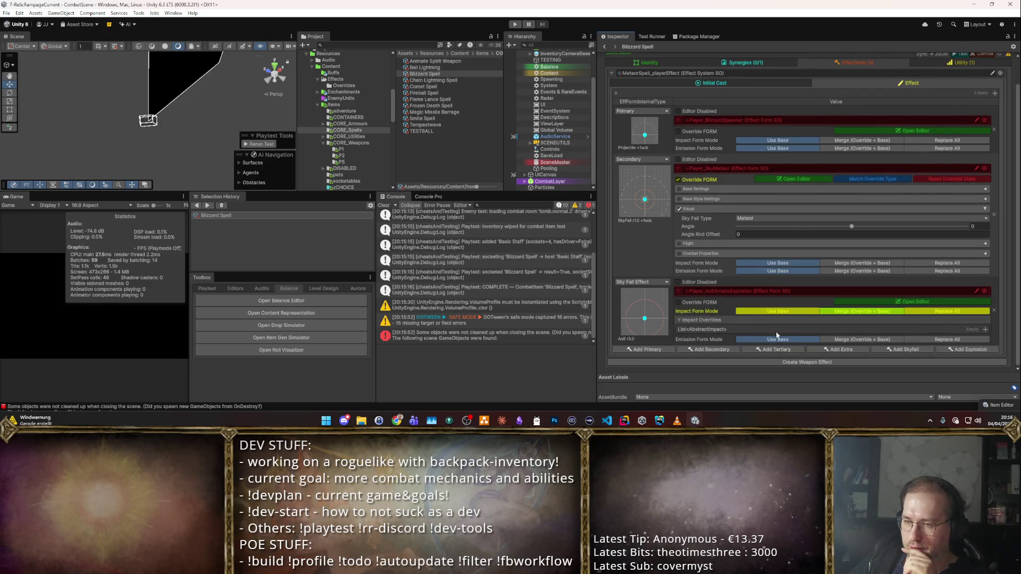
pyautogui.click(984, 330)
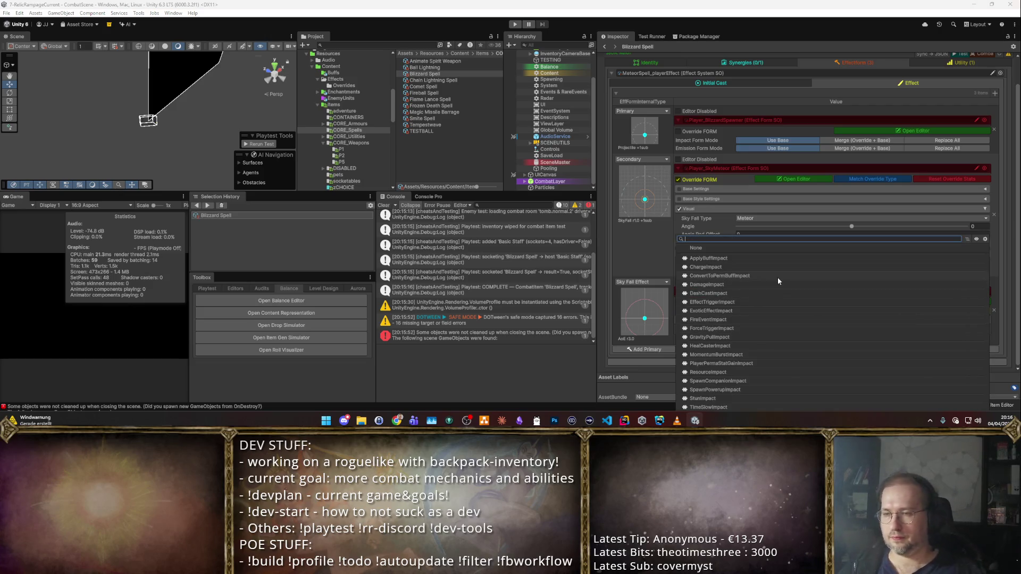
pyautogui.click(778, 276)
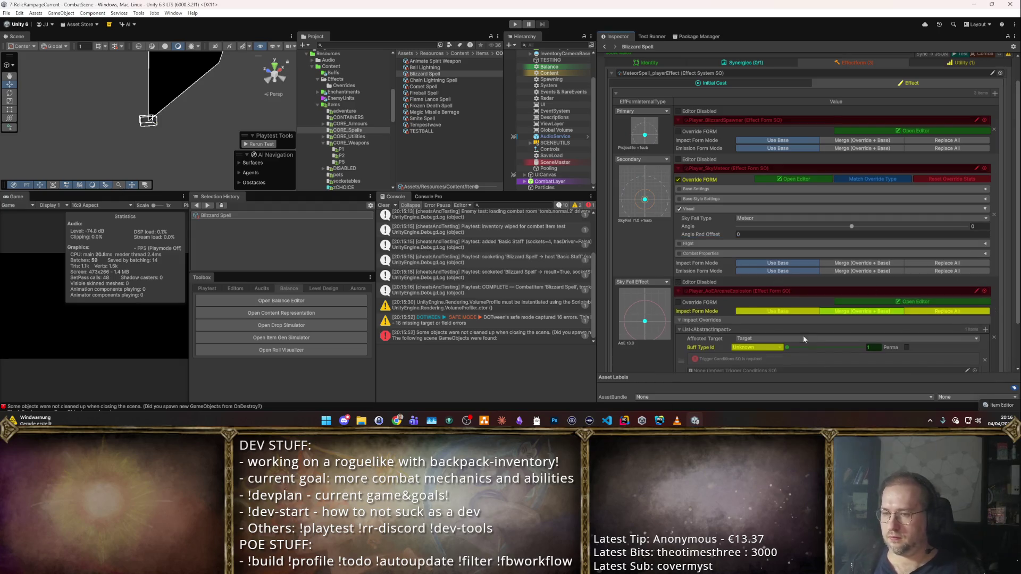
pyautogui.scroll(-3, 803, 335)
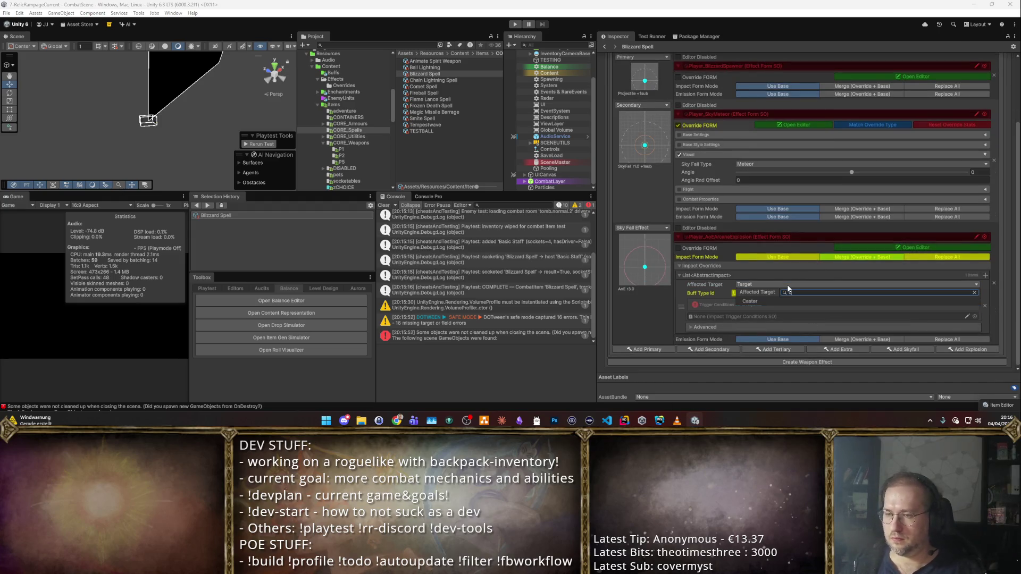
pyautogui.click(742, 294)
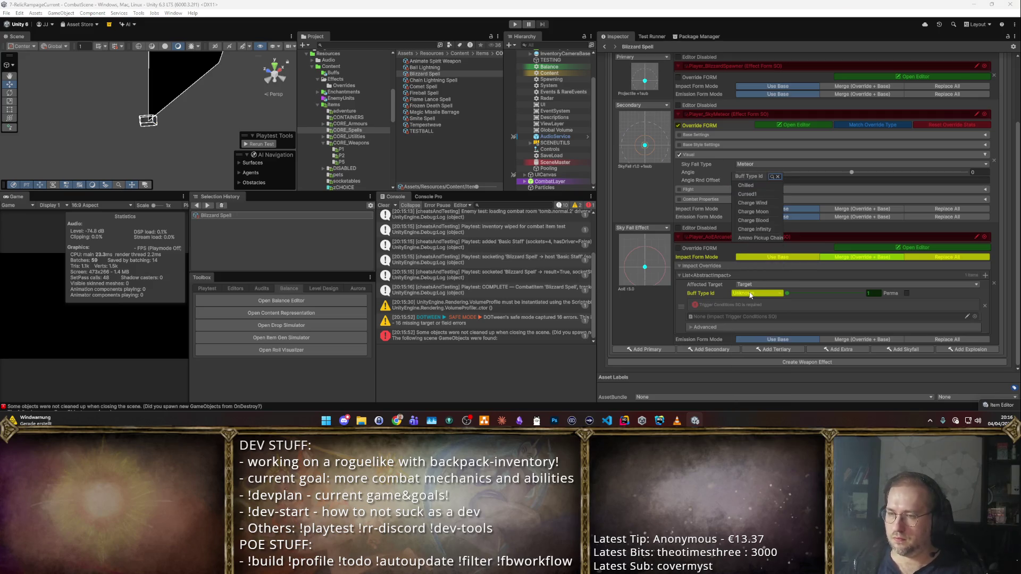
pyautogui.press('Return')
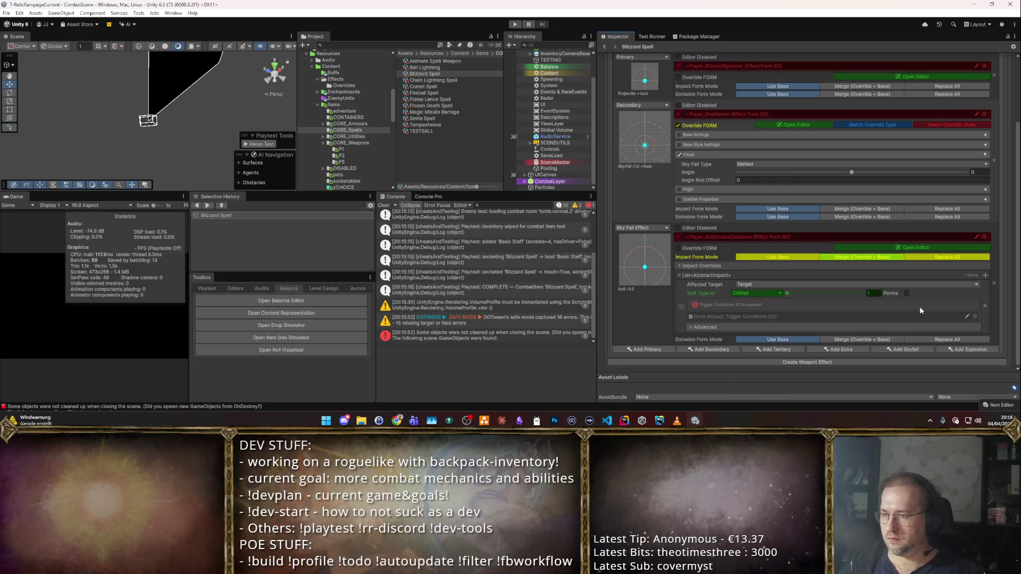
pyautogui.scroll(3, 918, 256)
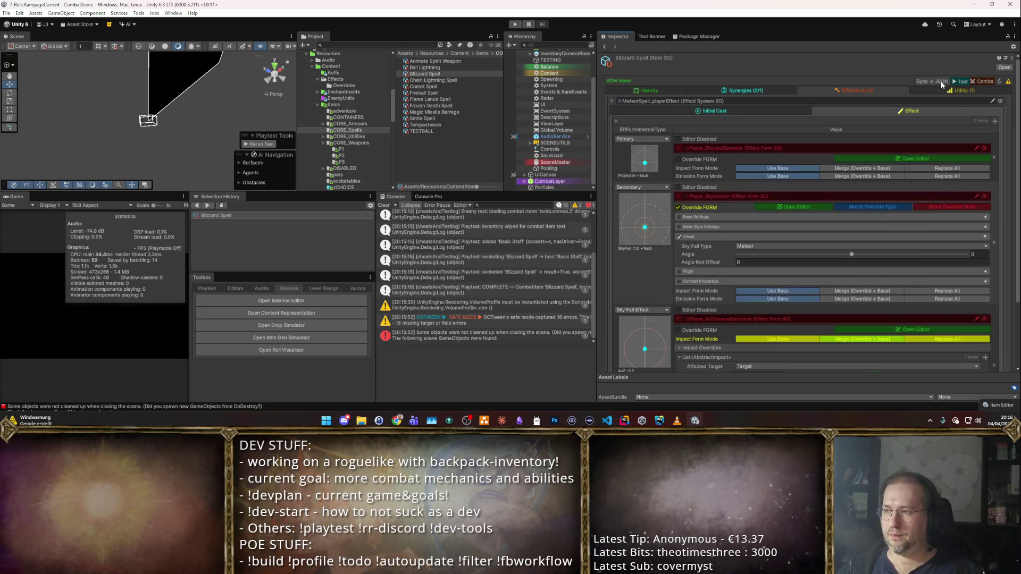
pyautogui.click(975, 80)
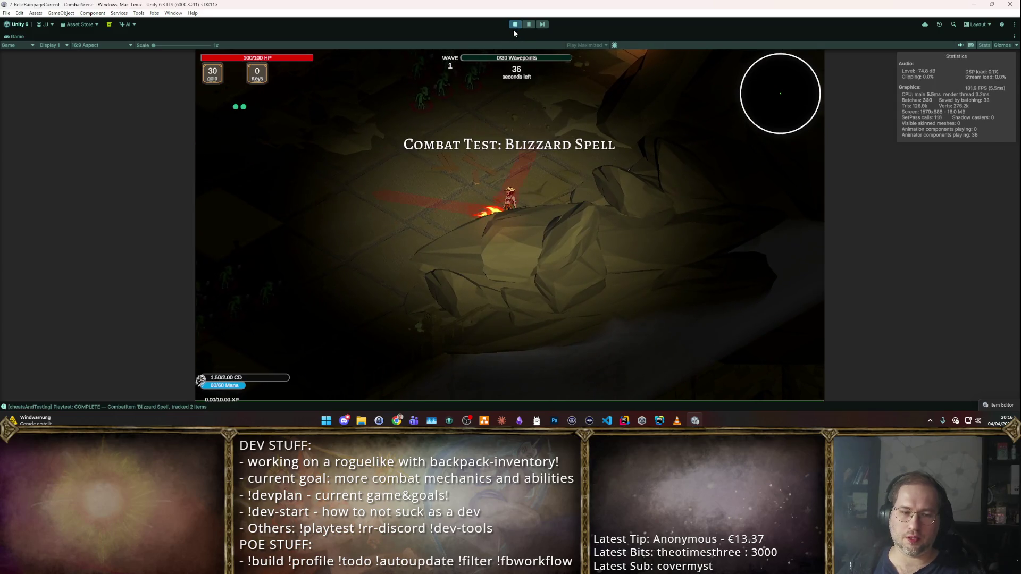
# - Restart the play session once and exit back to the editor
pyautogui.click(517, 24)
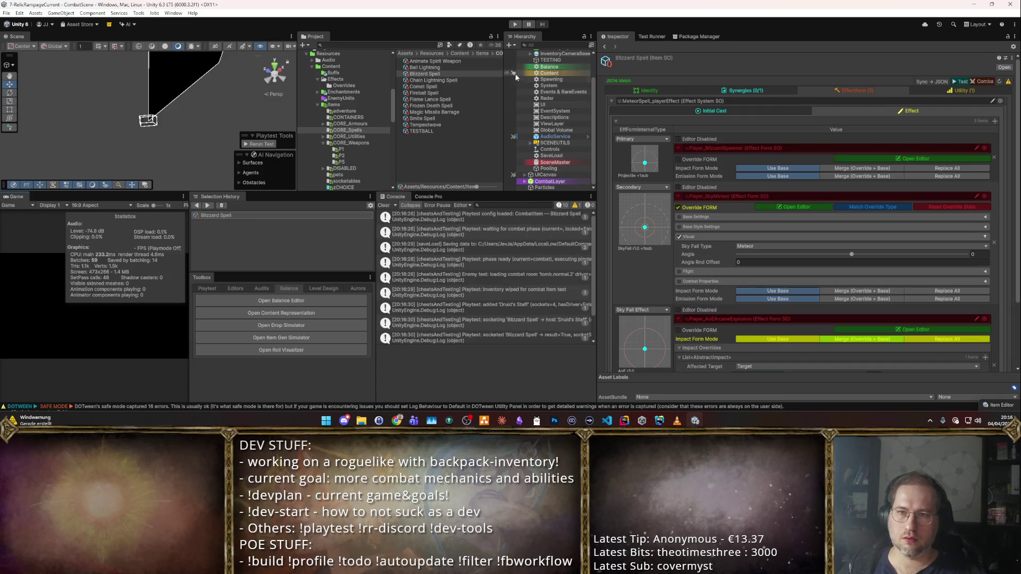
pyautogui.click(516, 25)
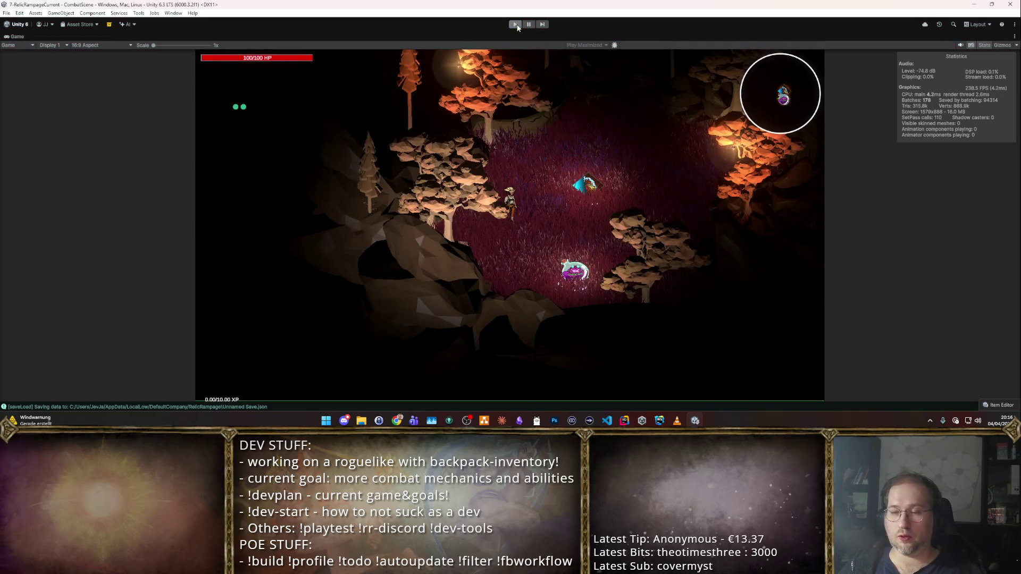
pyautogui.hotkey('ctrl', 'p')
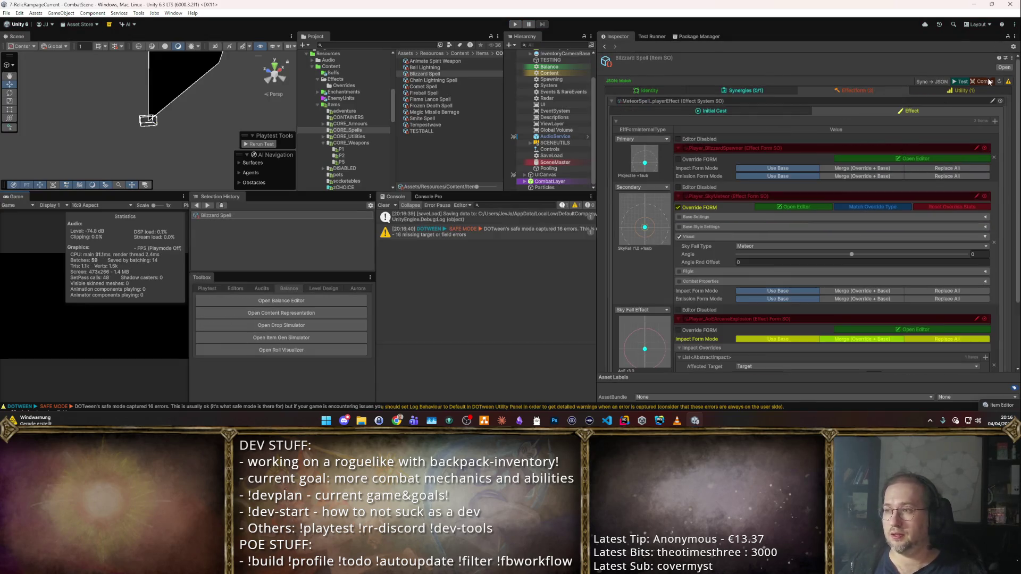
# - Rerun the Blizzard Spell combat test, stop it, and select the first NullReferenceException
pyautogui.click(988, 81)
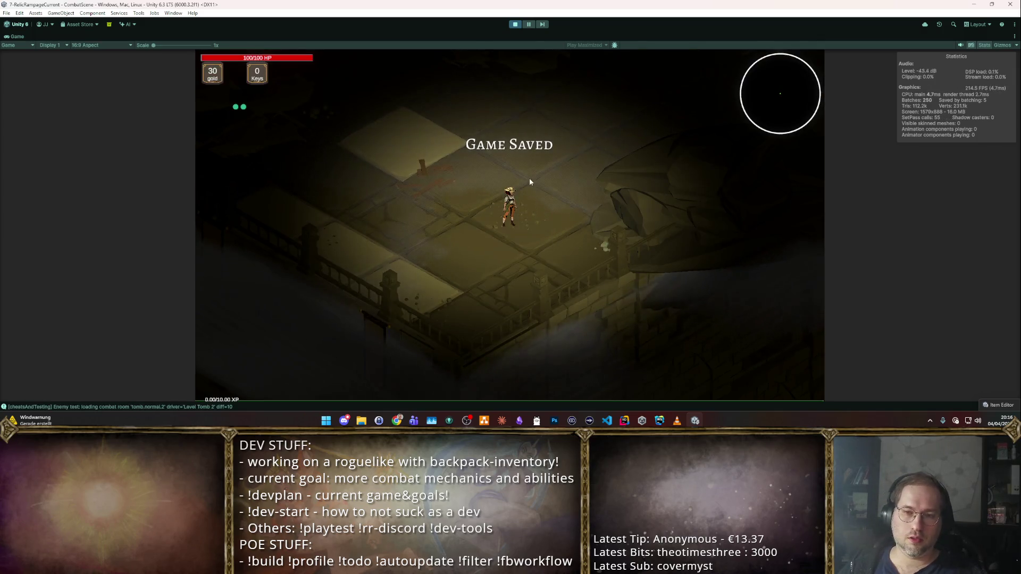
pyautogui.press('w')
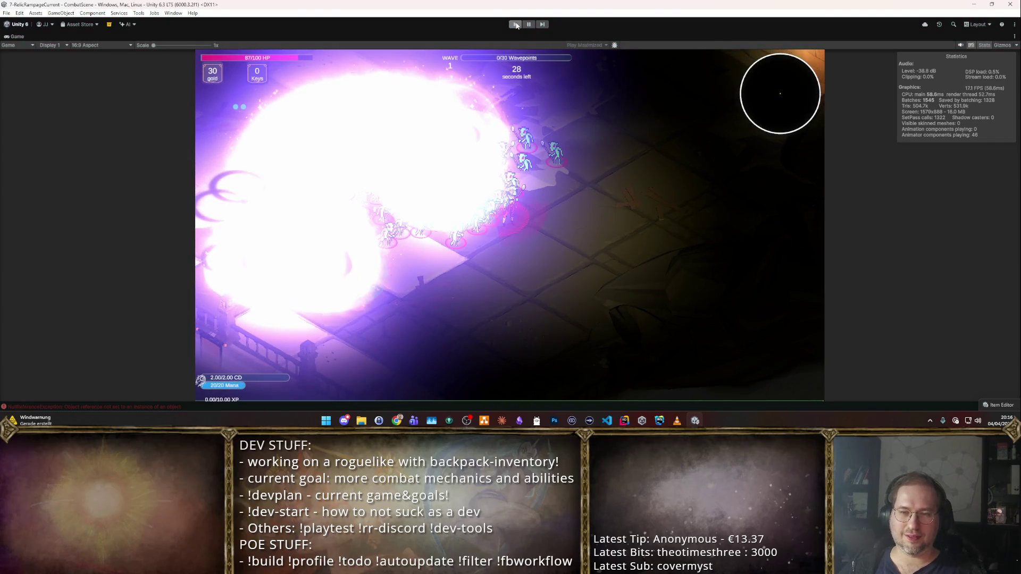
pyautogui.hotkey('ctrl', 'p')
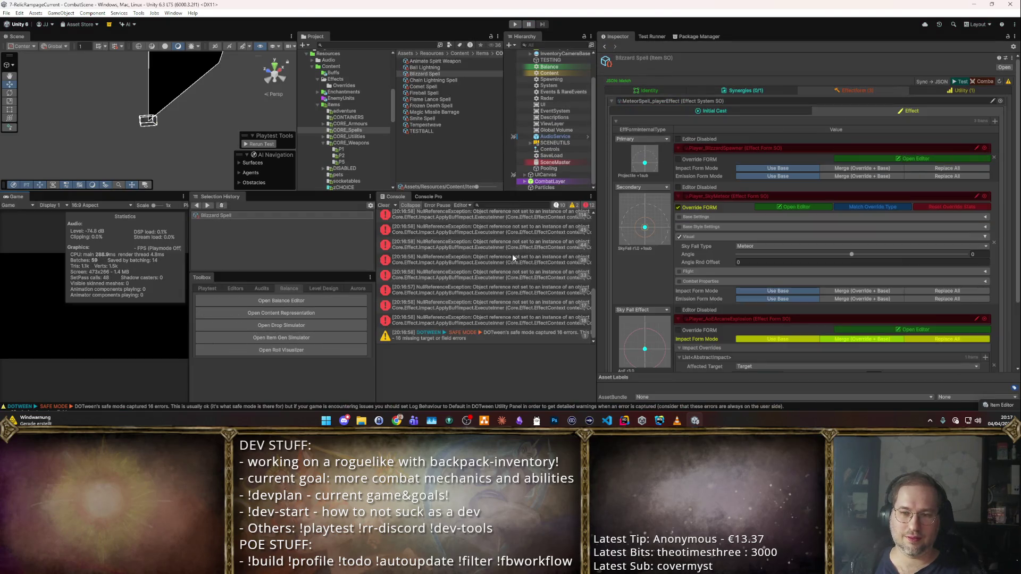
pyautogui.scroll(2, 494, 286)
pyautogui.click(495, 282)
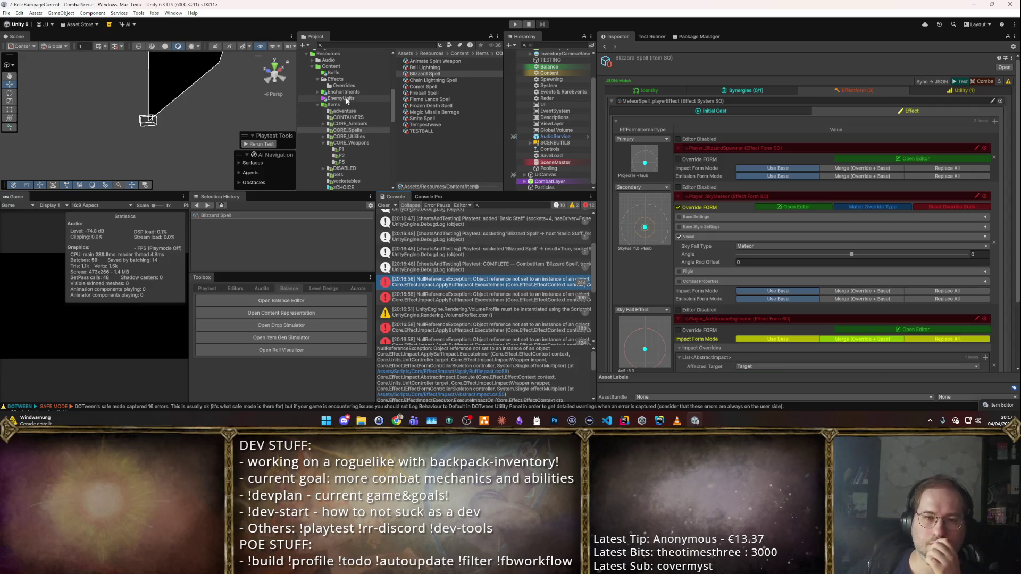
# - Browse the Buffs folder and open the 807Shattered buff asset
pyautogui.click(333, 73)
pyautogui.scroll(-3, 430, 108)
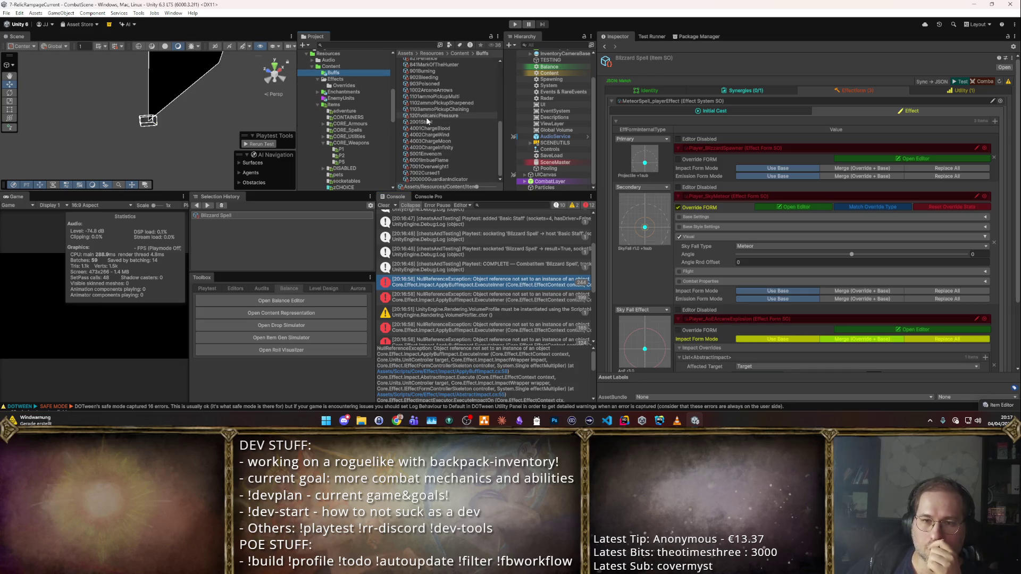
pyautogui.scroll(-3, 447, 91)
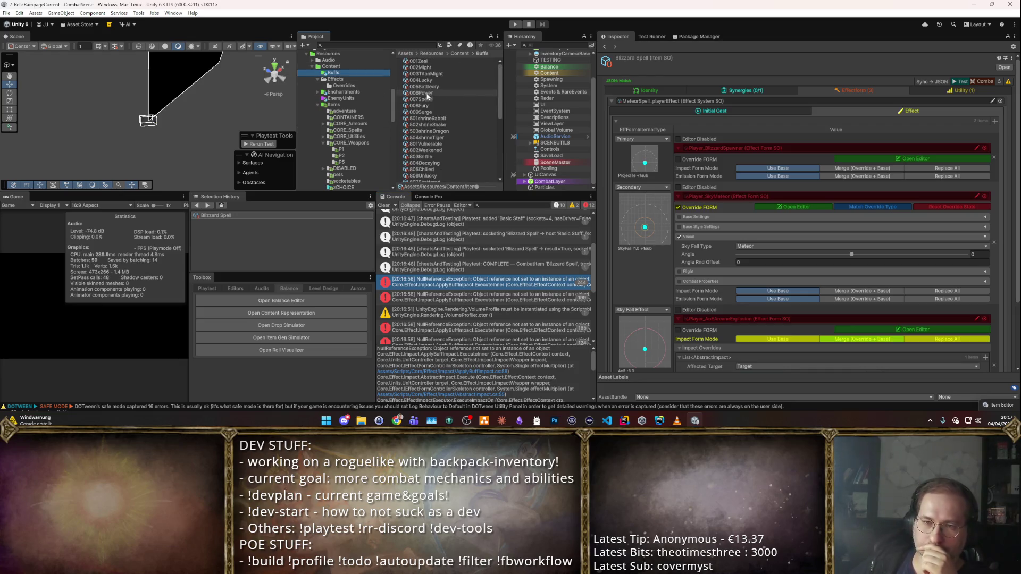
pyautogui.scroll(-3, 425, 130)
pyautogui.scroll(4, 452, 135)
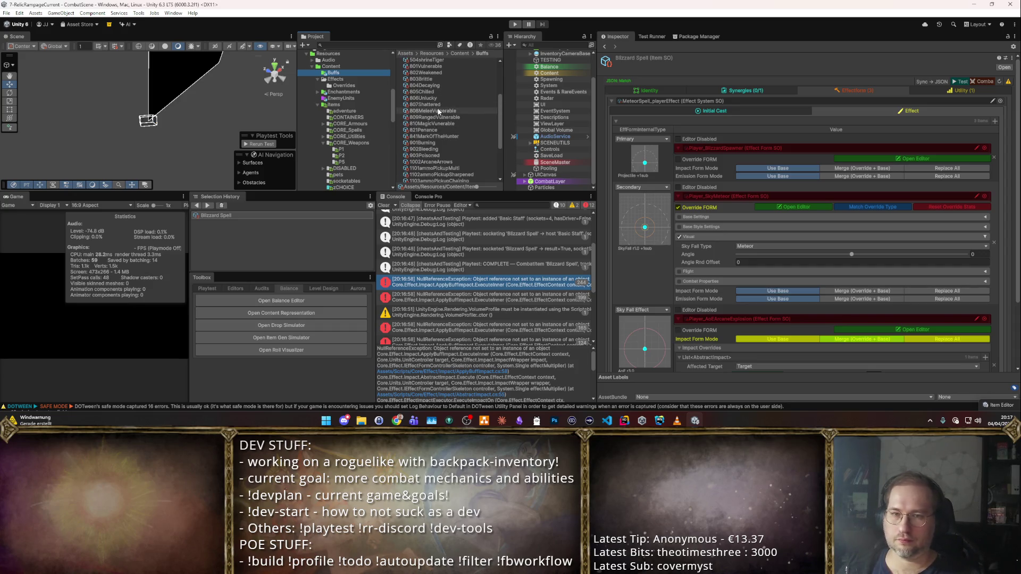
pyautogui.click(468, 111)
pyautogui.click(468, 105)
pyautogui.scroll(2, 468, 108)
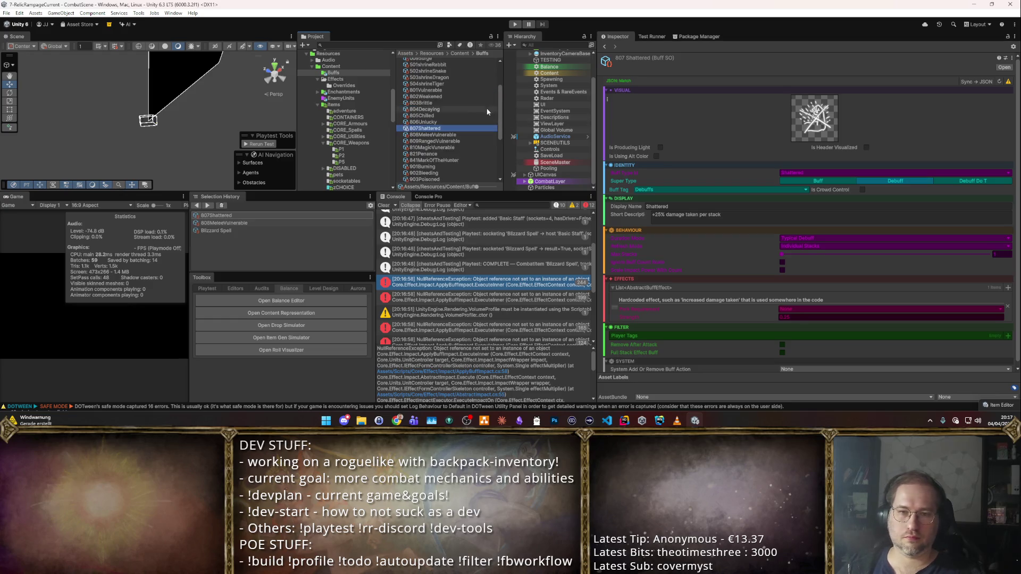
# - Open the 805Chilled buff asset
pyautogui.click(624, 421)
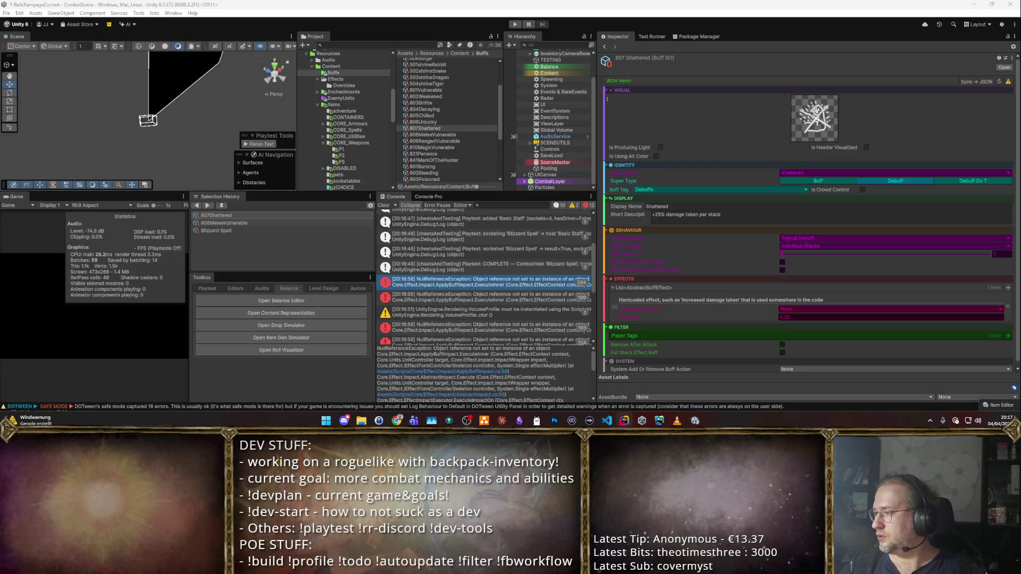
pyautogui.click(446, 115)
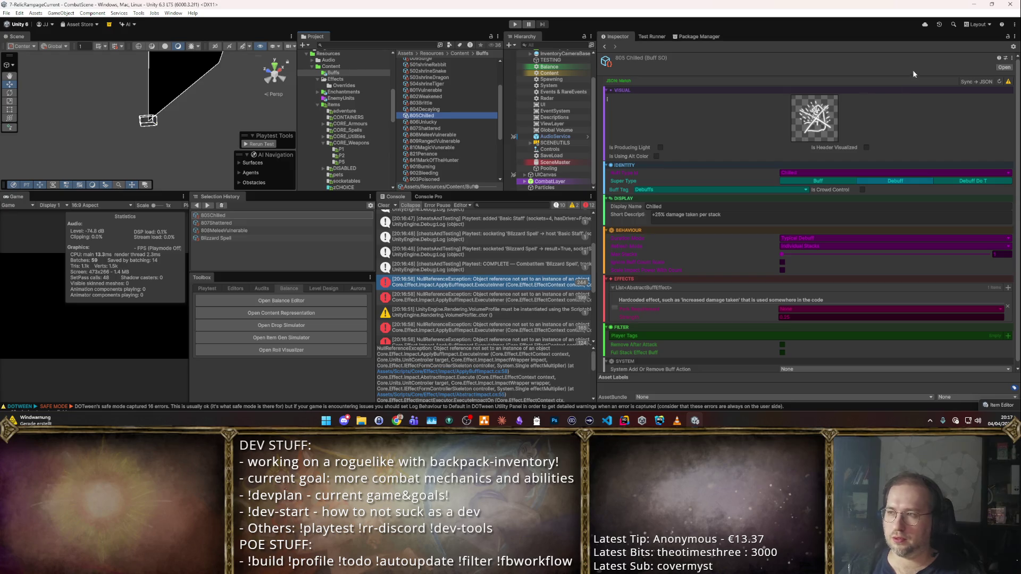
pyautogui.click(975, 80)
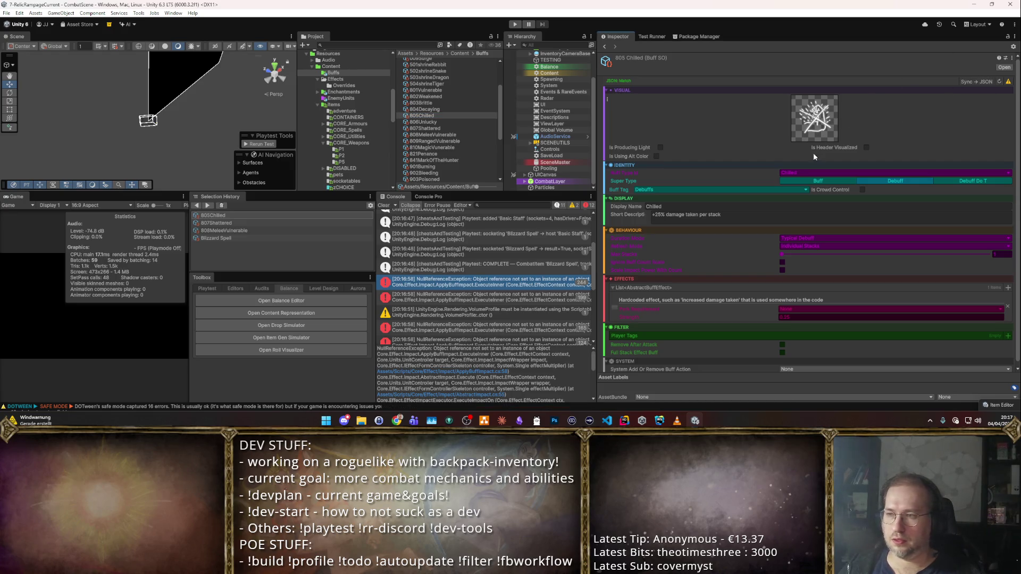
# - Empty the Chilled short description, clear the console, and remove the existing effect entry
pyautogui.click(771, 217)
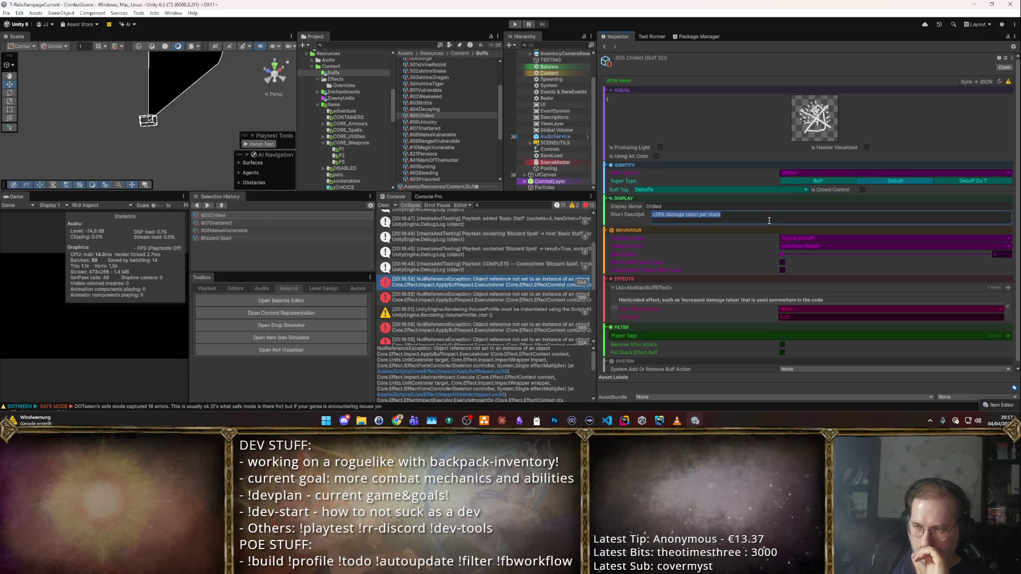
pyautogui.press('BackSpace')
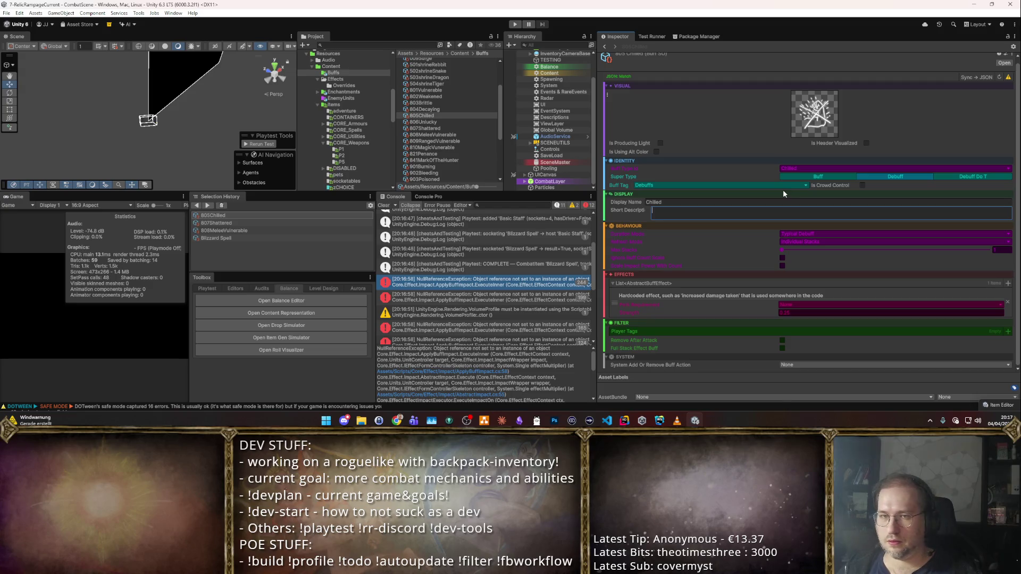
pyautogui.click(422, 122)
pyautogui.click(422, 116)
pyautogui.click(383, 205)
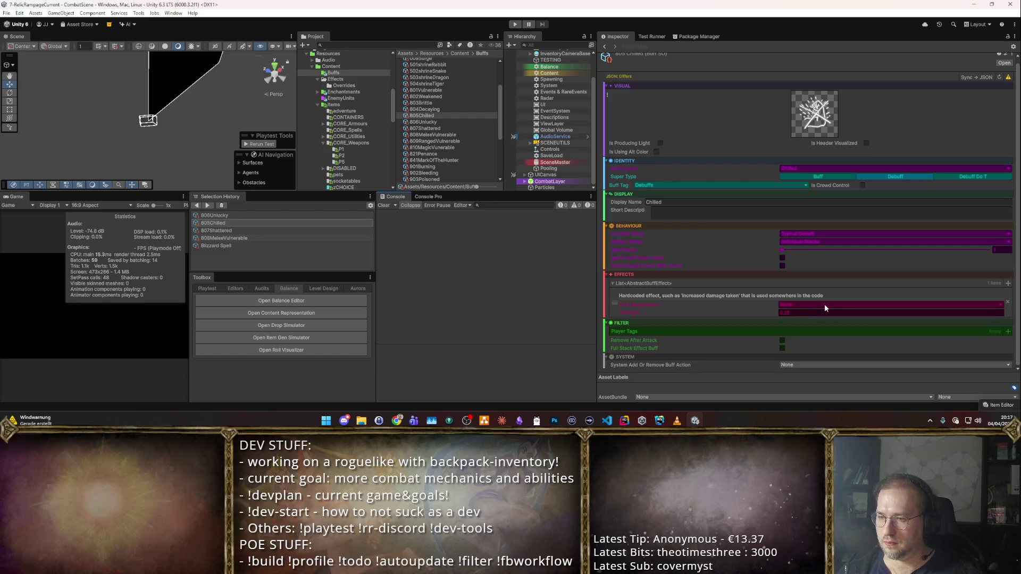
pyautogui.click(1007, 302)
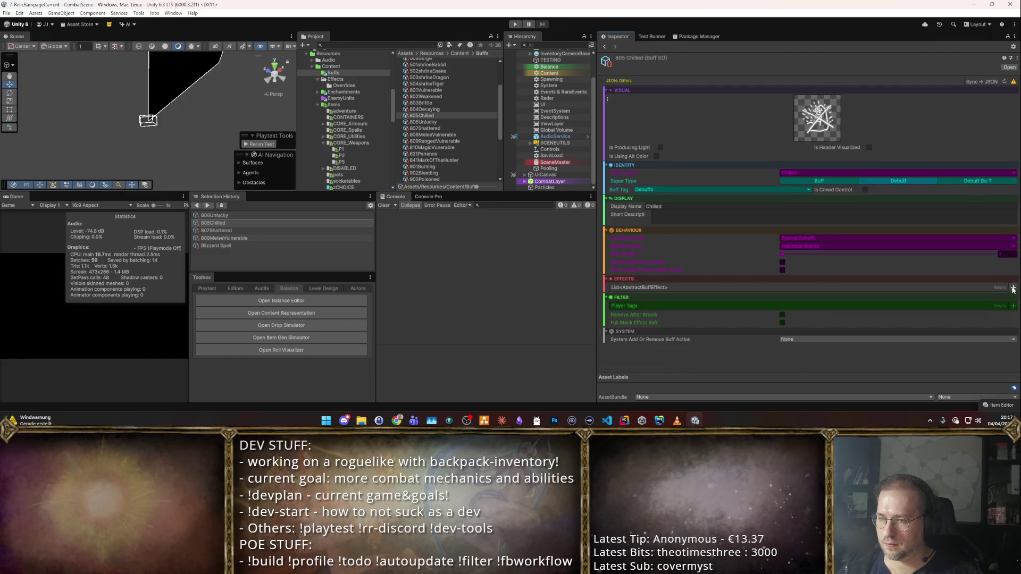
# - Add a SpeedReductionBuffEffect to the Chilled buff and tick Is Crowd Control
pyautogui.click(1013, 288)
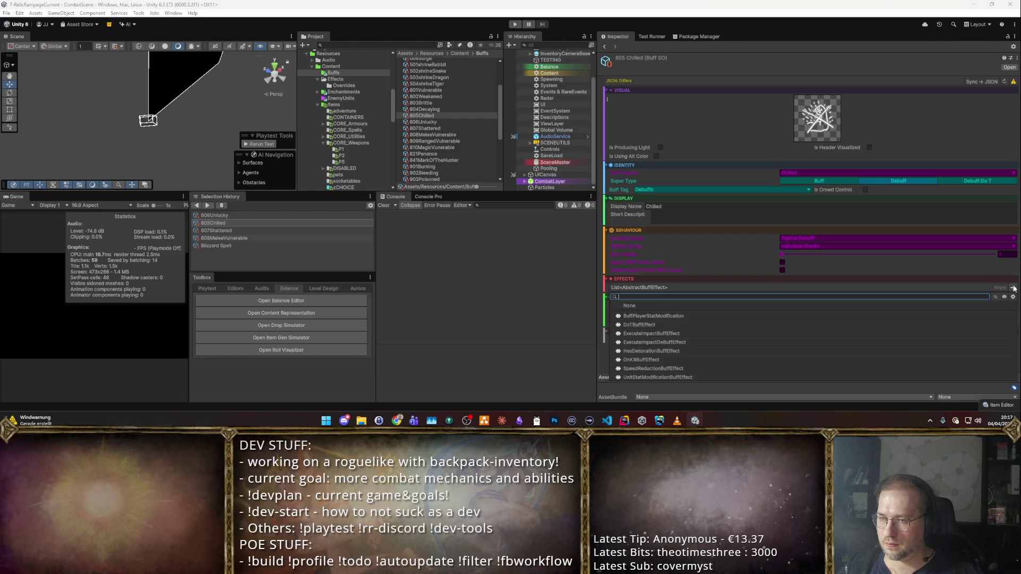
pyautogui.click(674, 367)
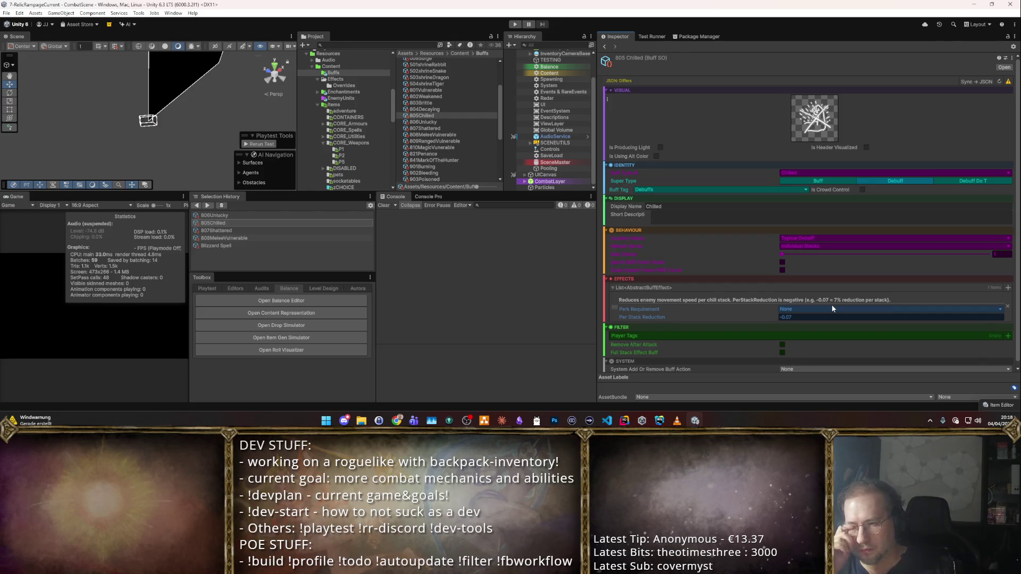
pyautogui.click(862, 190)
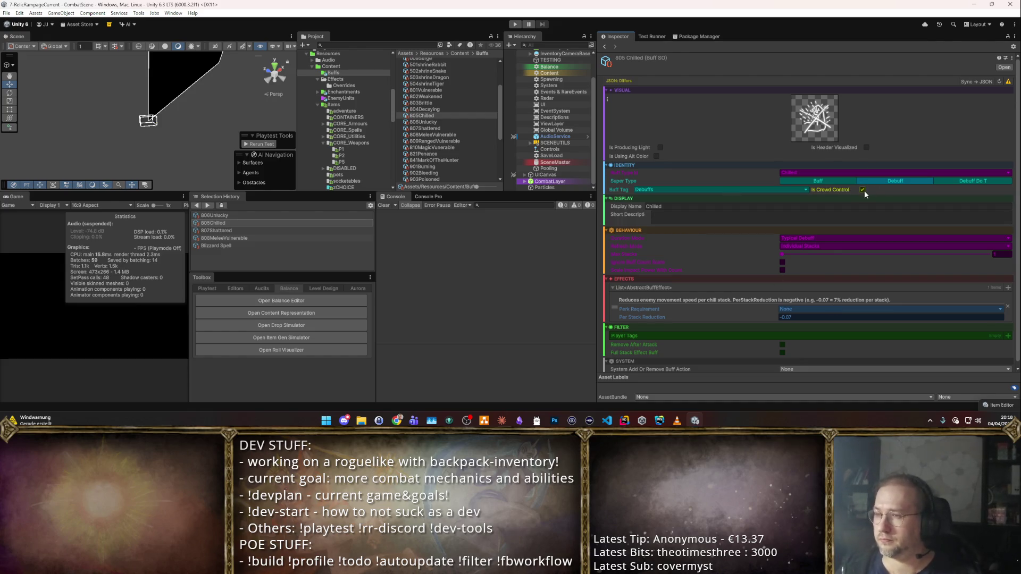
# - Set System Add Or Remove Buff Action to Refresh Enemy Speed
pyautogui.click(946, 303)
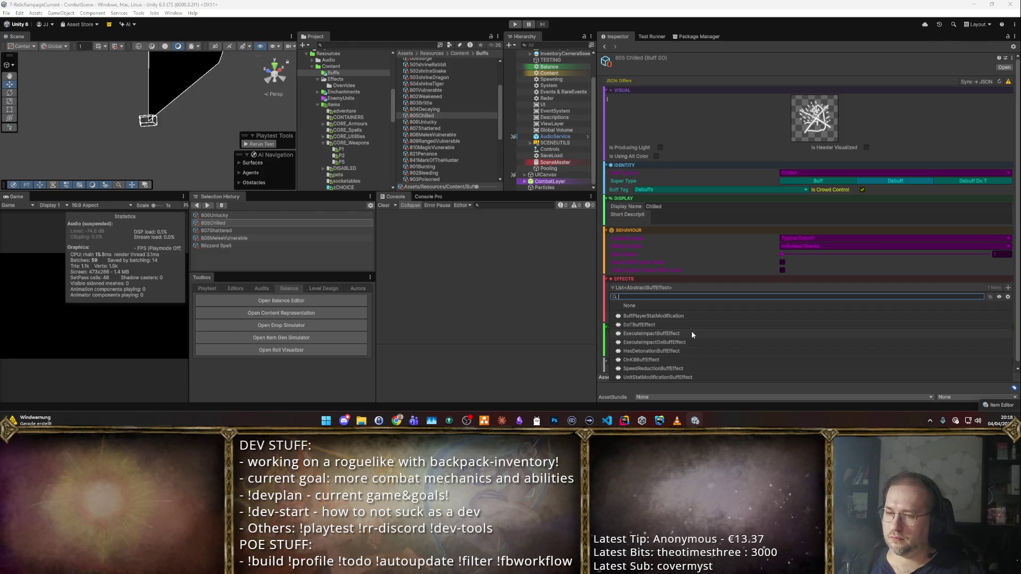
pyautogui.press('Escape')
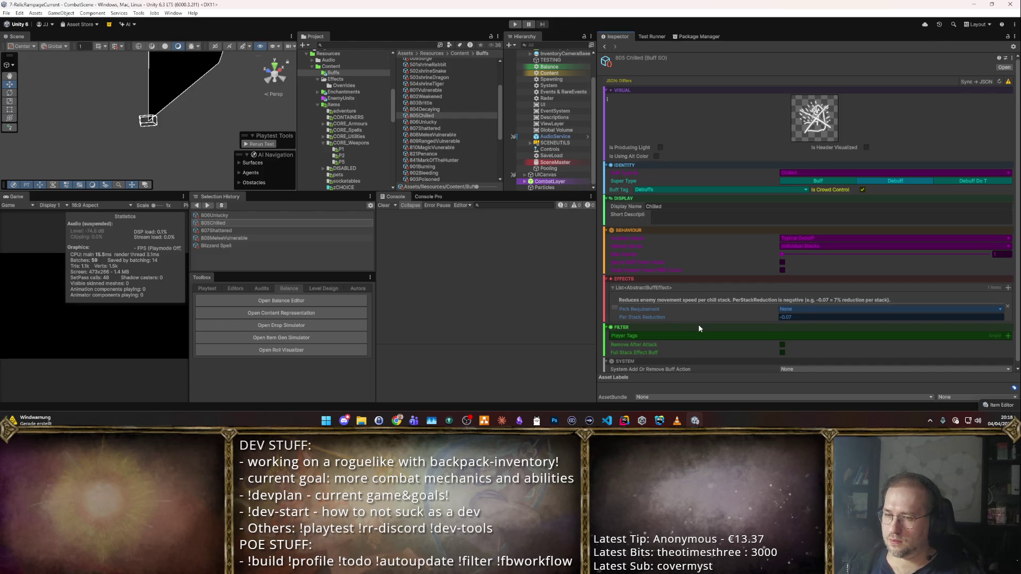
pyautogui.click(789, 366)
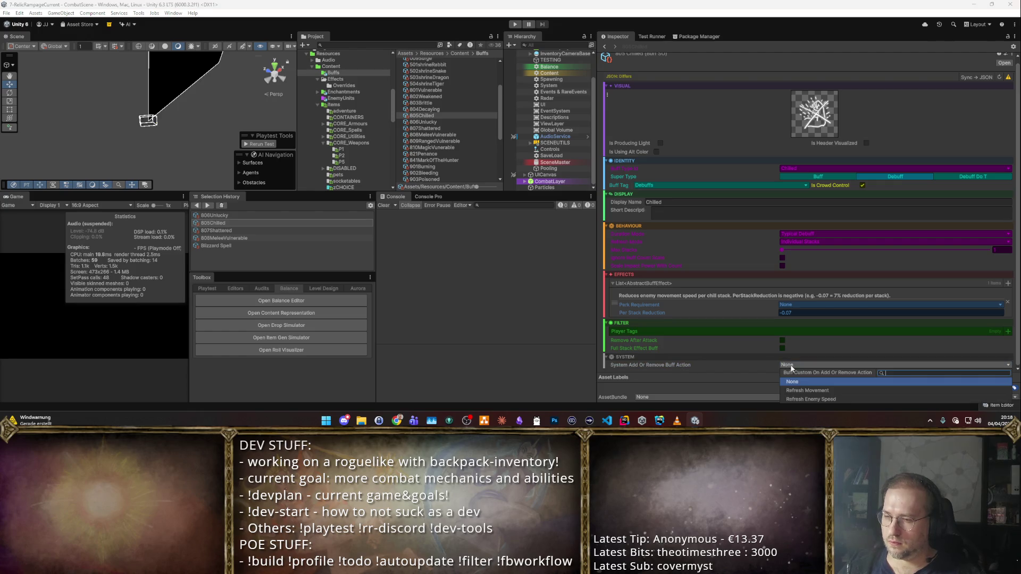
pyautogui.click(793, 399)
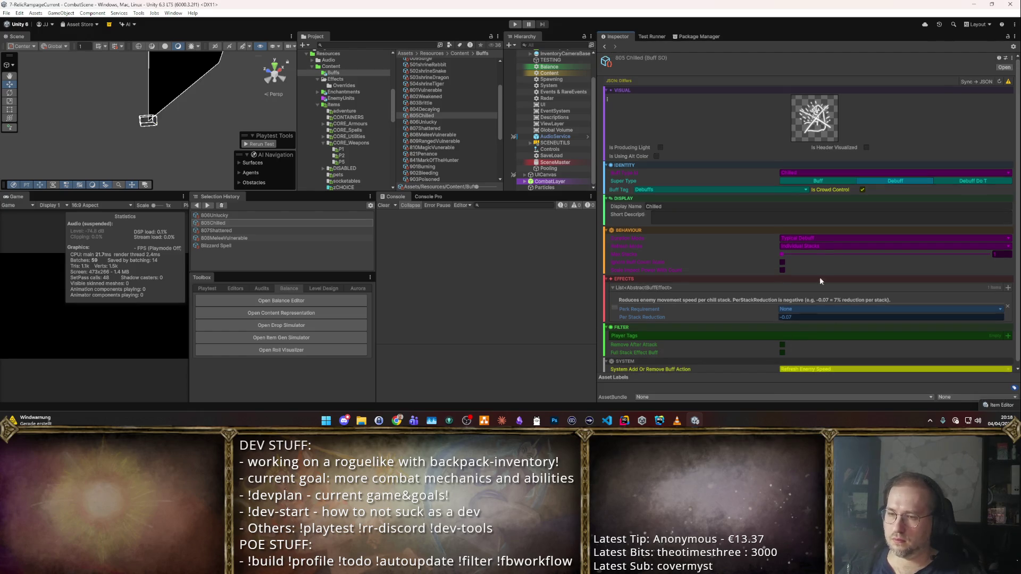
pyautogui.scroll(-1, 942, 139)
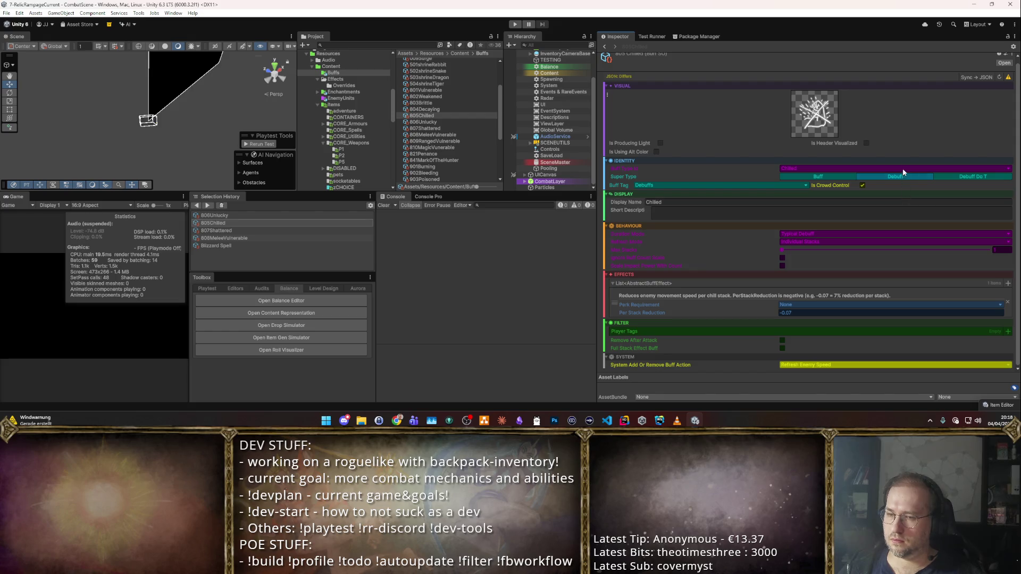
pyautogui.scroll(1, 977, 95)
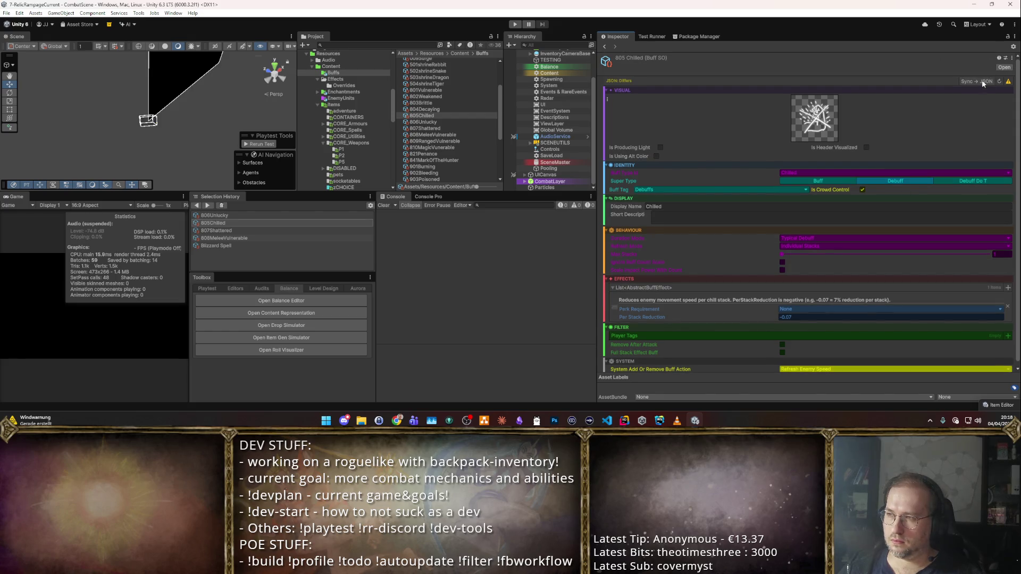
pyautogui.scroll(-1, 713, 187)
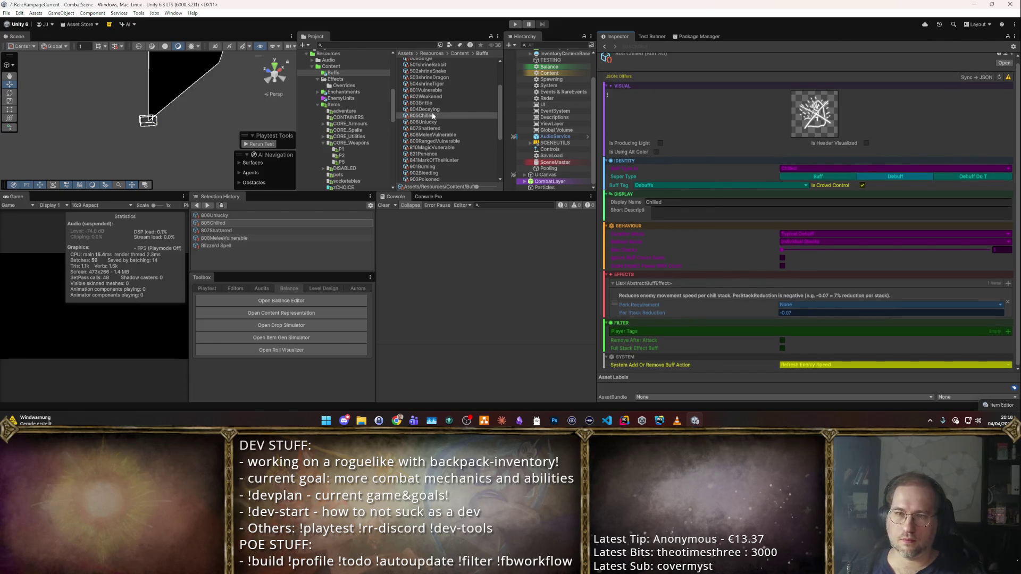
# - Playtest the Blizzard Spell socketed in the staff, stop, and select the NullReferenceException
pyautogui.click(261, 245)
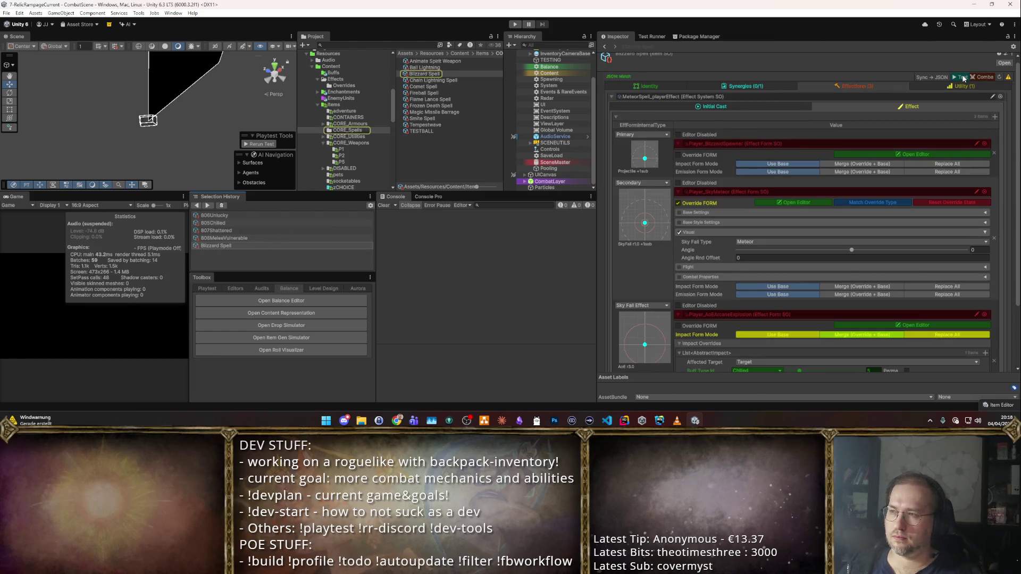
pyautogui.click(963, 77)
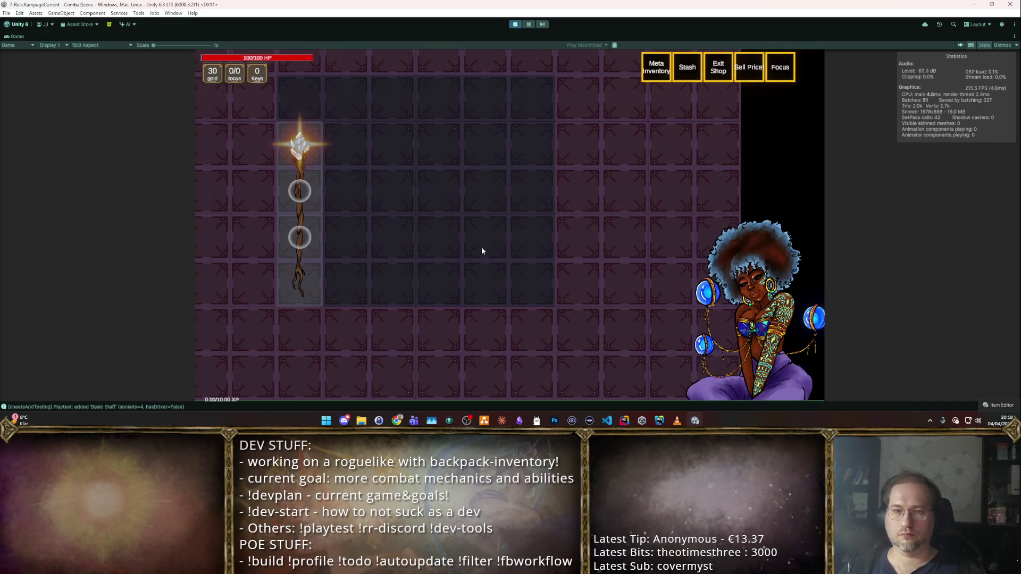
pyautogui.moveTo(287, 144)
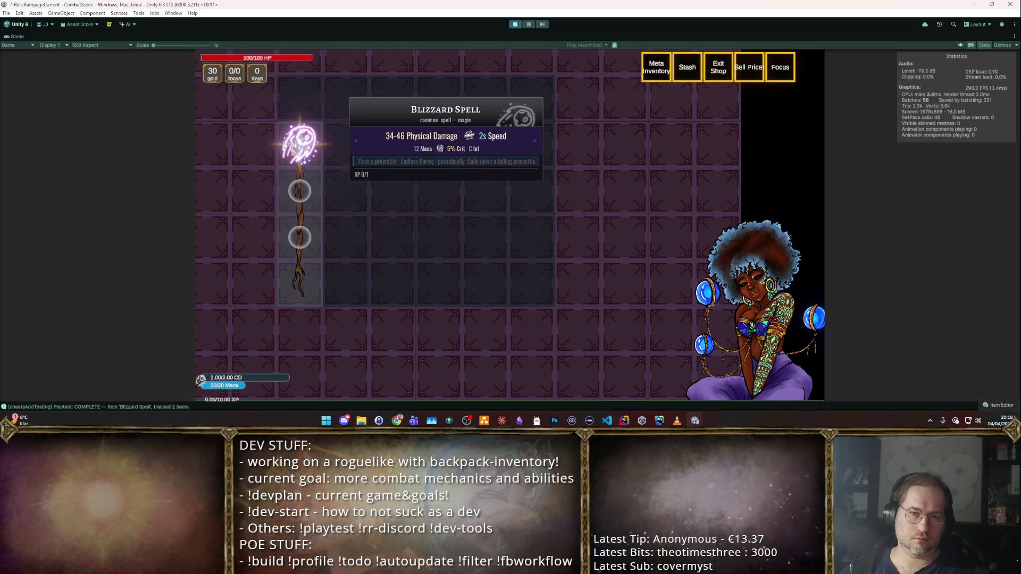
pyautogui.press('i')
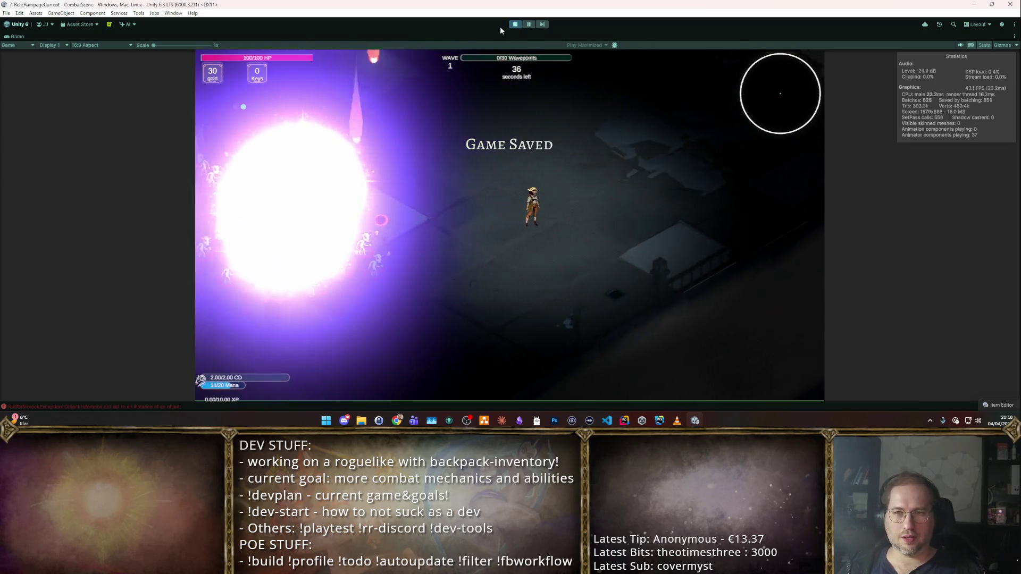
pyautogui.click(515, 24)
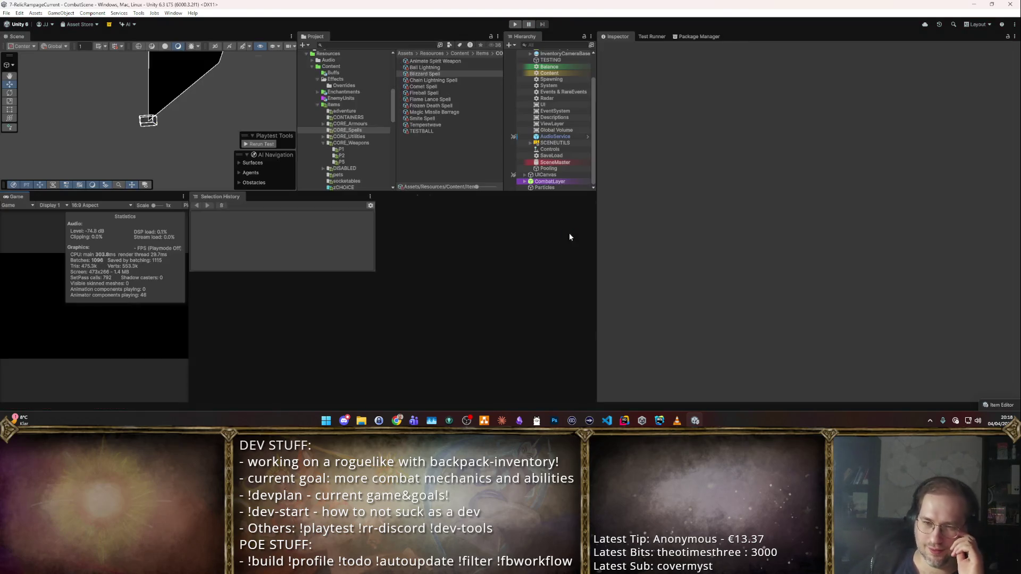
pyautogui.click(510, 260)
# - Open the ApplyBuffImpact and AbstractImpact error lines in Rider, then show the Blizzard Spell's impact overrides
pyautogui.click(479, 371)
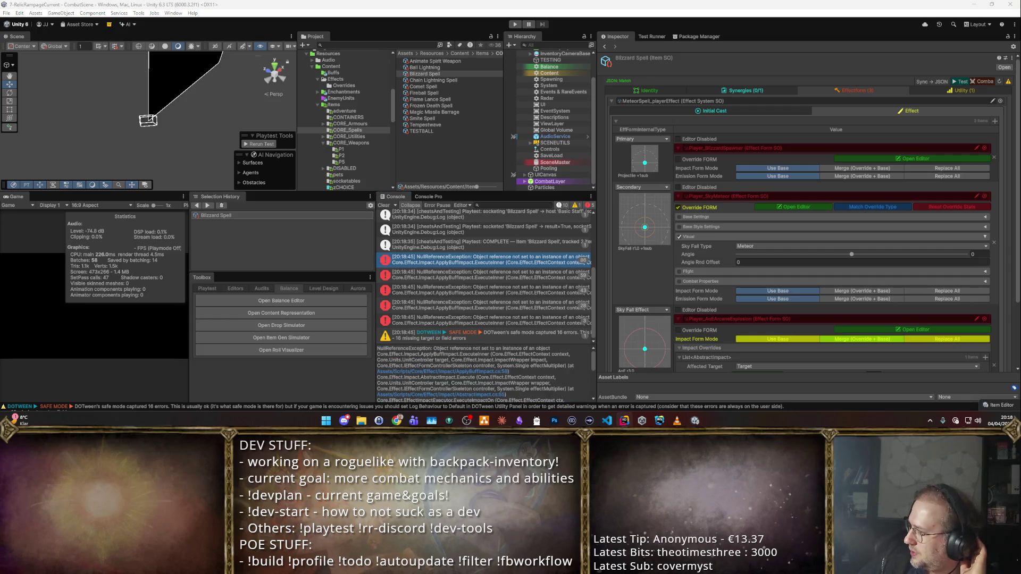
pyautogui.click(453, 396)
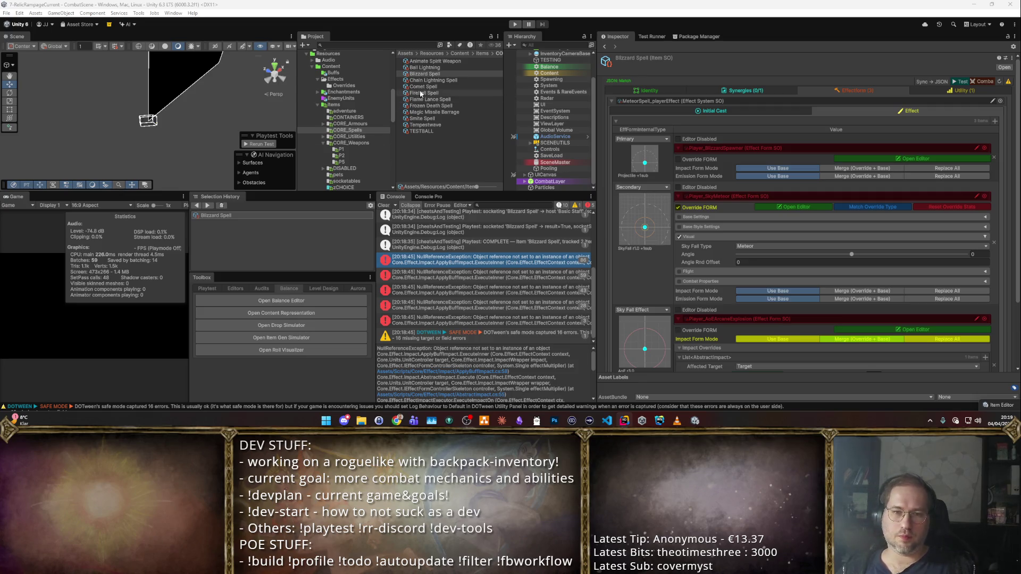
pyautogui.click(223, 215)
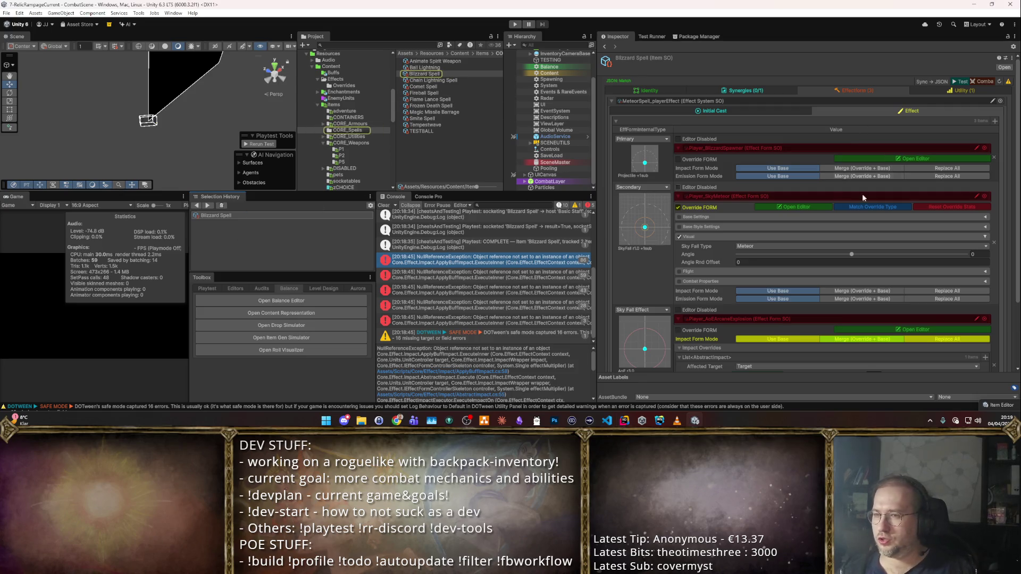
pyautogui.scroll(-3, 882, 227)
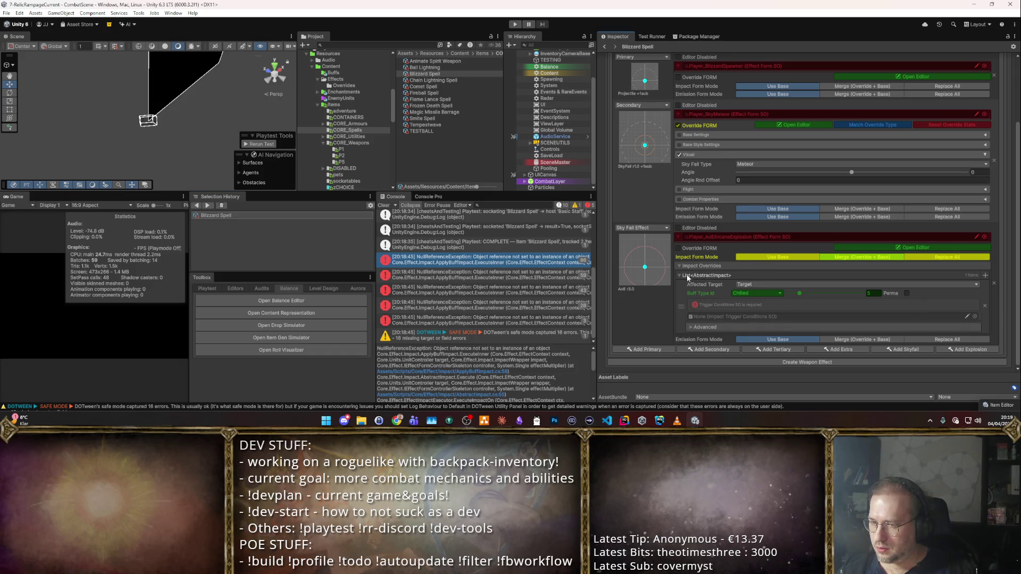
# - Check the impact's Advanced conditions and keep Target as the affected target
pyautogui.click(699, 328)
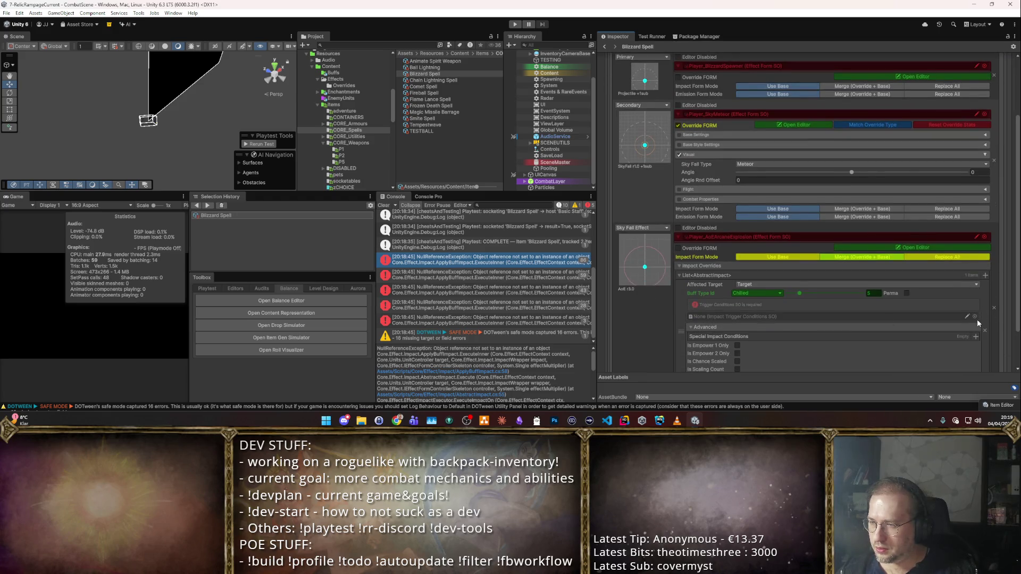
pyautogui.click(693, 330)
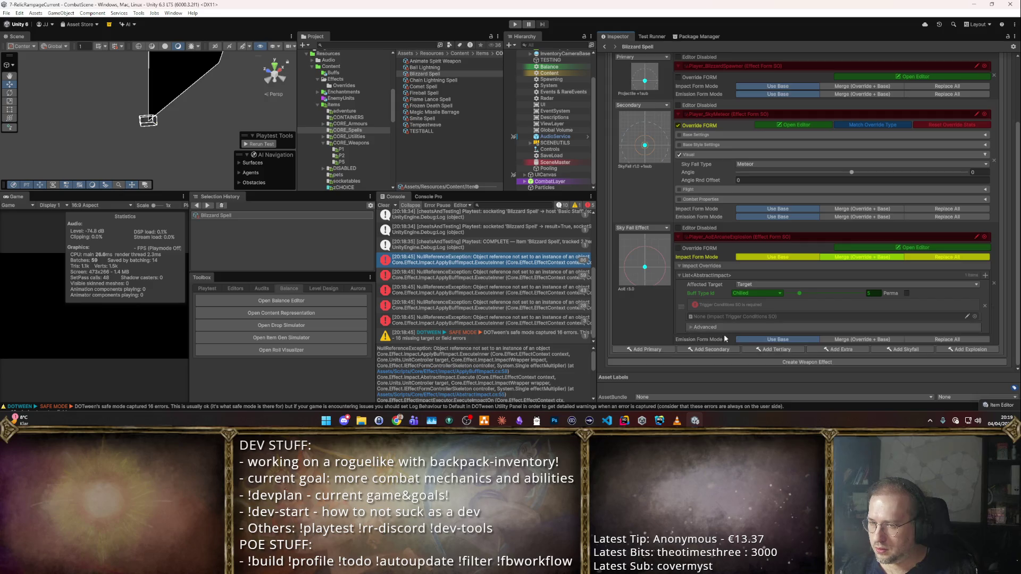
pyautogui.click(782, 284)
pyautogui.click(751, 310)
# - Replace the buff impact with a new ApplyBuffImpact using the Chilled buff type, Advanced expanded
pyautogui.click(985, 306)
pyautogui.click(985, 330)
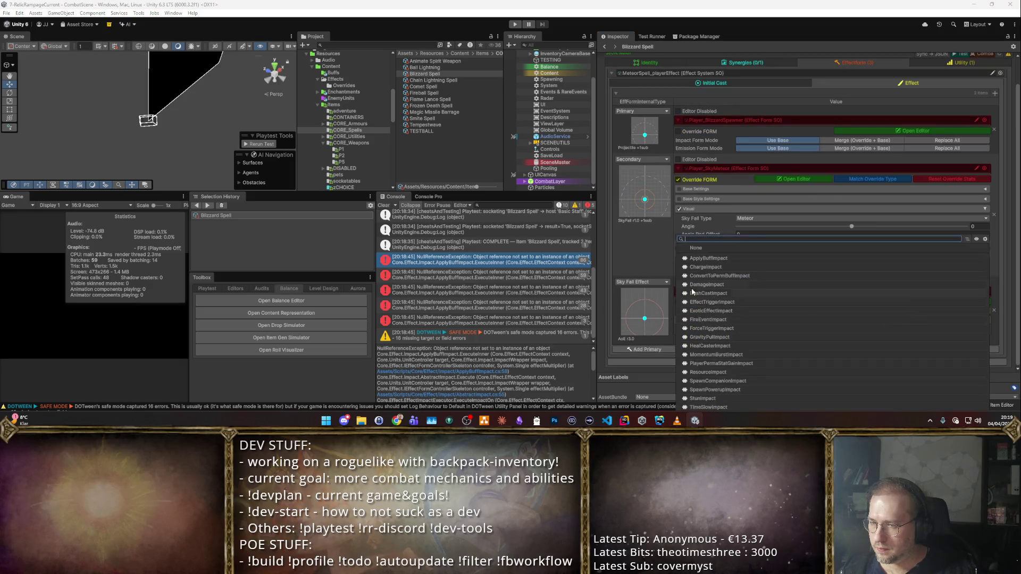
pyautogui.write('App')
pyautogui.press('Return')
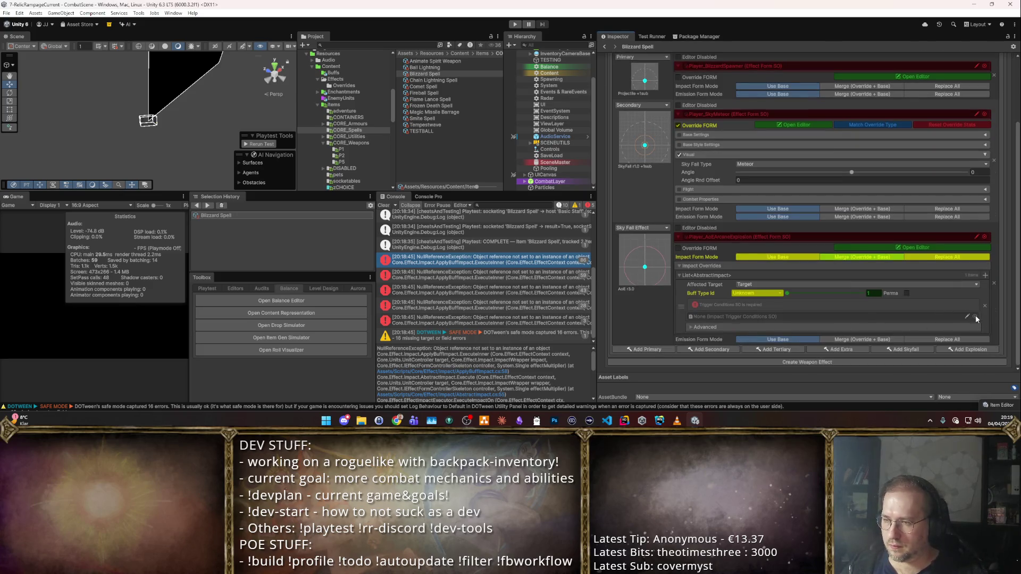
pyautogui.click(776, 294)
pyautogui.click(761, 236)
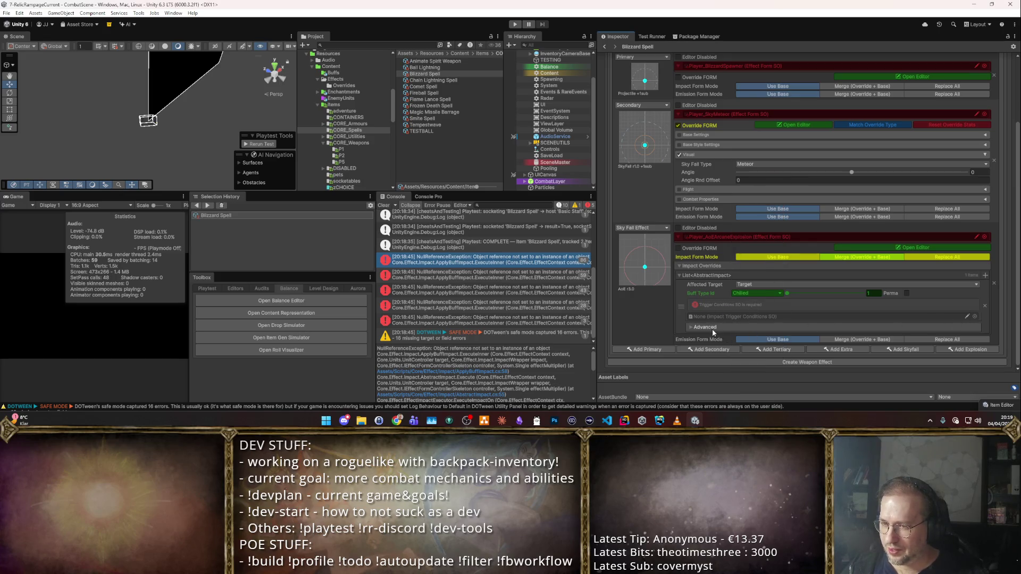
pyautogui.click(706, 327)
pyautogui.scroll(-2, 718, 333)
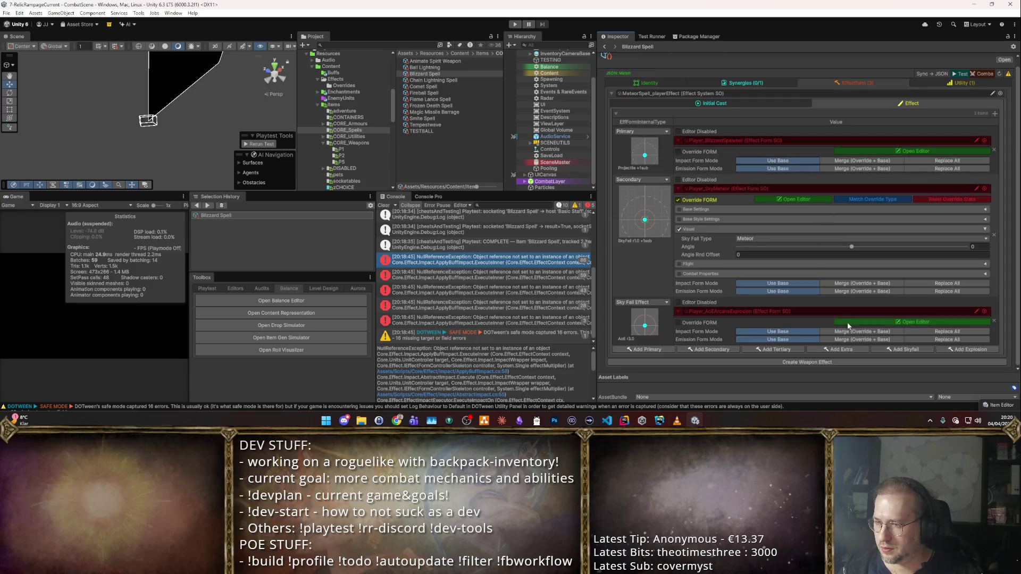
pyautogui.scroll(1, 841, 295)
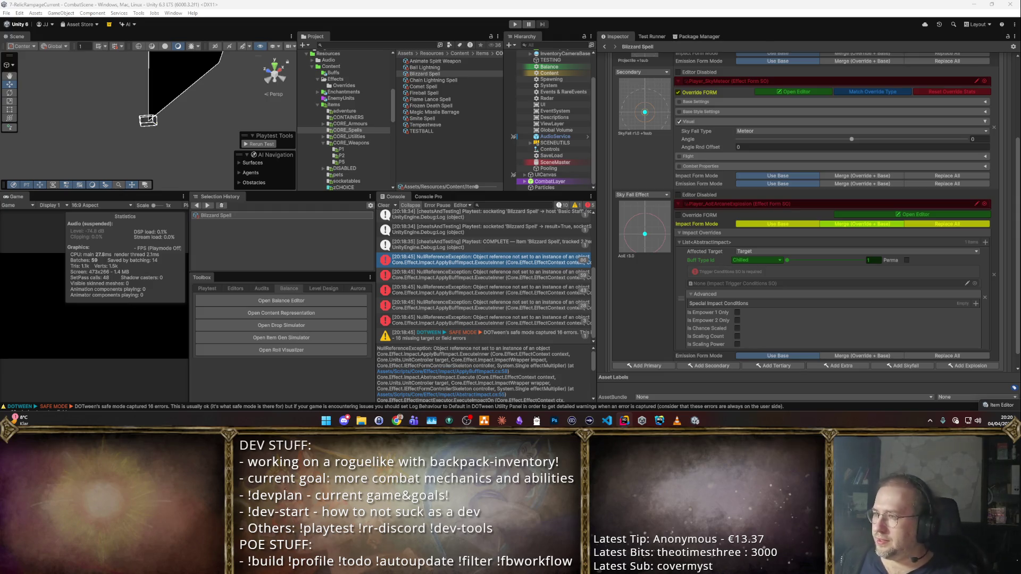
# - Inspect the [Required] attribute on the TriggerConditionsSO field in the ApplyBuffImpact script
pyautogui.hotkey('alt', 'Tab')
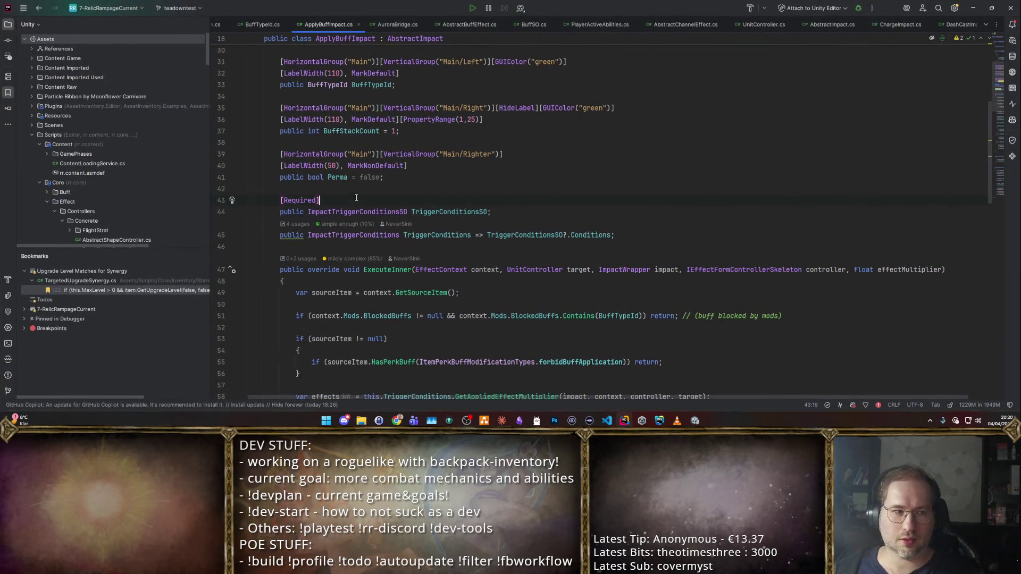
pyautogui.moveTo(356, 198); pyautogui.dragTo(279, 197)
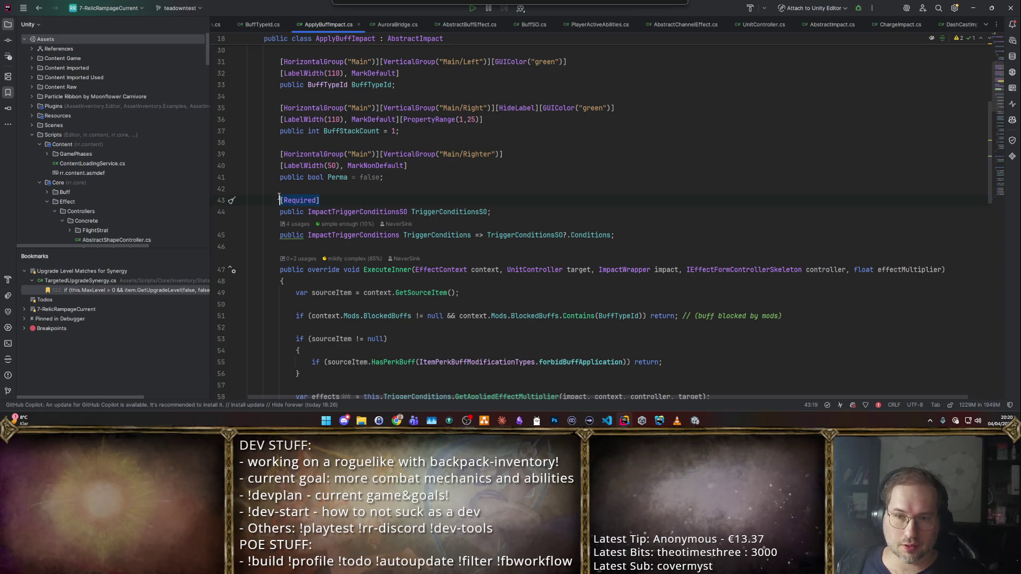
pyautogui.click(328, 212)
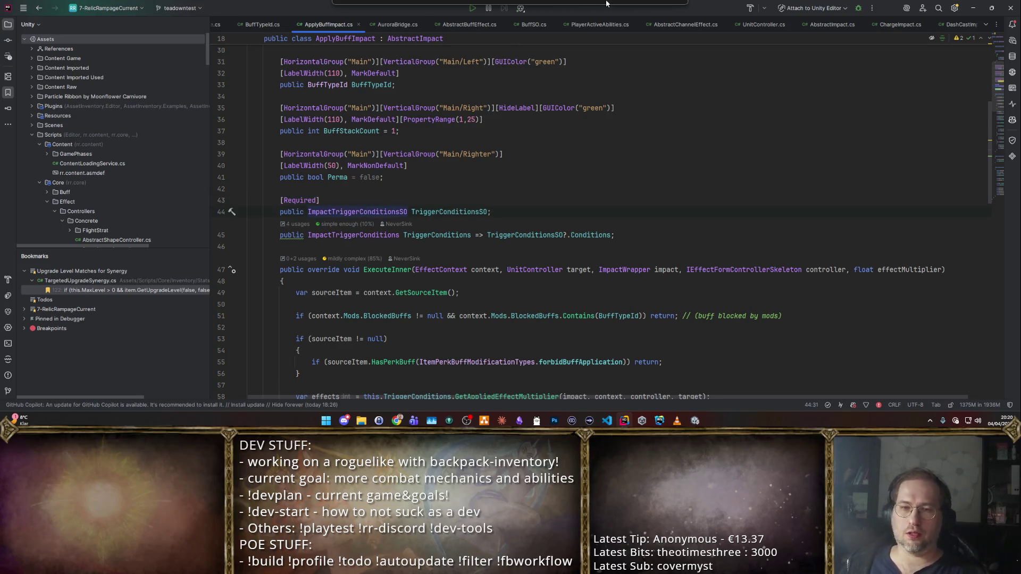
pyautogui.hotkey('alt', 'Tab')
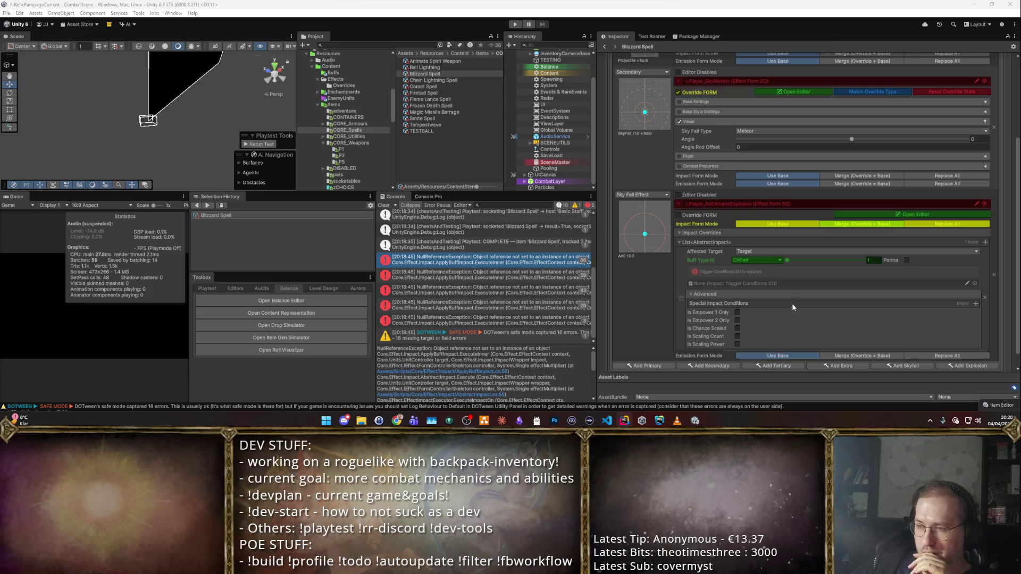
# - Swap the impact entry to a ResourceImpact, then back to a fresh ApplyBuffImpact
pyautogui.click(737, 293)
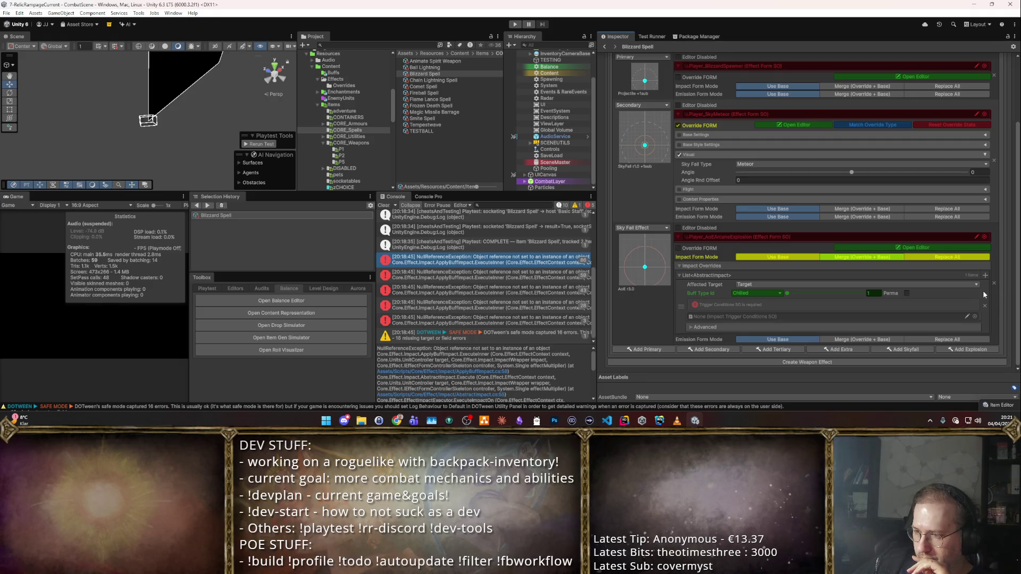
pyautogui.click(984, 306)
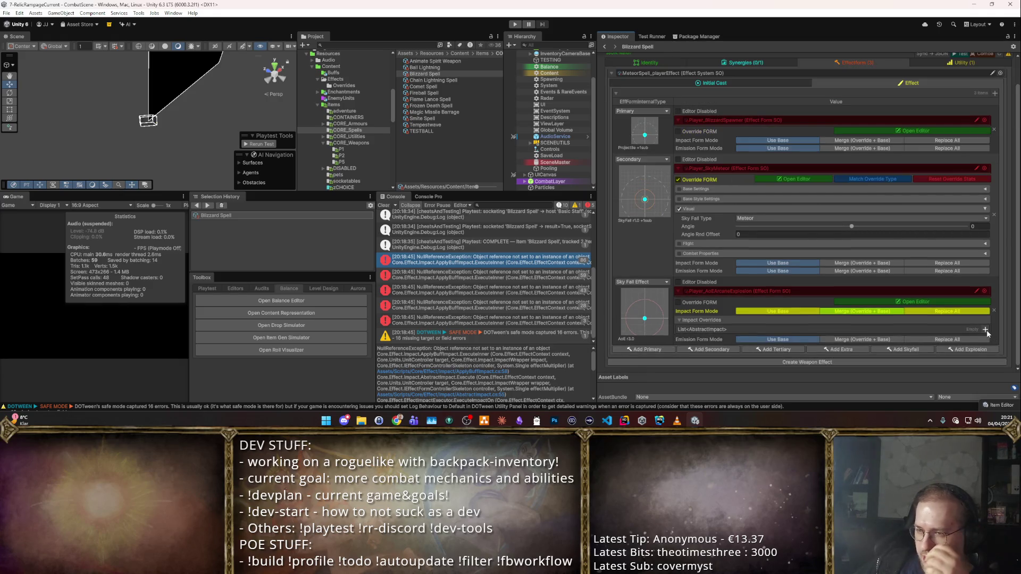
pyautogui.click(986, 330)
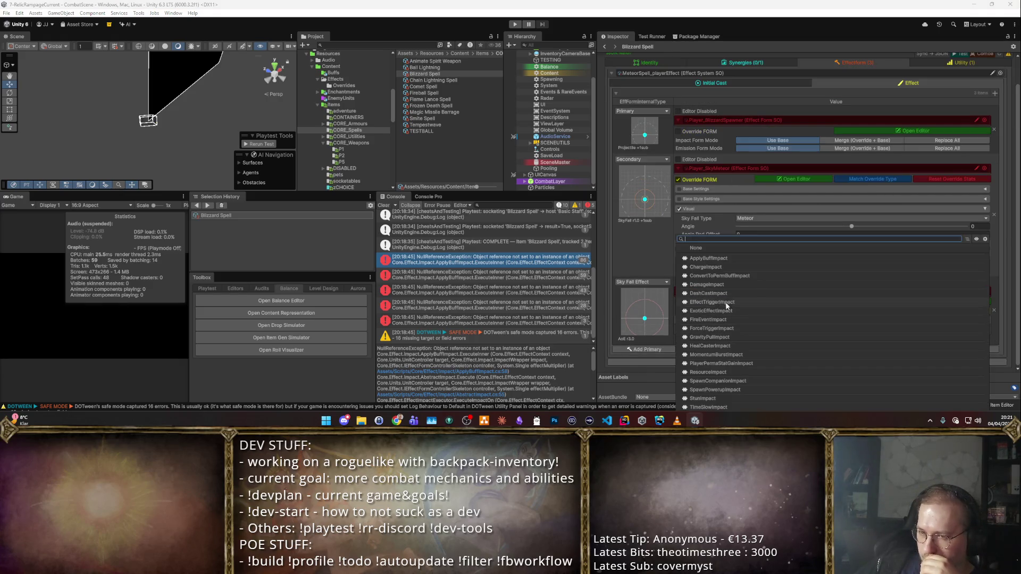
pyautogui.click(731, 373)
pyautogui.scroll(-3, 771, 367)
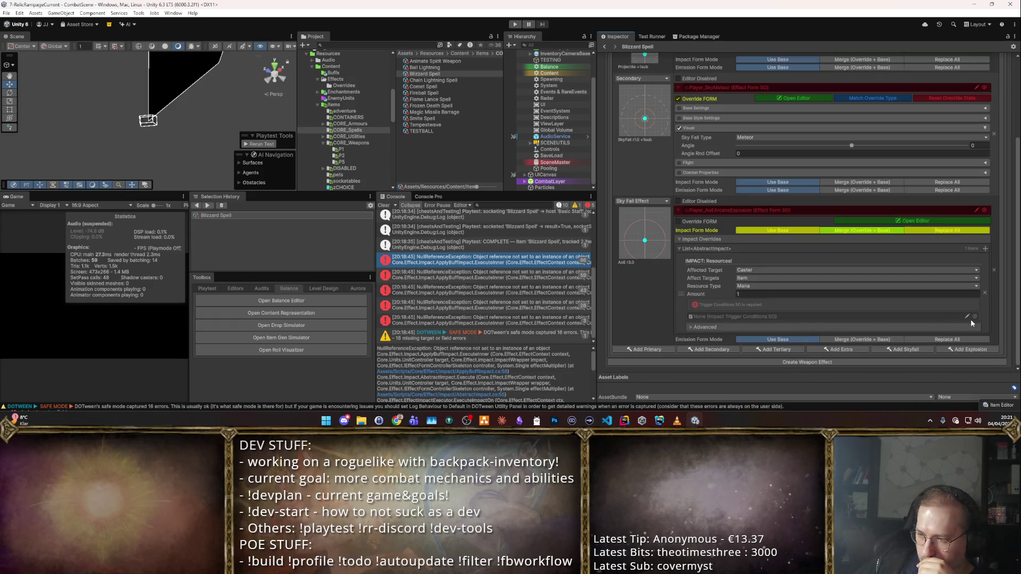
pyautogui.click(985, 293)
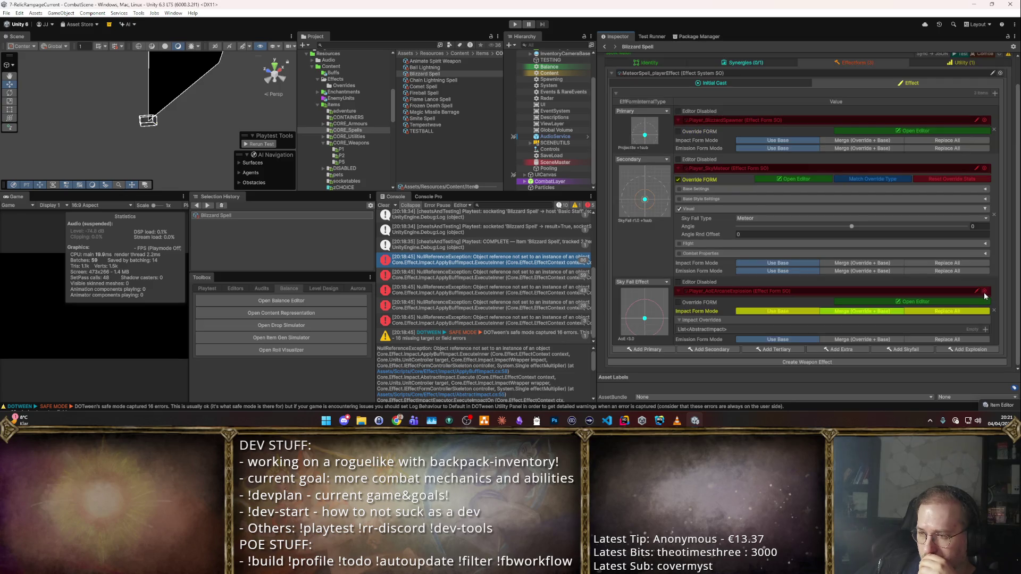
pyautogui.click(985, 329)
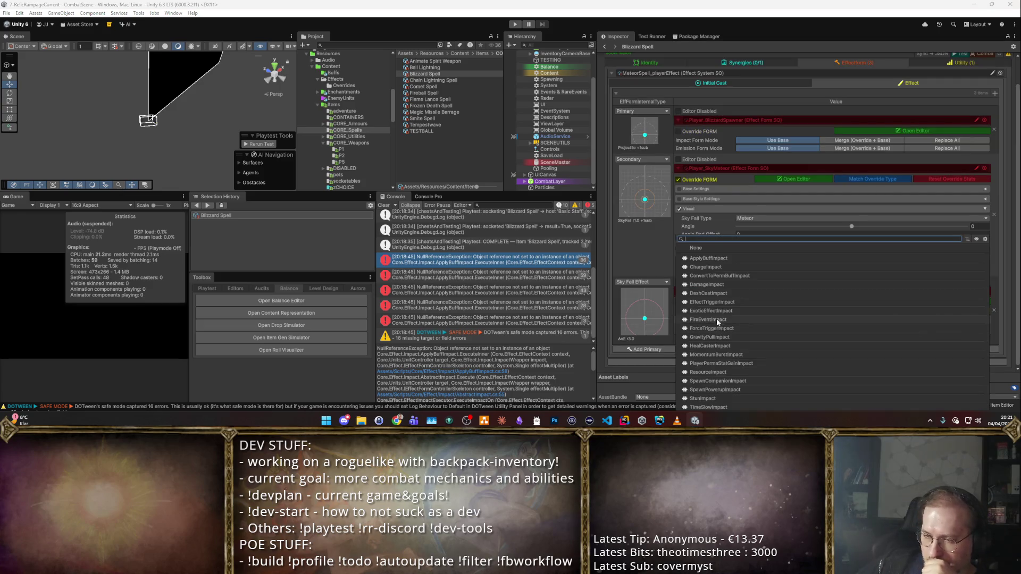
pyautogui.click(713, 259)
pyautogui.scroll(-2, 787, 316)
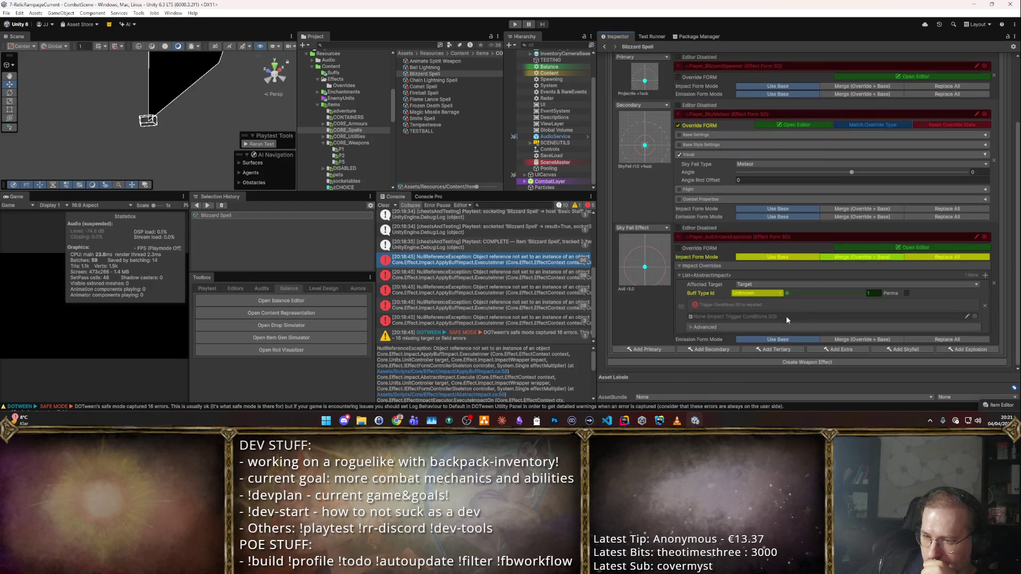
# - Keep Target as the affected target and apply a non-permanent Chilled buff
pyautogui.click(809, 284)
pyautogui.click(776, 298)
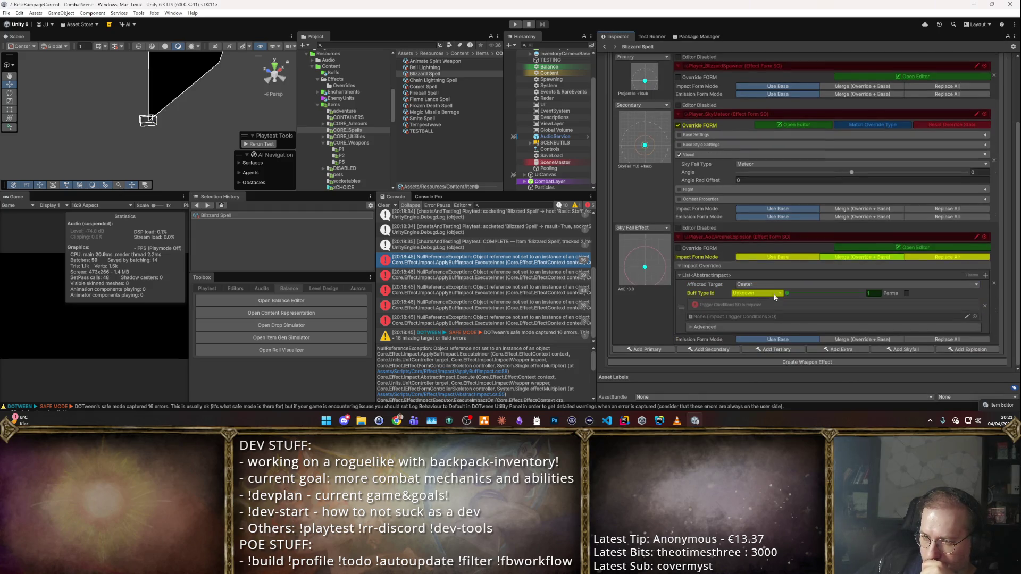
pyautogui.click(777, 285)
pyautogui.click(779, 312)
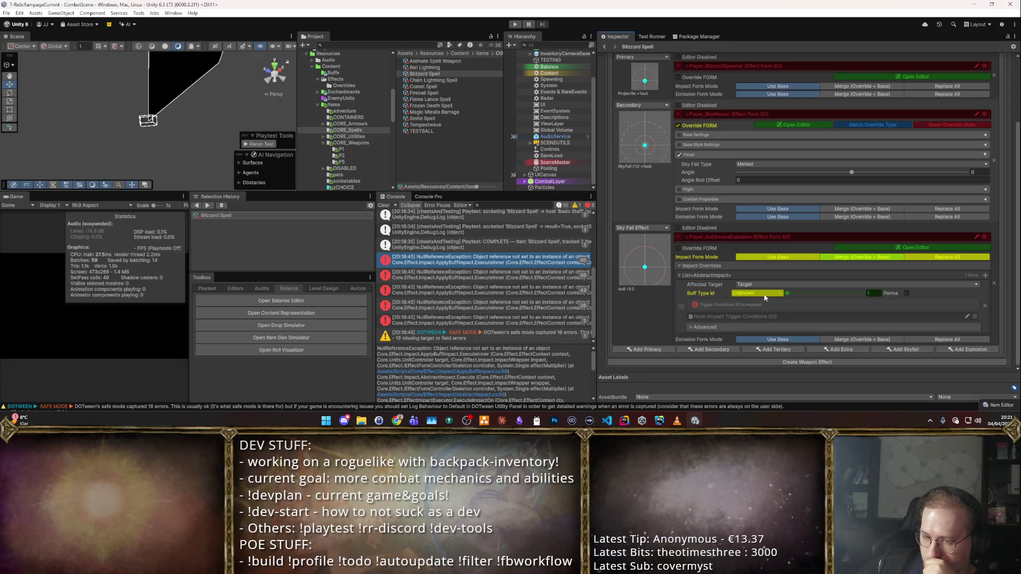
pyautogui.click(758, 292)
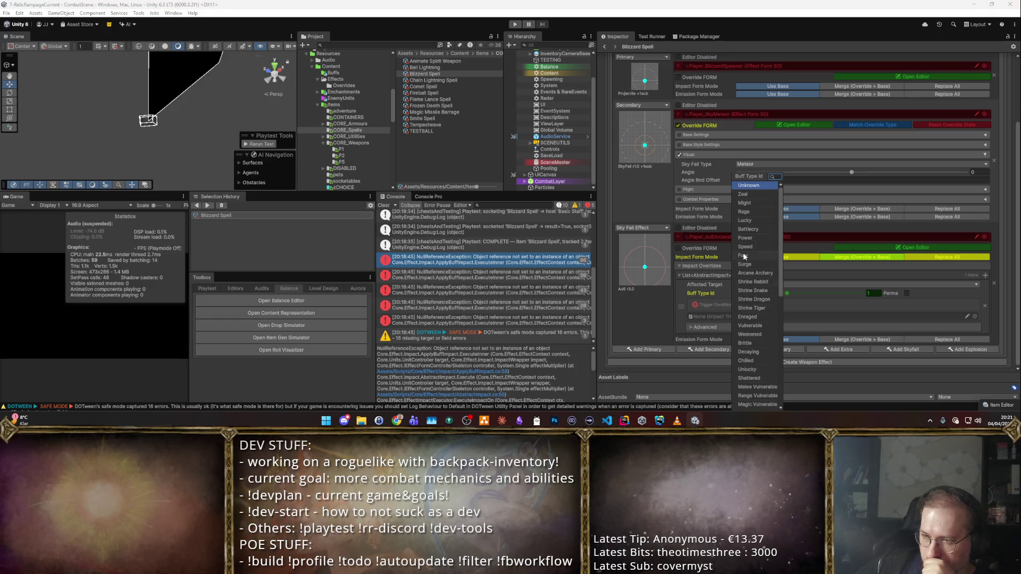
pyautogui.write('ch')
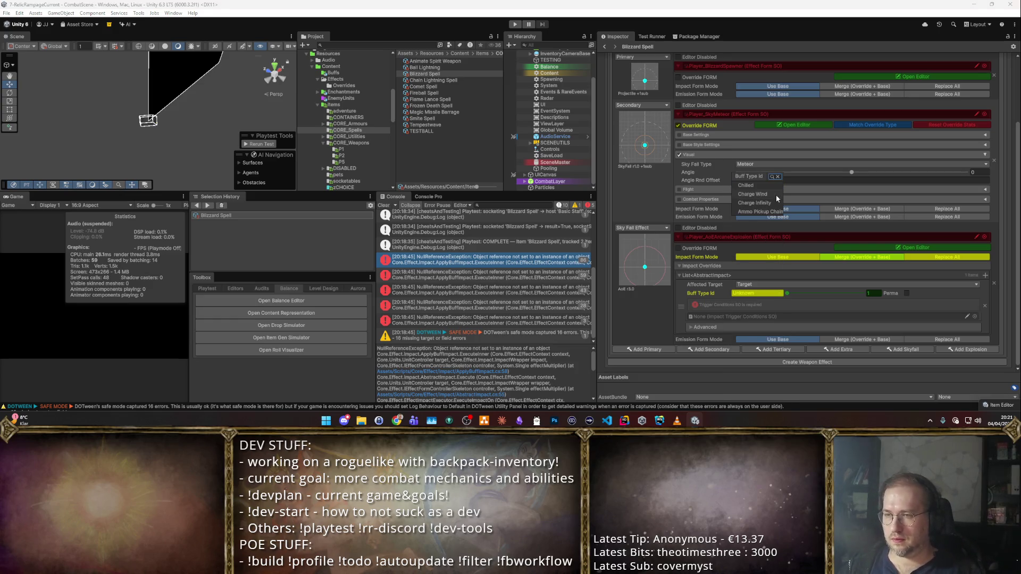
pyautogui.press('Return')
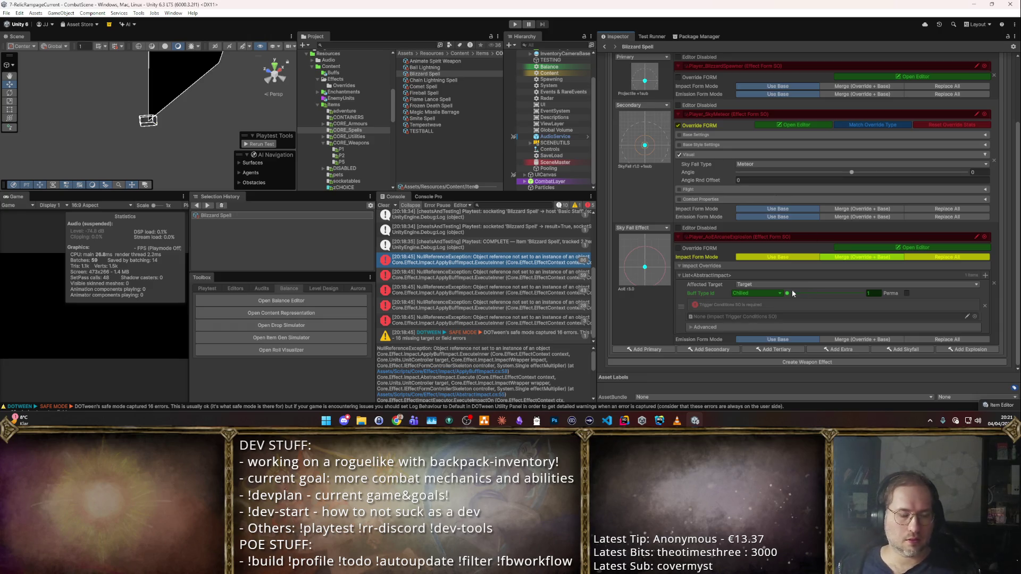
pyautogui.click(906, 293)
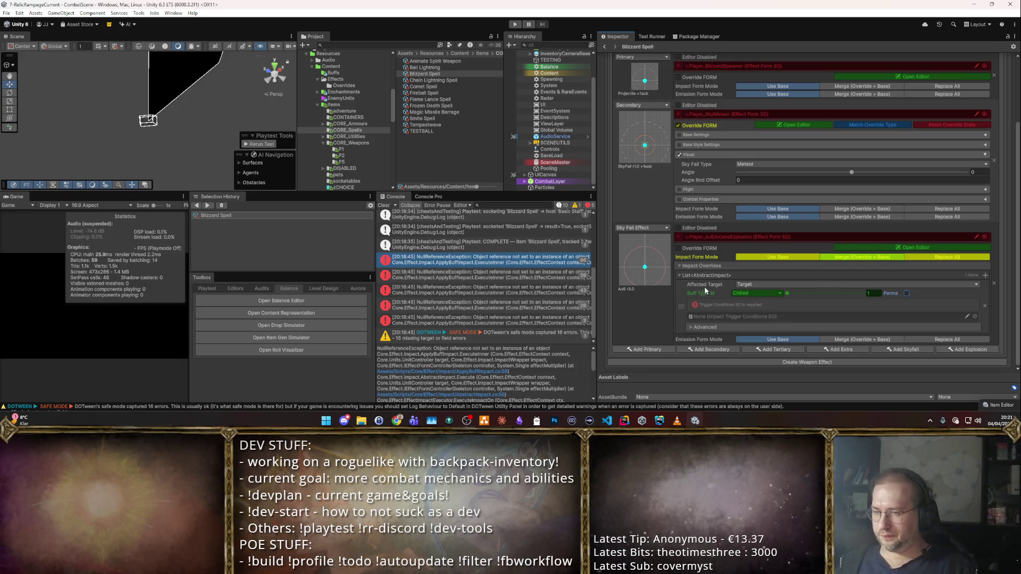
# - Expand the impact's Advanced conditions to reveal the trigger conditions field
pyautogui.rightClick(697, 305)
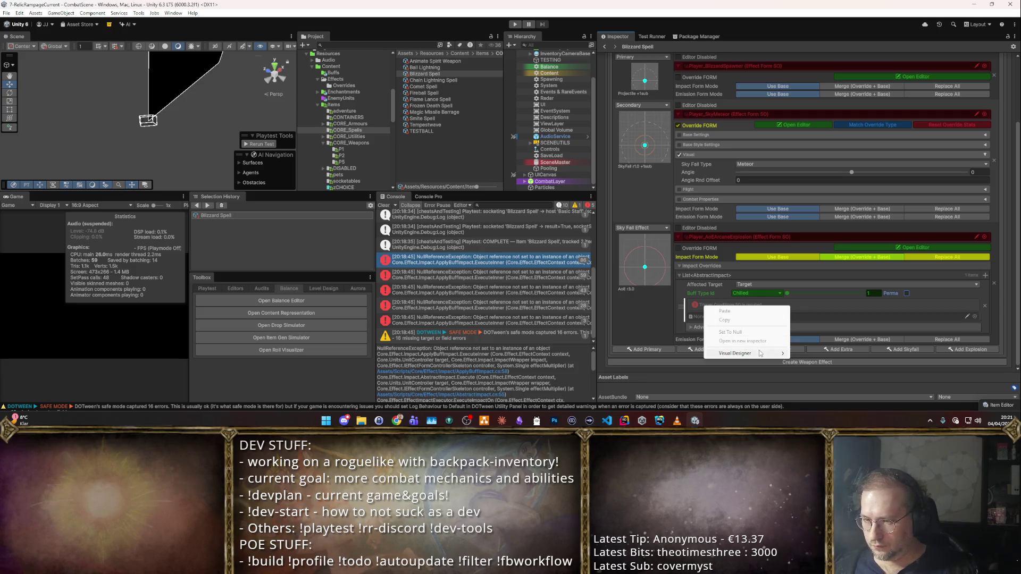
pyautogui.moveTo(768, 356)
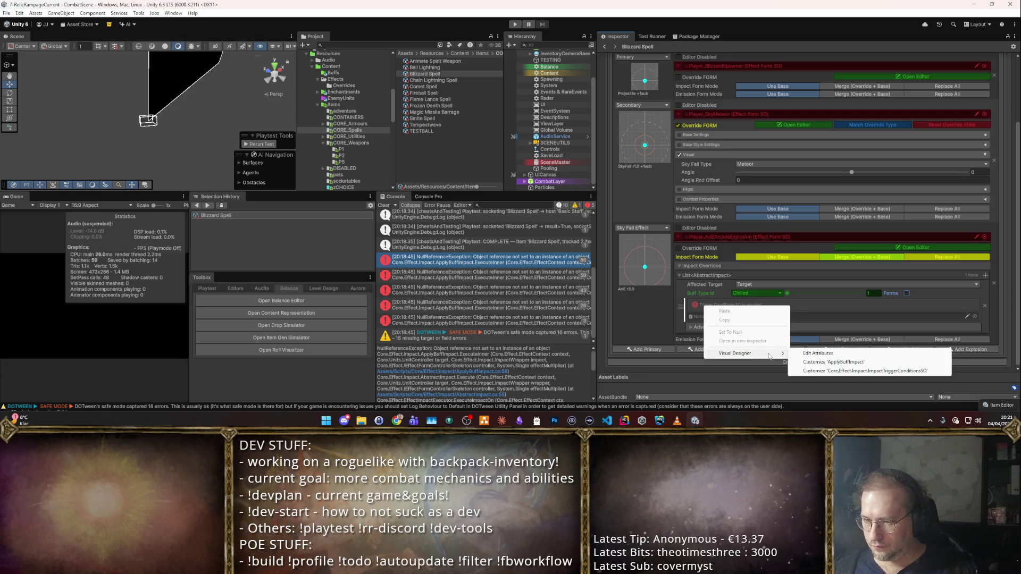
pyautogui.click(704, 303)
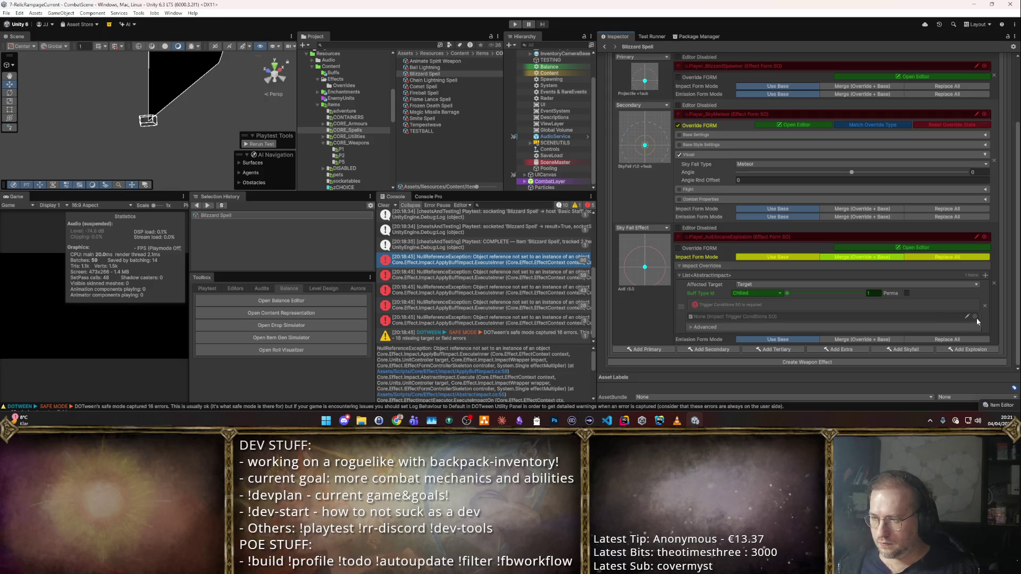
pyautogui.click(705, 328)
pyautogui.scroll(-3, 656, 317)
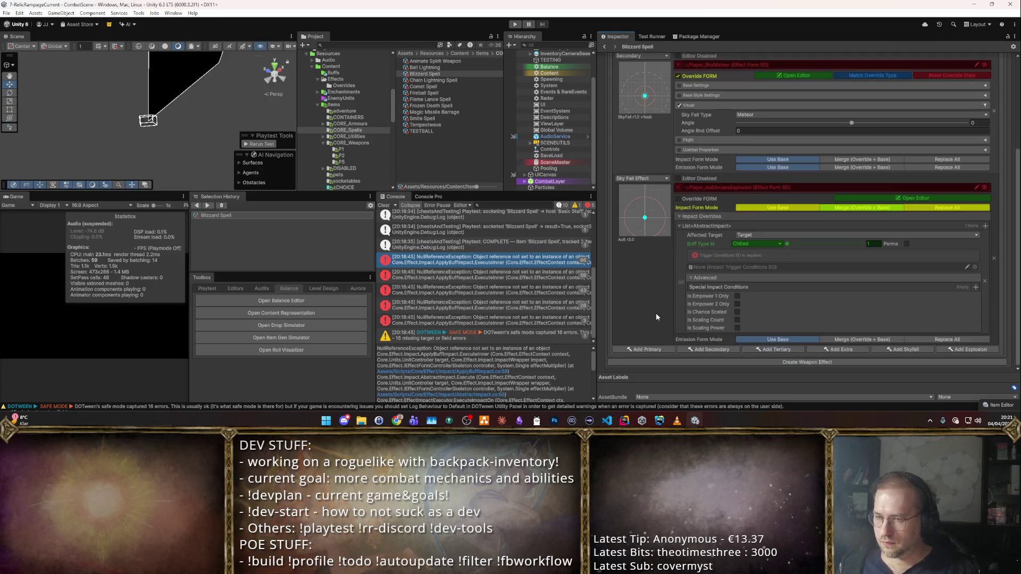
pyautogui.hotkey('alt', 'Tab')
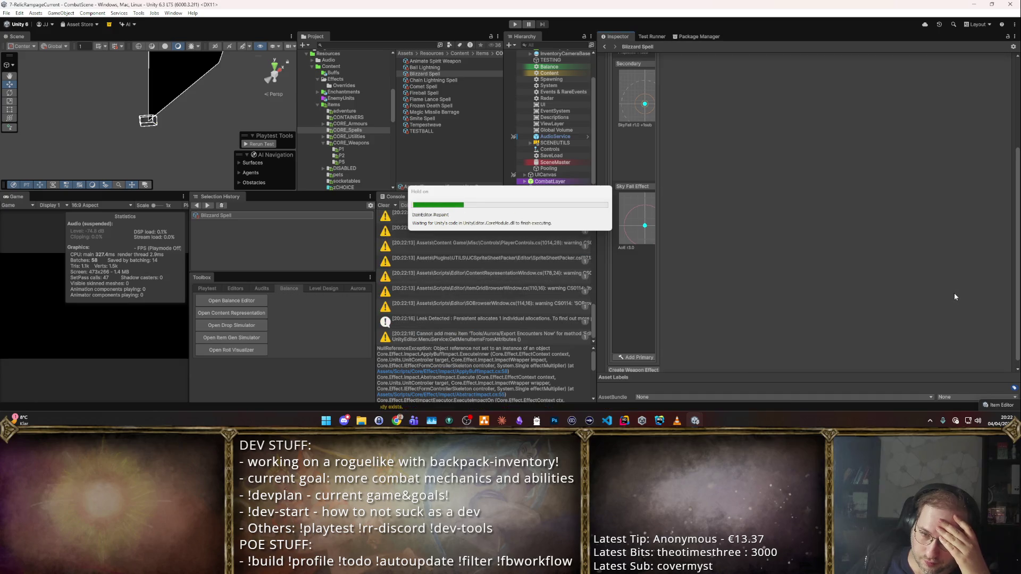
# - Pick NonWeaponBuffApplicationConfig in the object picker as the Trigger Conditions asset
pyautogui.click(974, 270)
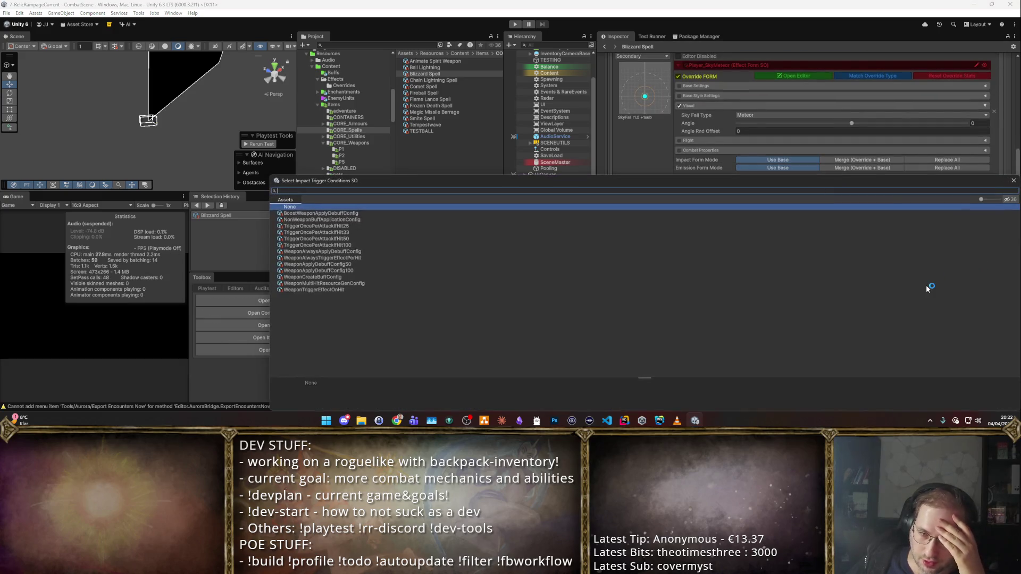
pyautogui.doubleClick(319, 220)
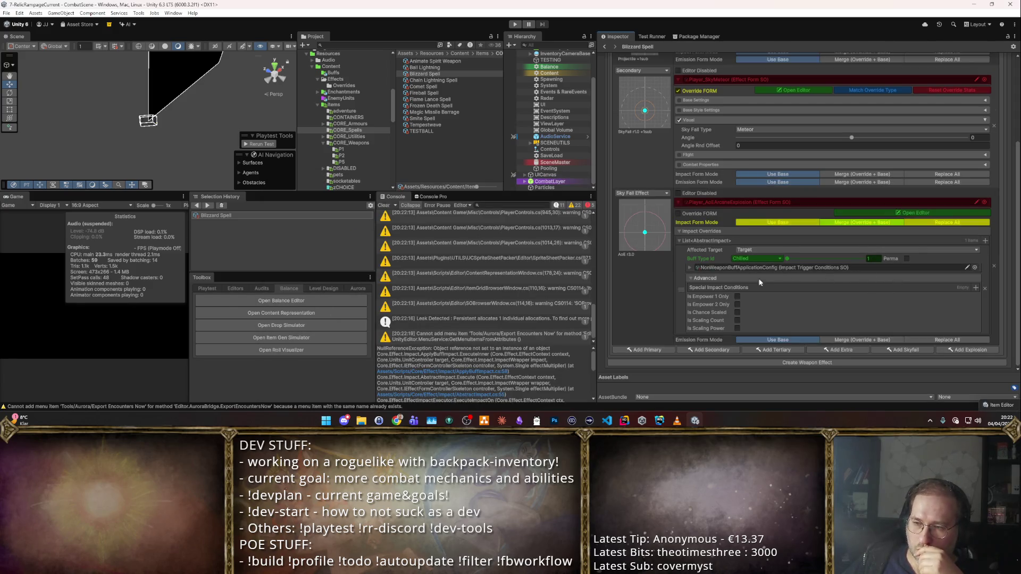
# - Run Play Mode, moving with WASD through the goblin horde while spells hit, then stop
pyautogui.hotkey('ctrl', 'p')
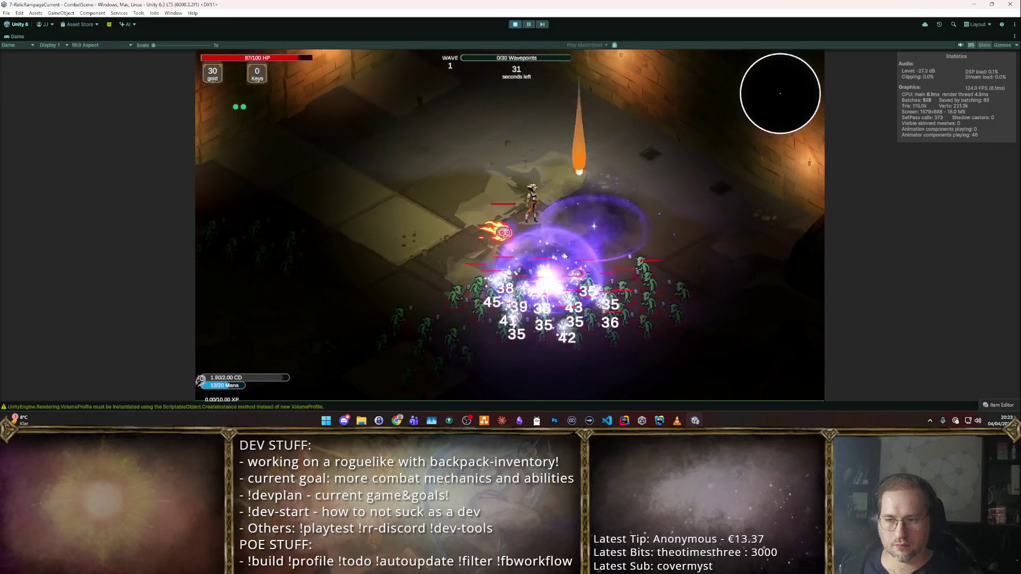
pyautogui.press('w')
pyautogui.press('a')
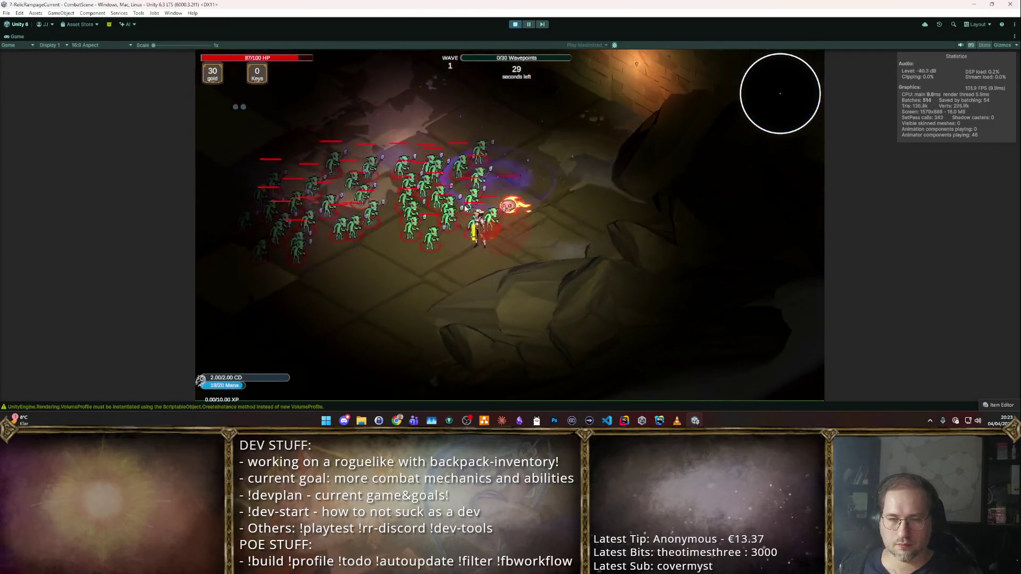
pyautogui.press('w')
pyautogui.press('d')
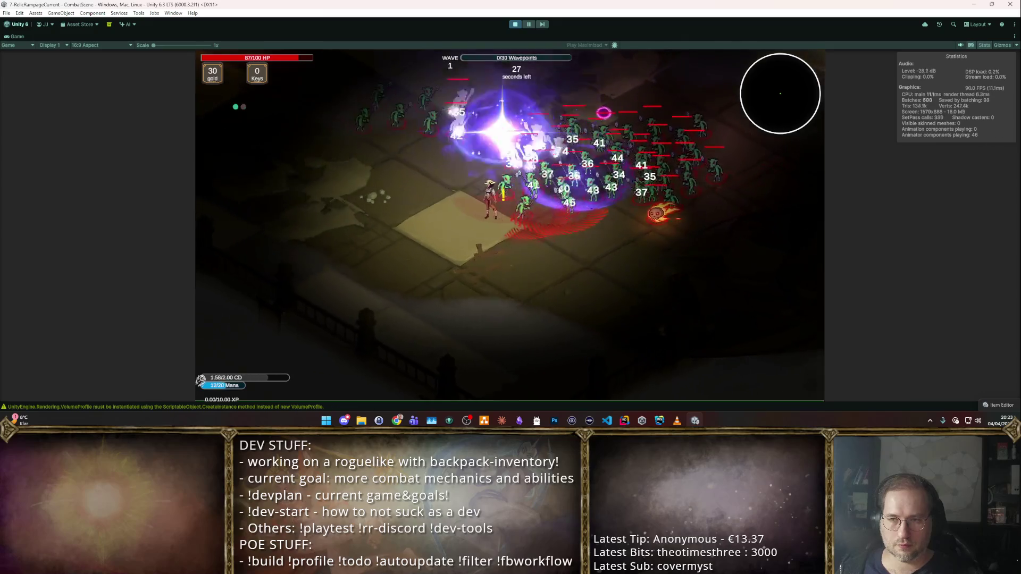
pyautogui.press('s')
pyautogui.press('a')
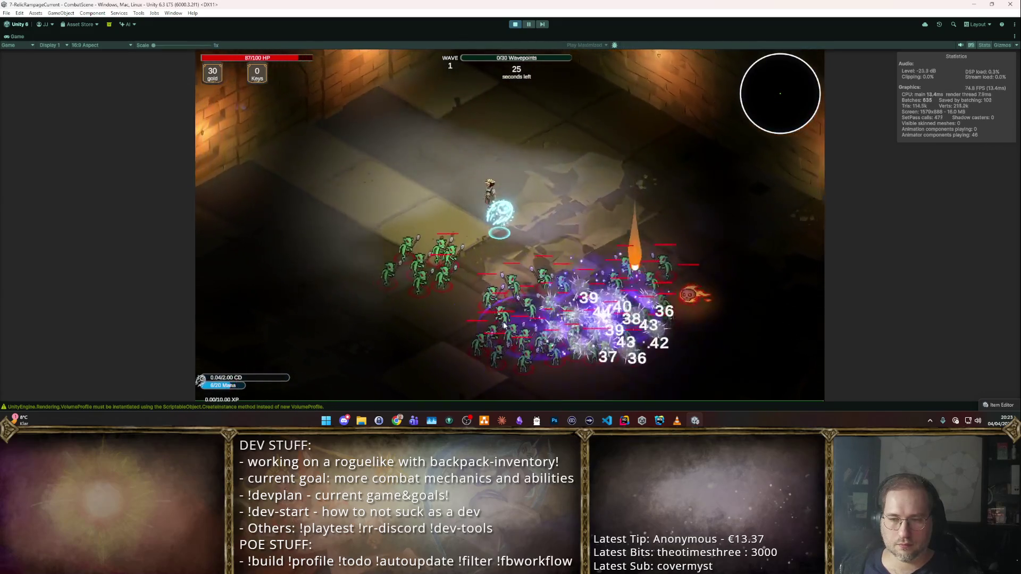
pyautogui.press('s')
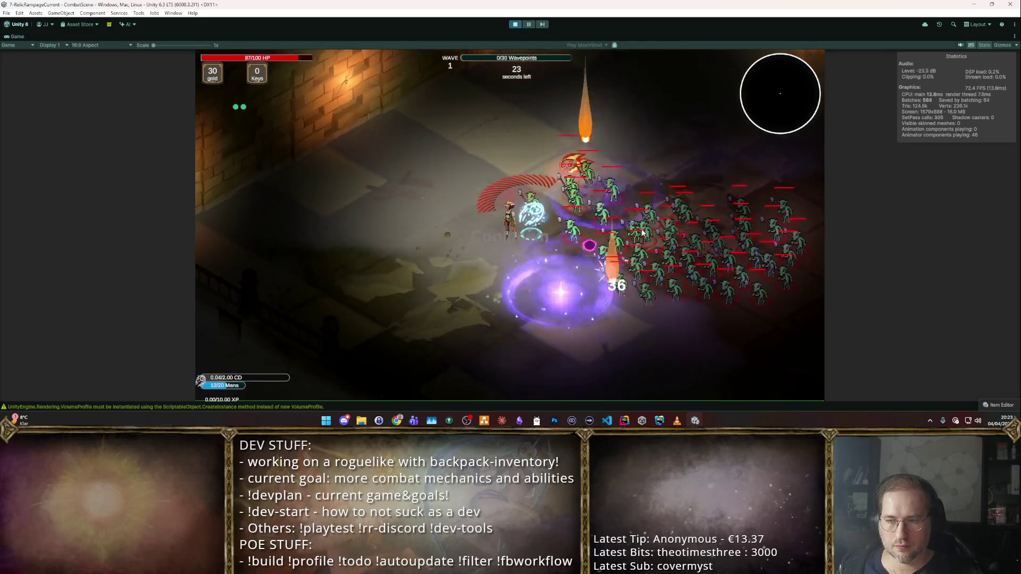
pyautogui.press('w')
pyautogui.press('a')
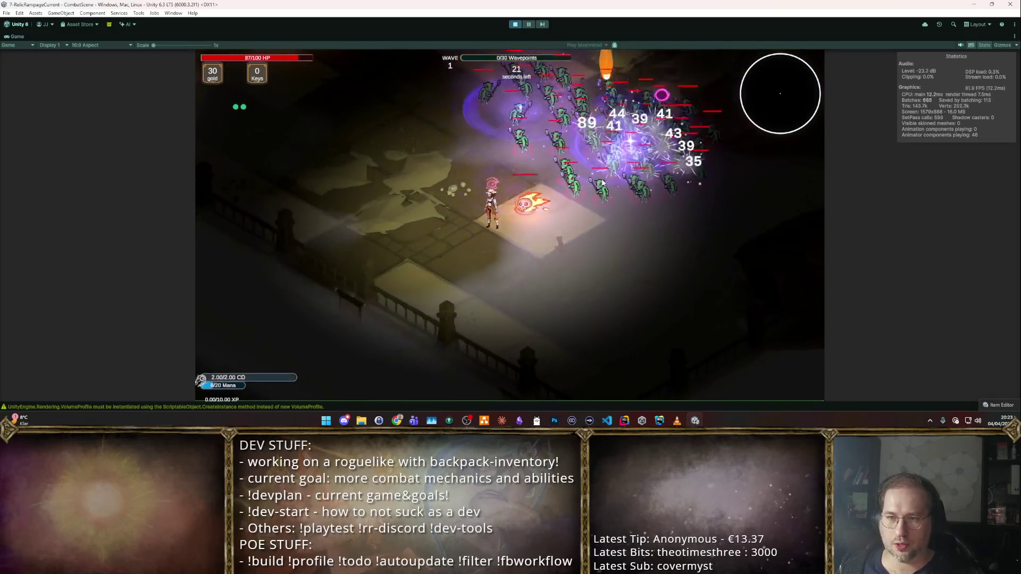
pyautogui.press('w')
pyautogui.press('a')
pyautogui.click(579, 151)
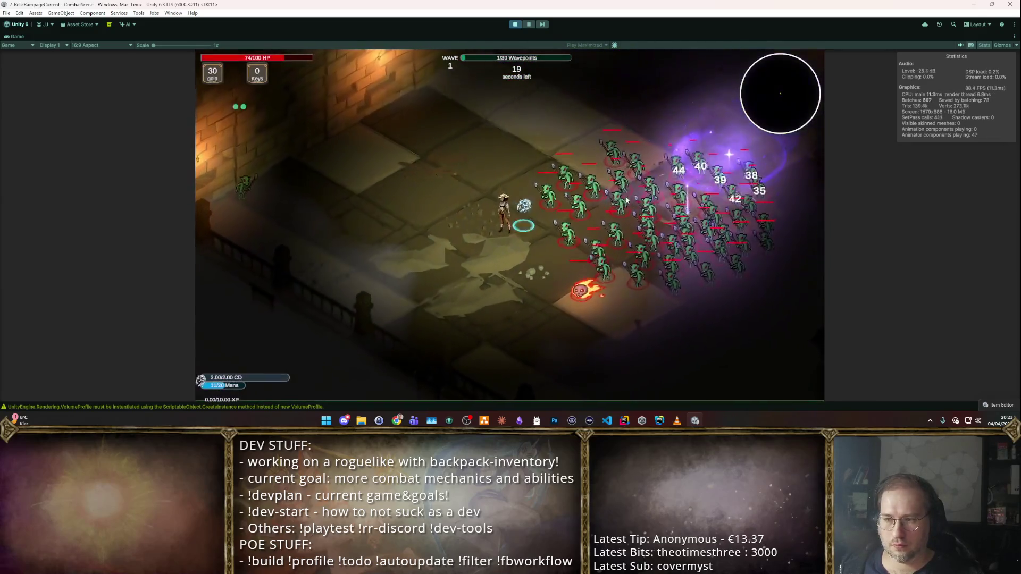
pyautogui.press('s')
pyautogui.press('d')
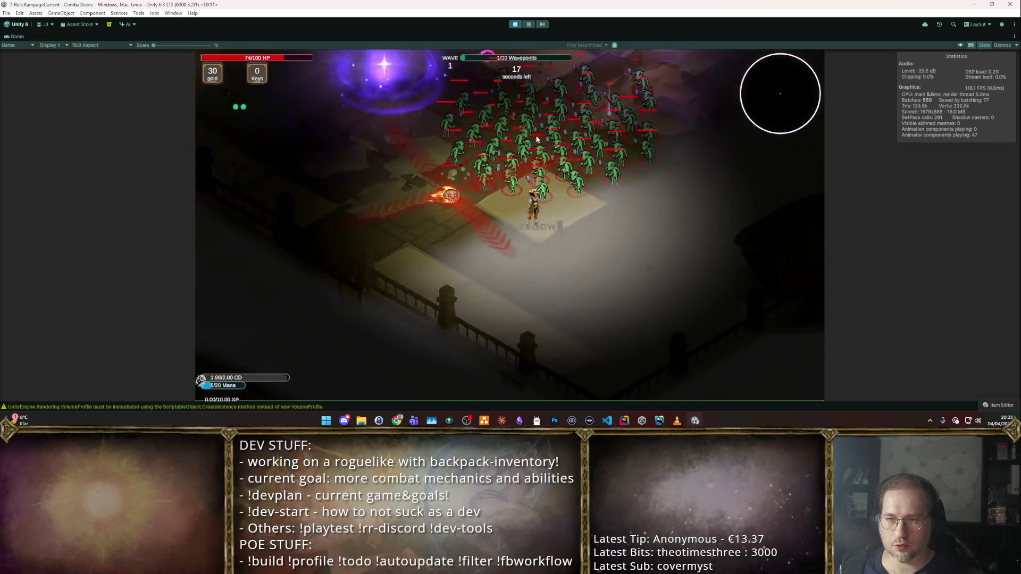
pyautogui.press('t')
pyautogui.press('w')
pyautogui.press('a')
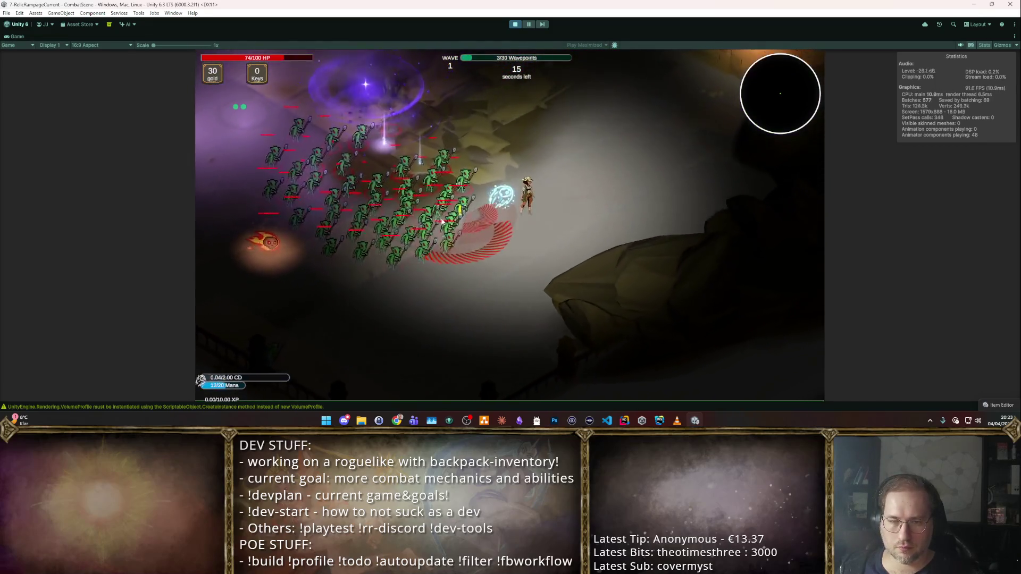
pyautogui.press('t')
pyautogui.press('w')
pyautogui.press('a')
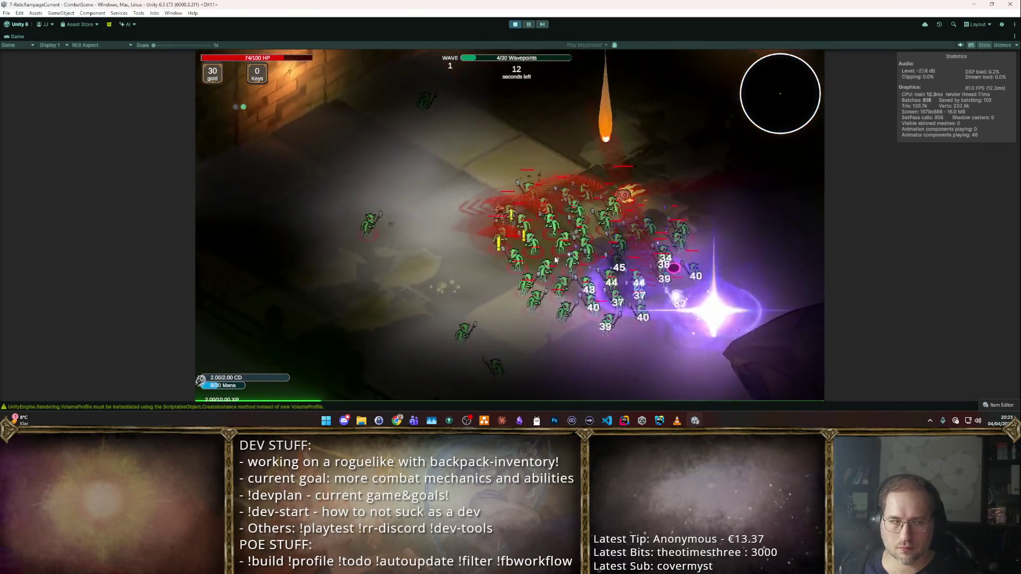
pyautogui.press('s')
pyautogui.press('d')
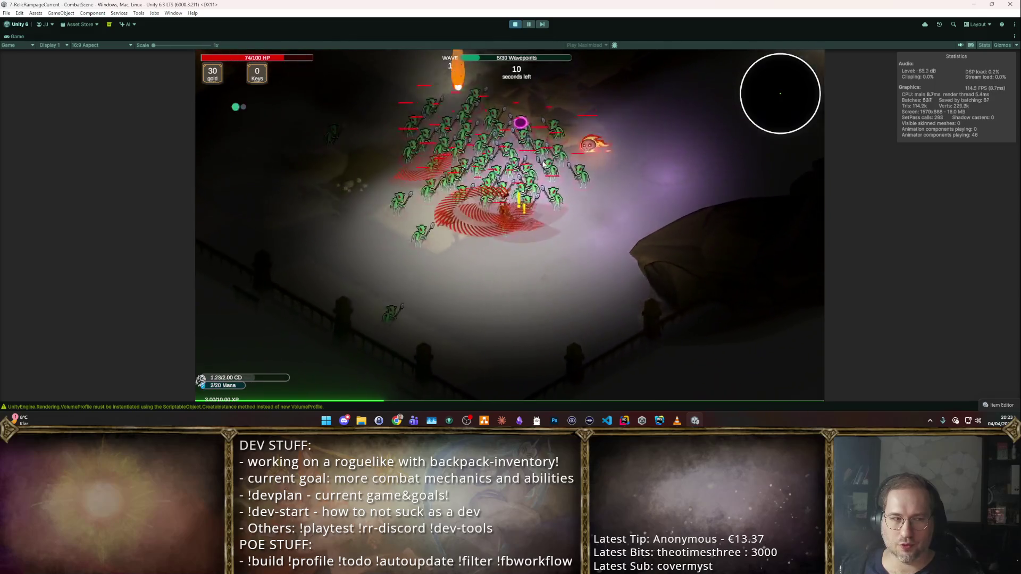
pyautogui.press('w')
pyautogui.press('a')
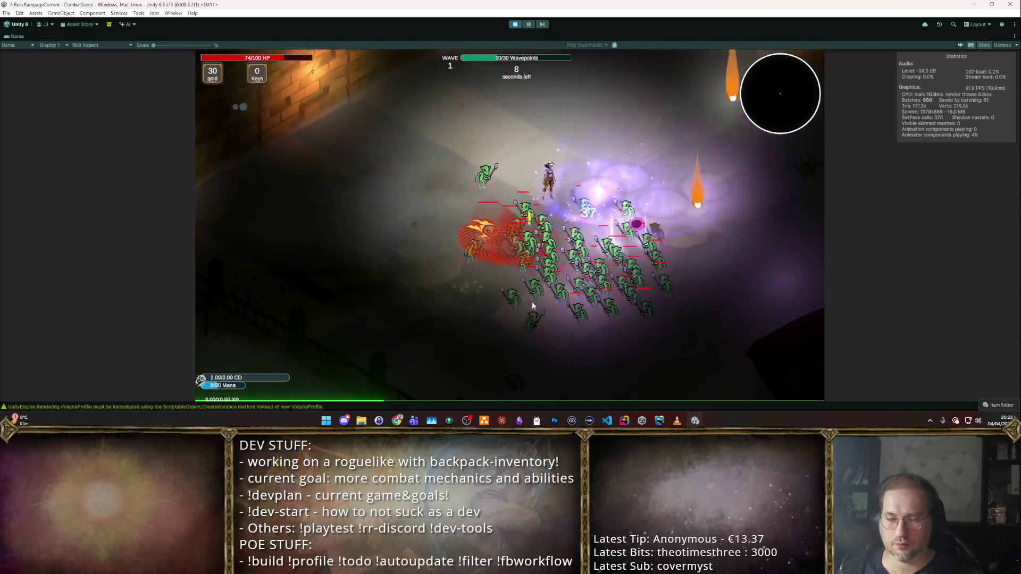
pyautogui.press('s')
pyautogui.press('d')
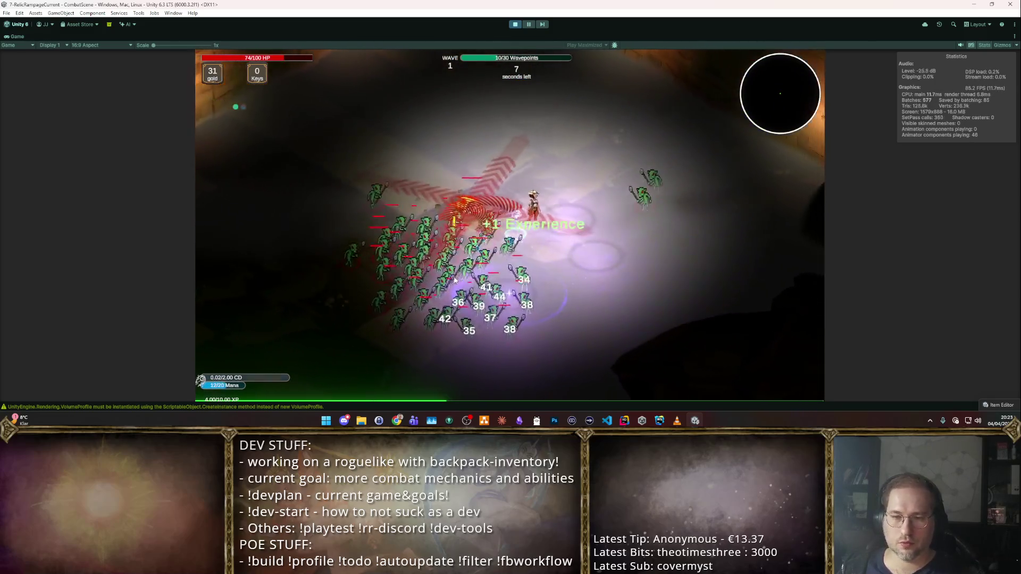
pyautogui.press('w')
pyautogui.press('d')
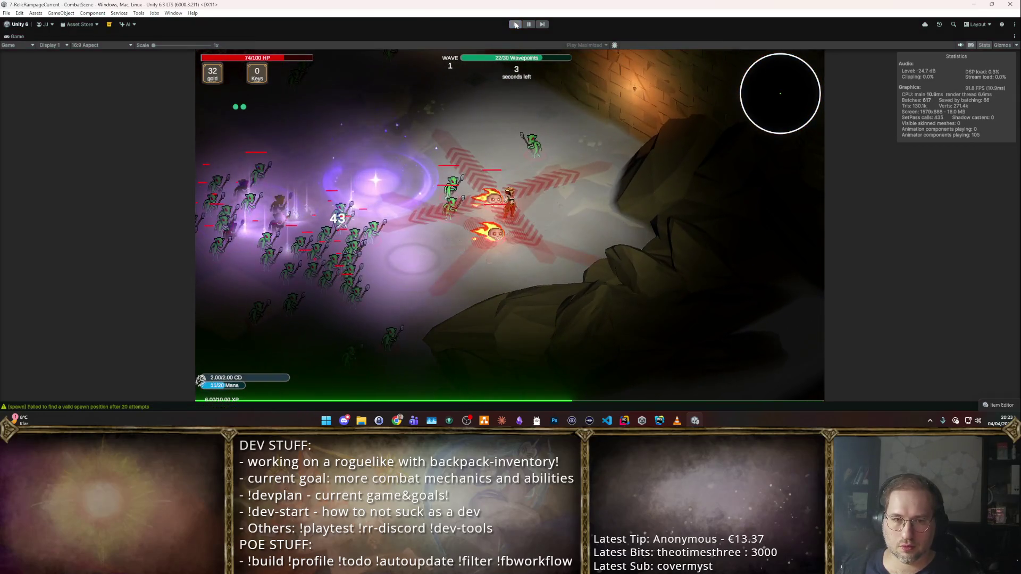
pyautogui.click(511, 25)
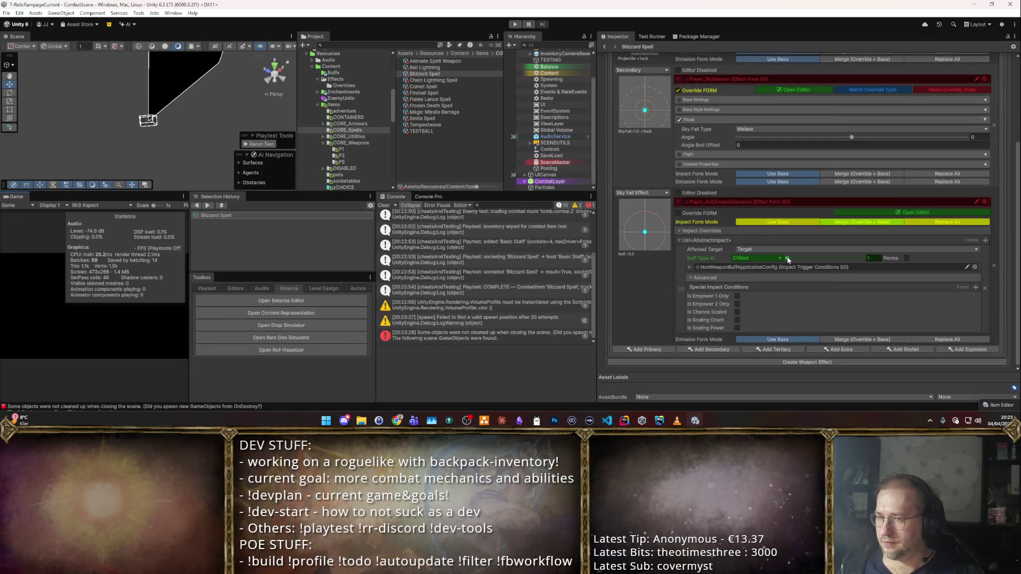
# - Clear the Console log, then open and close the Sky Fall effect's floating editor
pyautogui.click(384, 205)
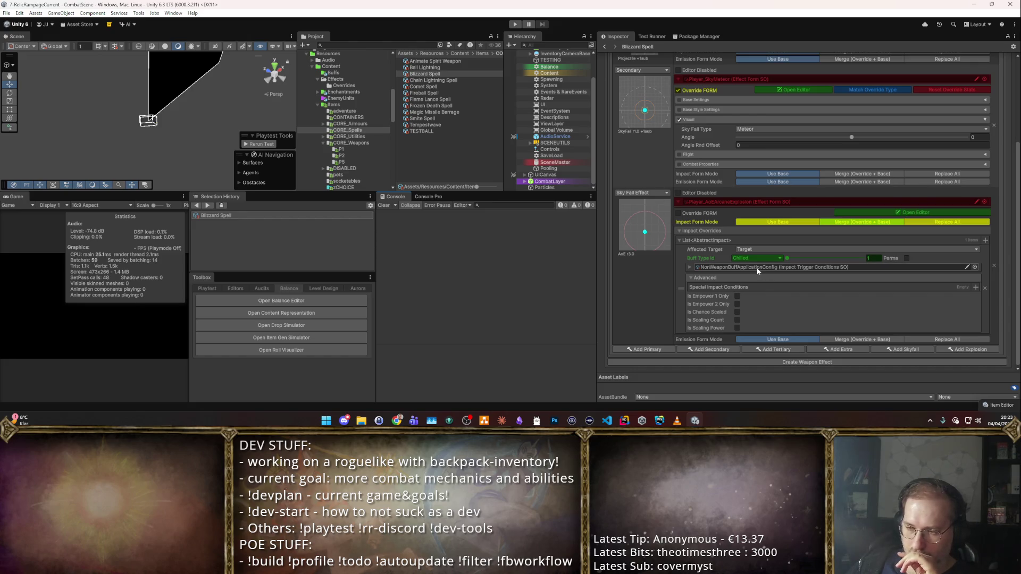
pyautogui.scroll(3, 798, 260)
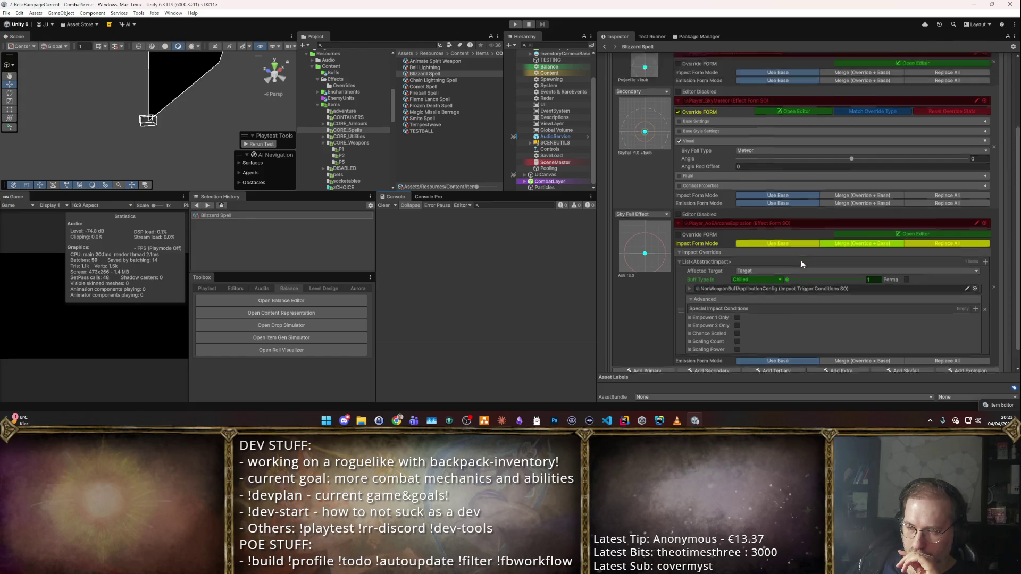
pyautogui.click(883, 278)
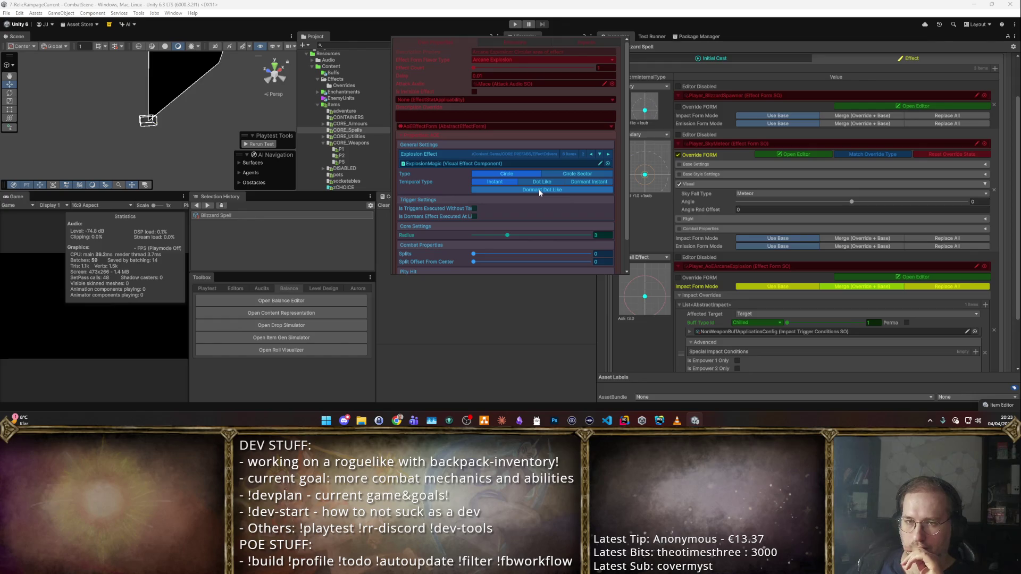
pyautogui.scroll(-3, 639, 224)
pyautogui.click(628, 316)
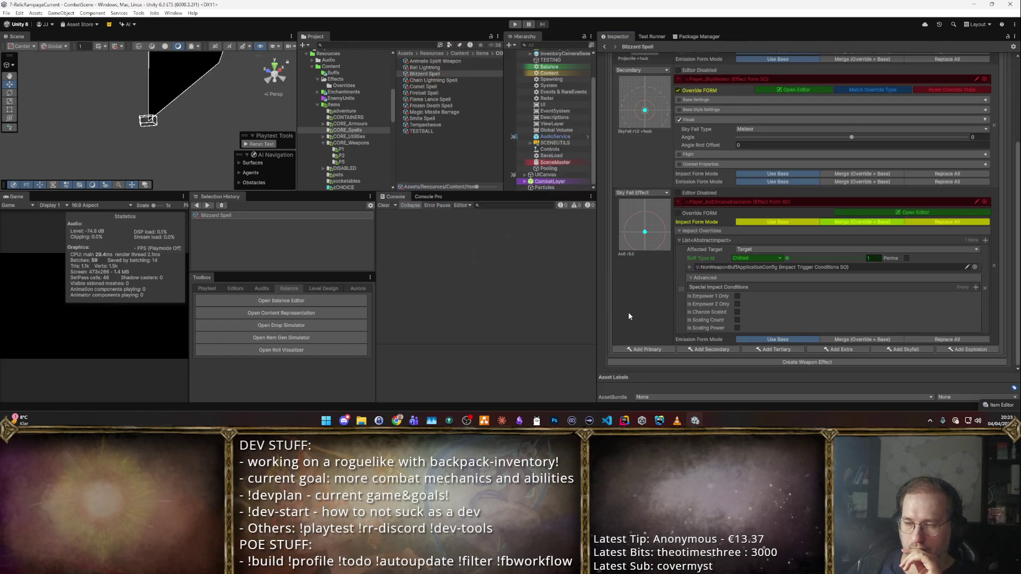
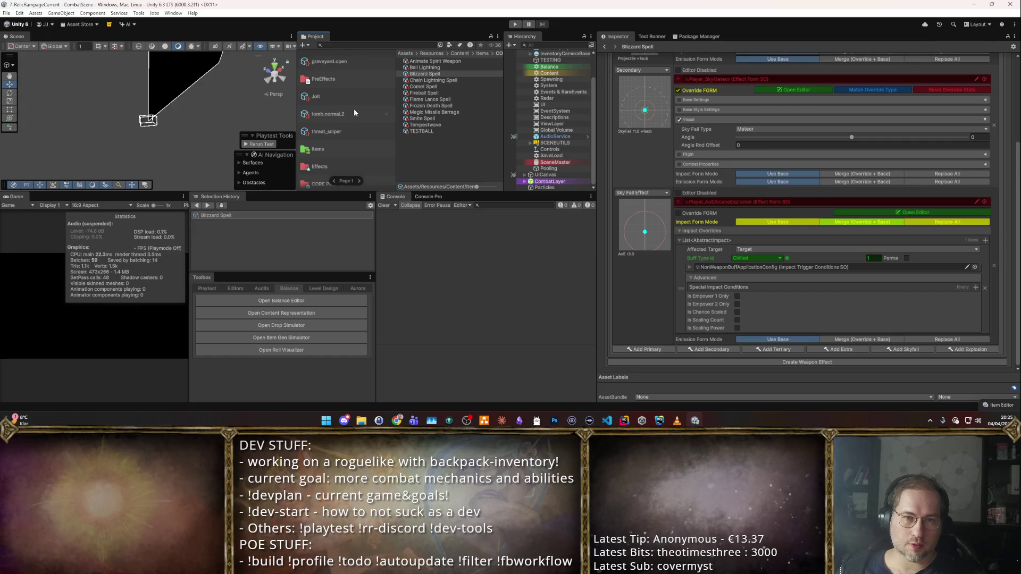
# - Open the 805Chilled buff asset from the Content > Buffs folder
pyautogui.click(354, 68)
pyautogui.click(352, 72)
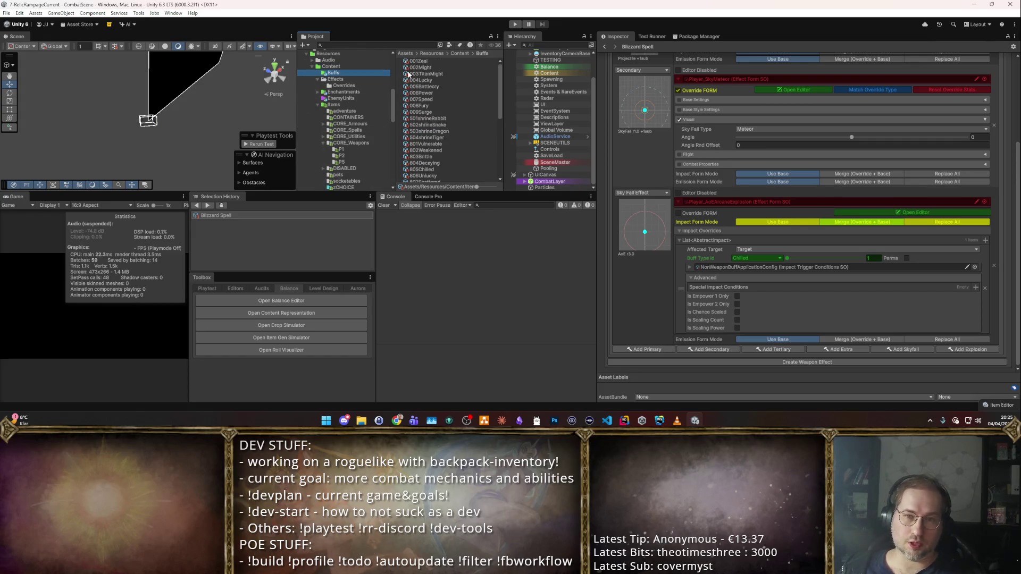
pyautogui.scroll(-5, 452, 96)
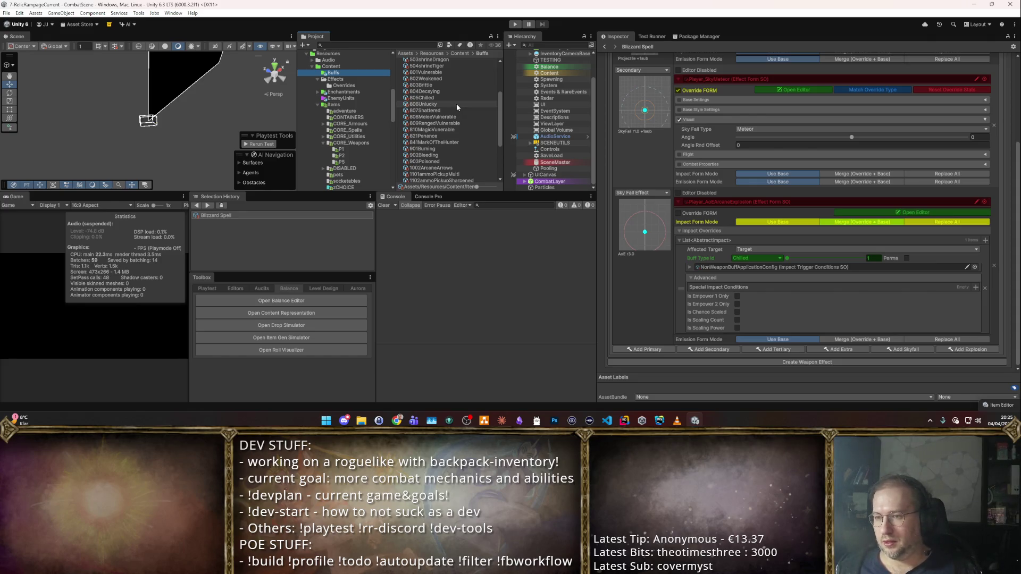
pyautogui.scroll(-2, 456, 103)
pyautogui.click(423, 74)
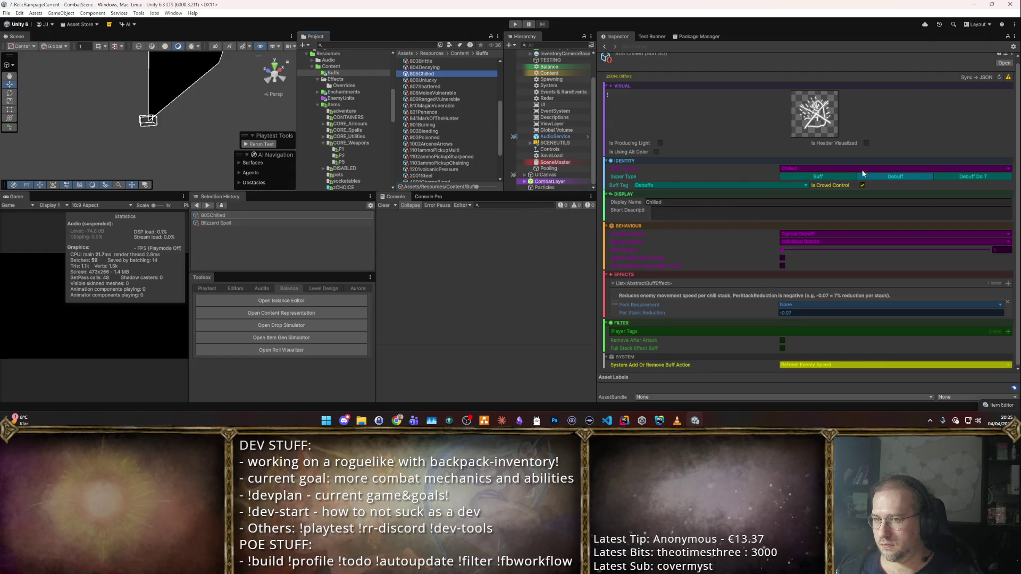
# - Set Buff Refresh Mode to All Stacks At Once and Per Stack Reduction to -0.5, then reselect Blizzard Spell
pyautogui.click(806, 242)
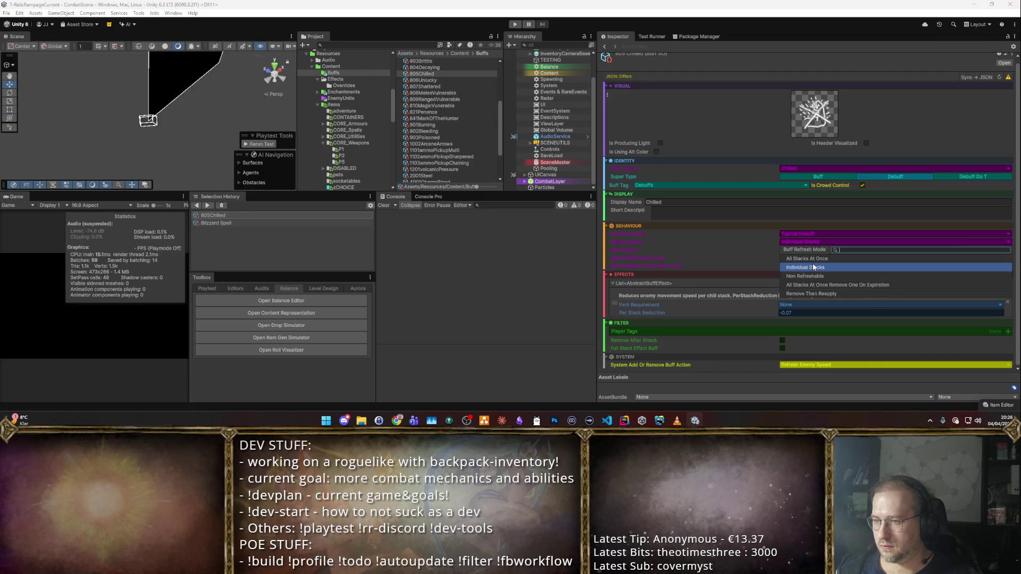
pyautogui.click(815, 257)
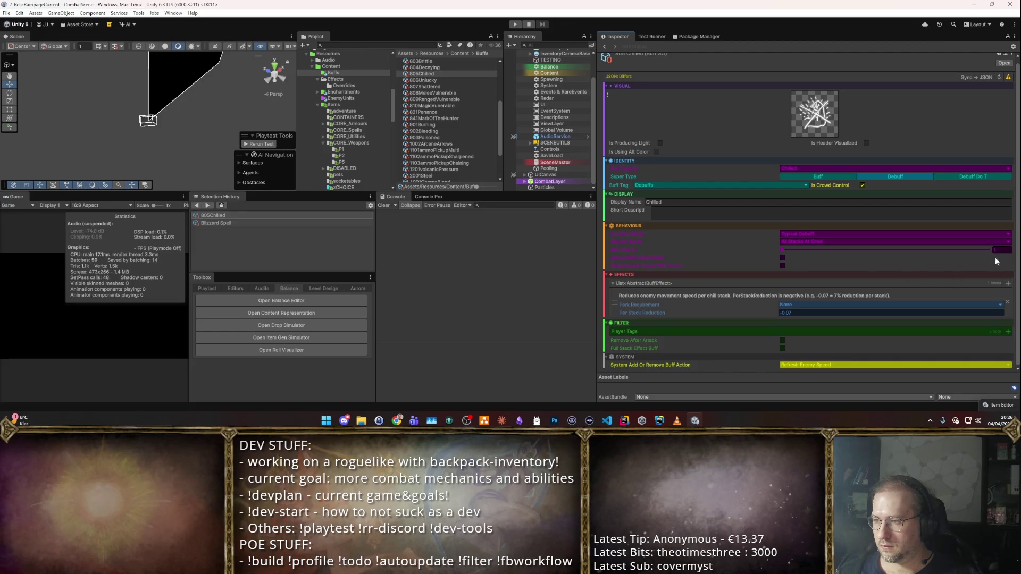
pyautogui.press('Tab')
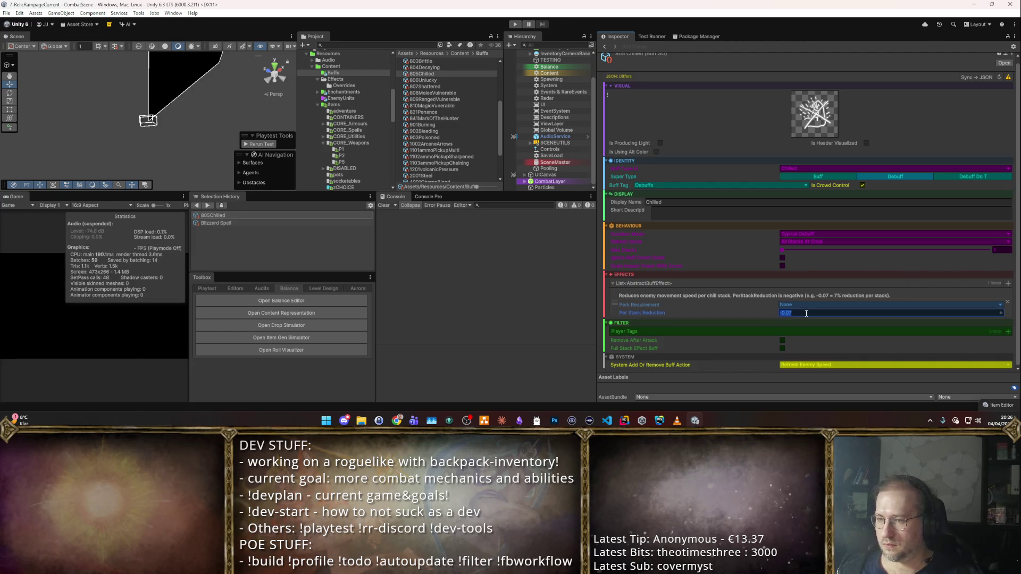
pyautogui.write('-0.5')
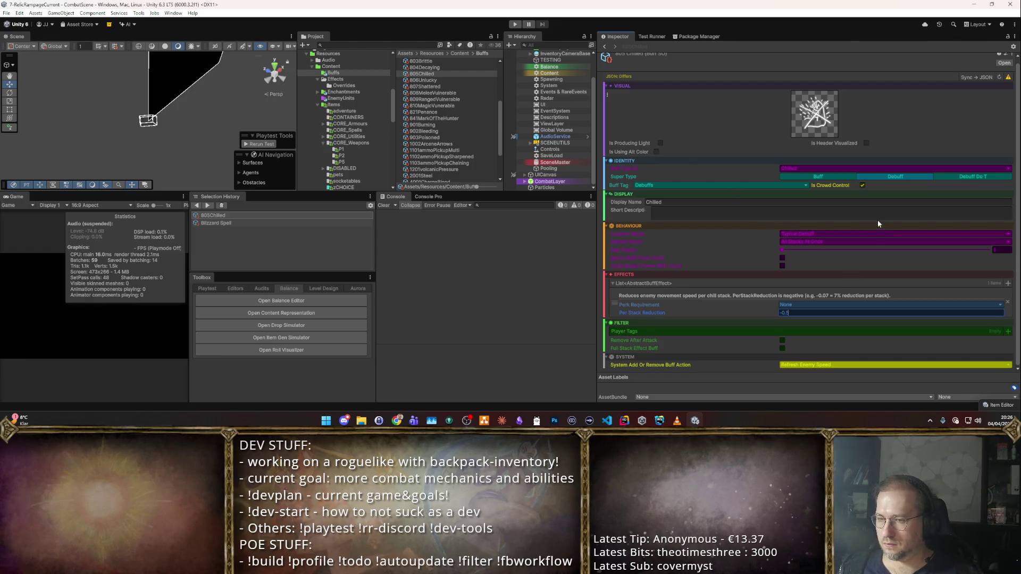
pyautogui.scroll(1, 875, 221)
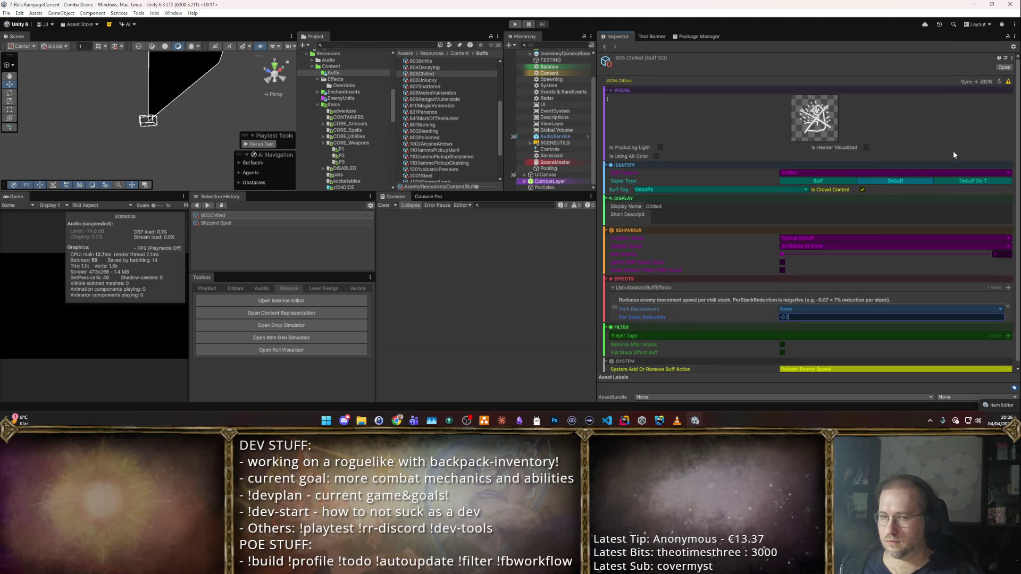
pyautogui.click(224, 223)
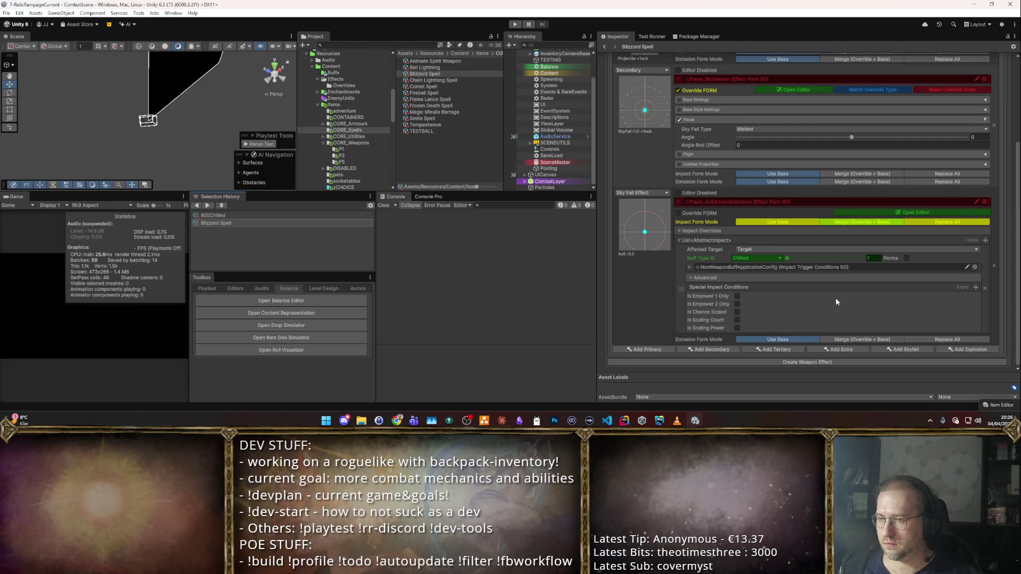
# - Start the Blizzard Spell combat test with the Inspector's Test button
pyautogui.scroll(5, 854, 239)
pyautogui.click(959, 81)
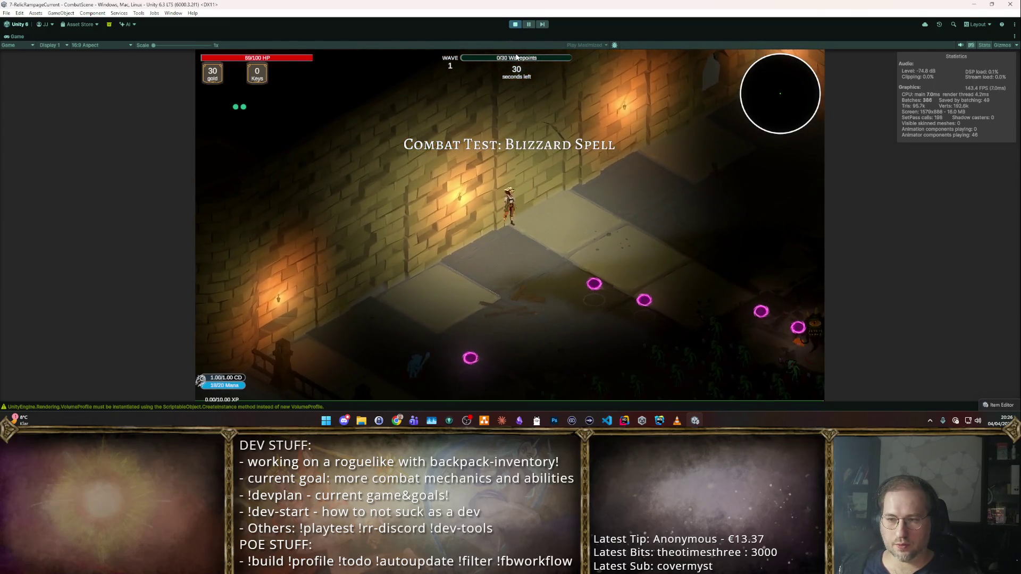
# - Restart the Blizzard Spell playtest and switch to manual spell control
pyautogui.click(518, 25)
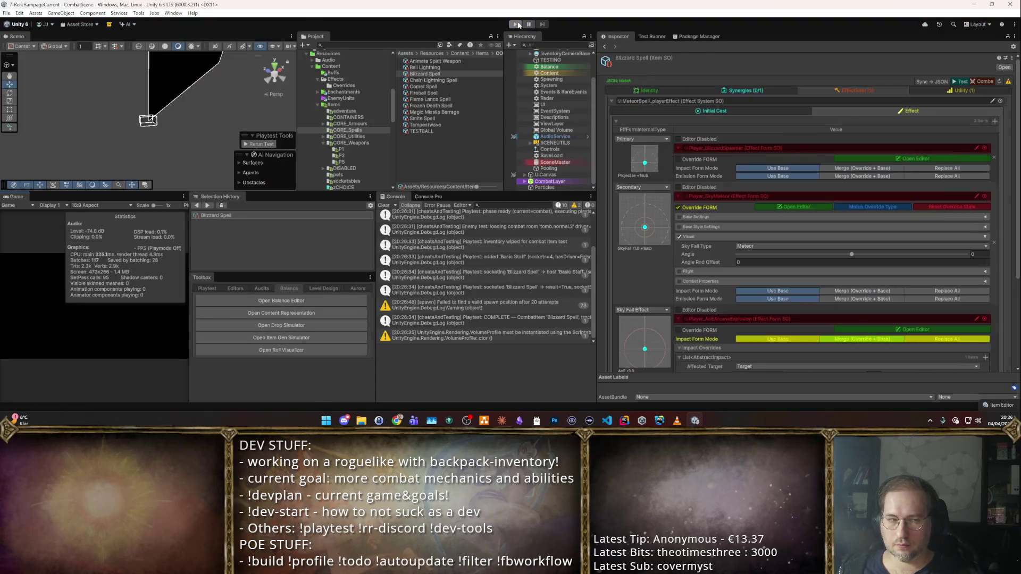
pyautogui.click(519, 25)
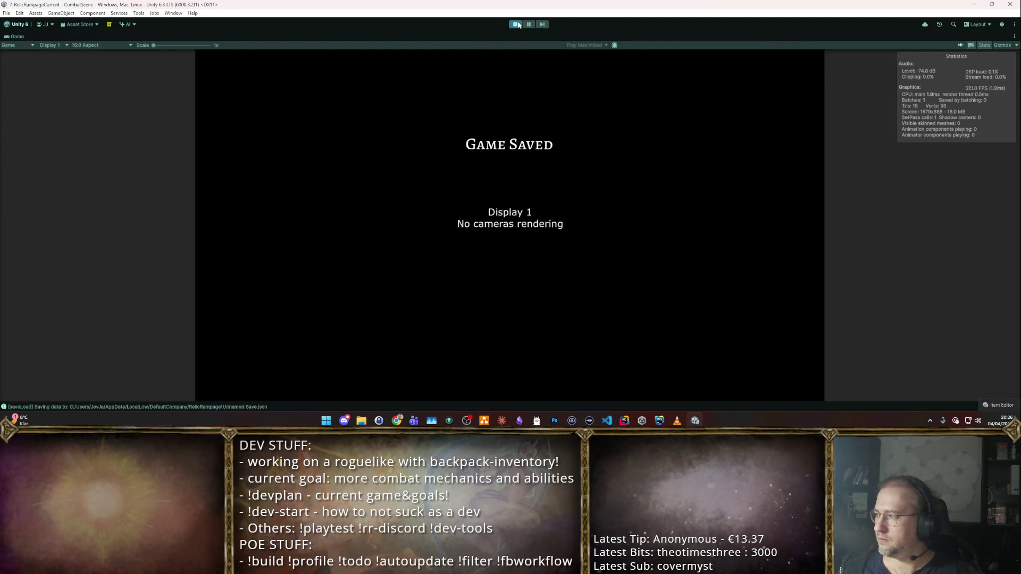
pyautogui.click(519, 25)
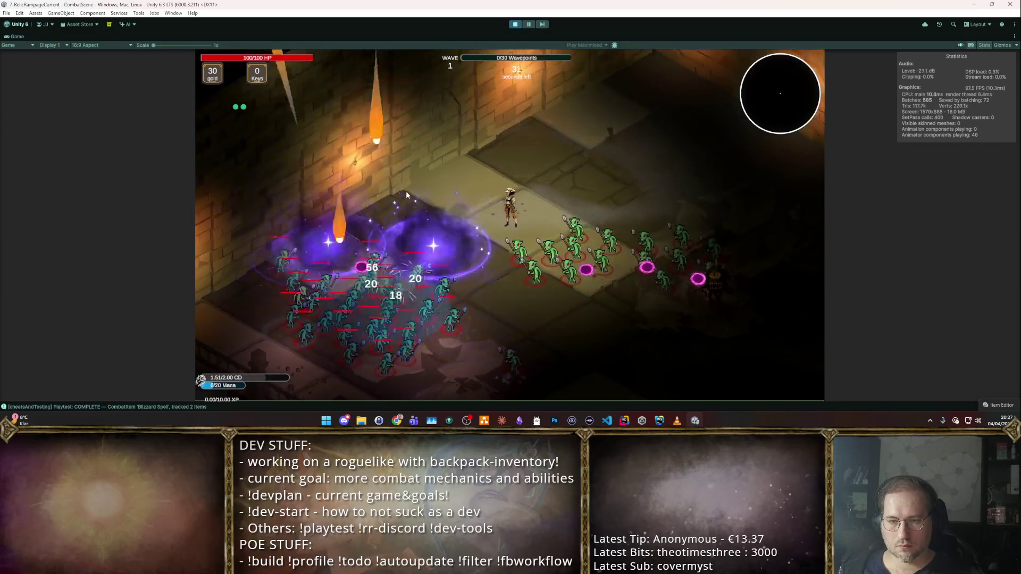
pyautogui.press('m')
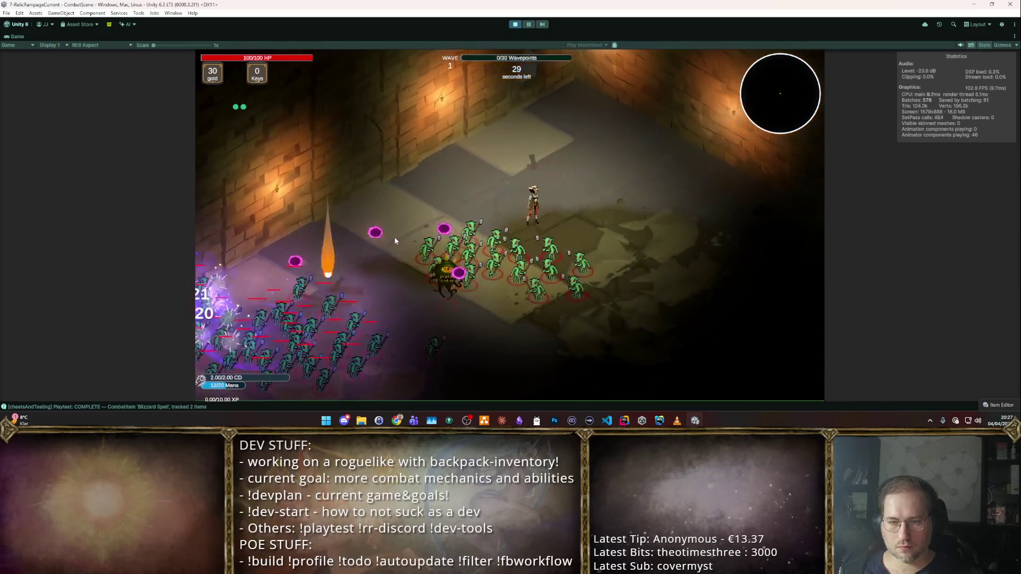
# - Cast Blizzard on three enemy packs, then stop play mode
pyautogui.click(393, 236)
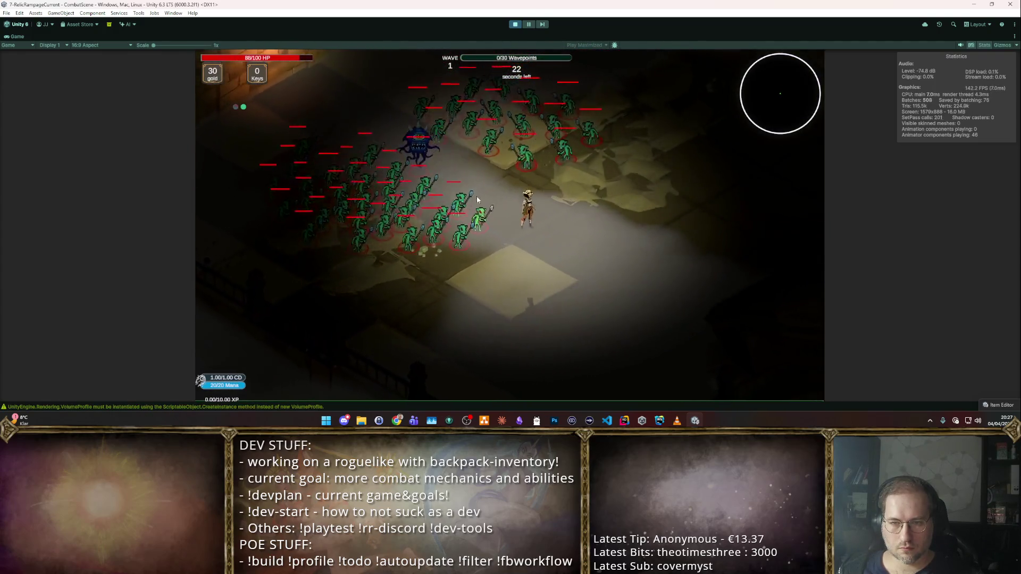
pyautogui.click(477, 209)
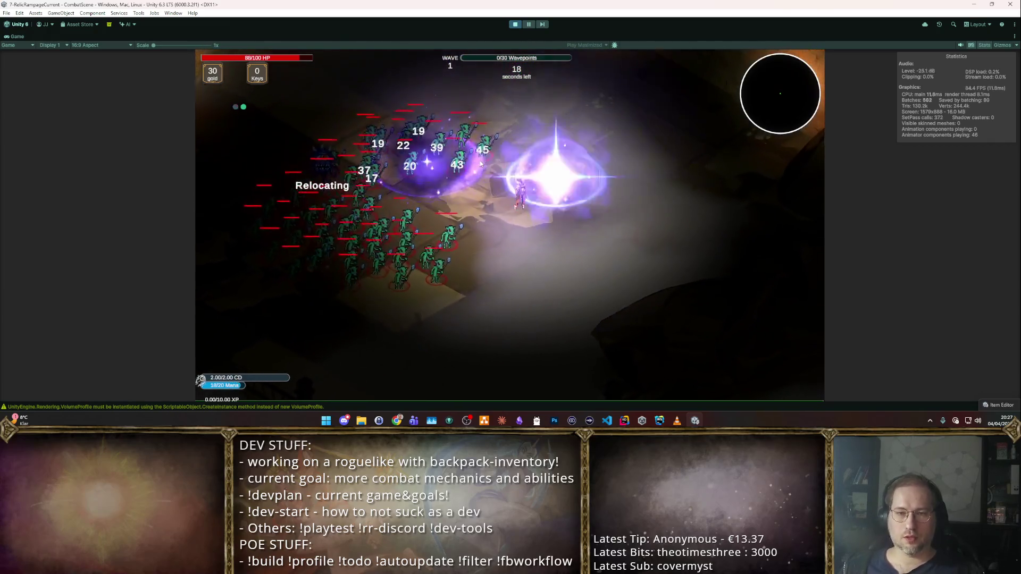
pyautogui.click(384, 238)
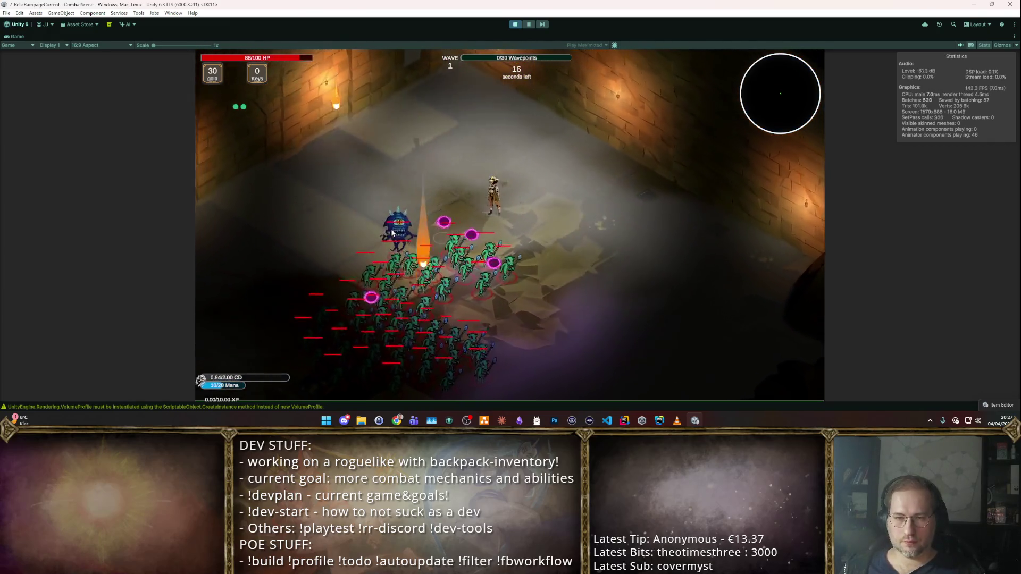
pyautogui.click(519, 25)
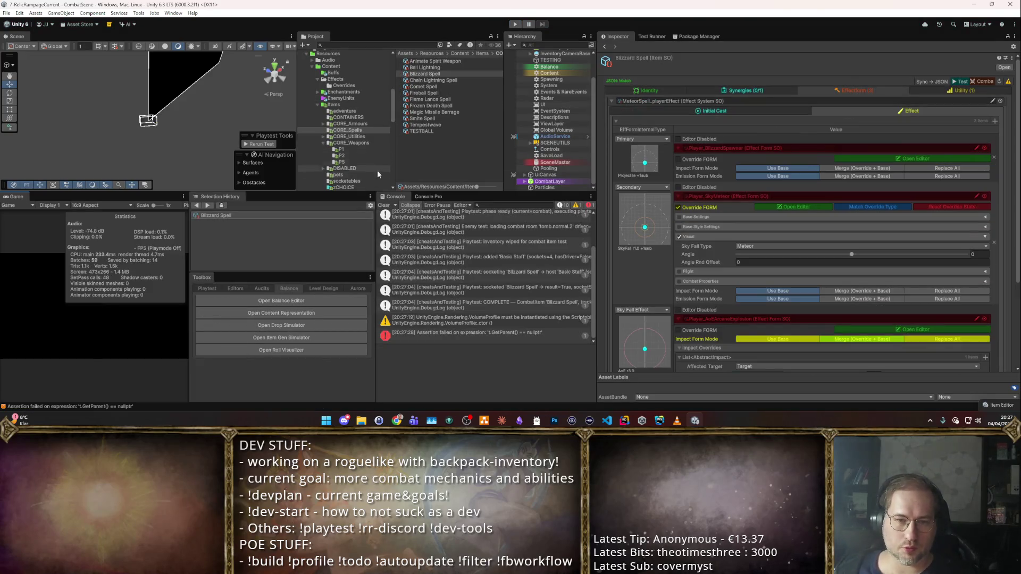
# - Open the Buffs folder in the Project window to bring up 805Chilled
pyautogui.scroll(-3, 763, 275)
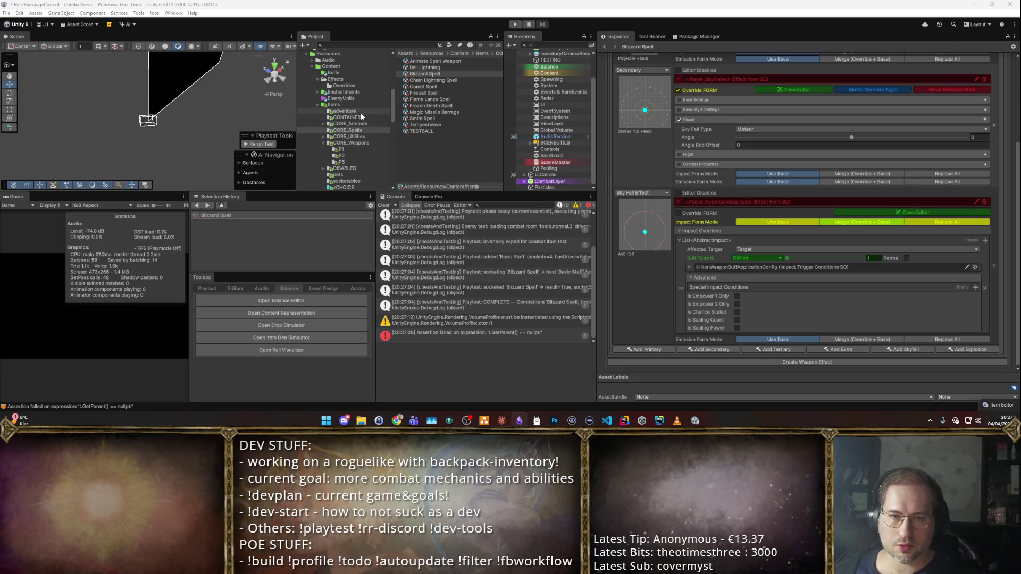
pyautogui.click(333, 73)
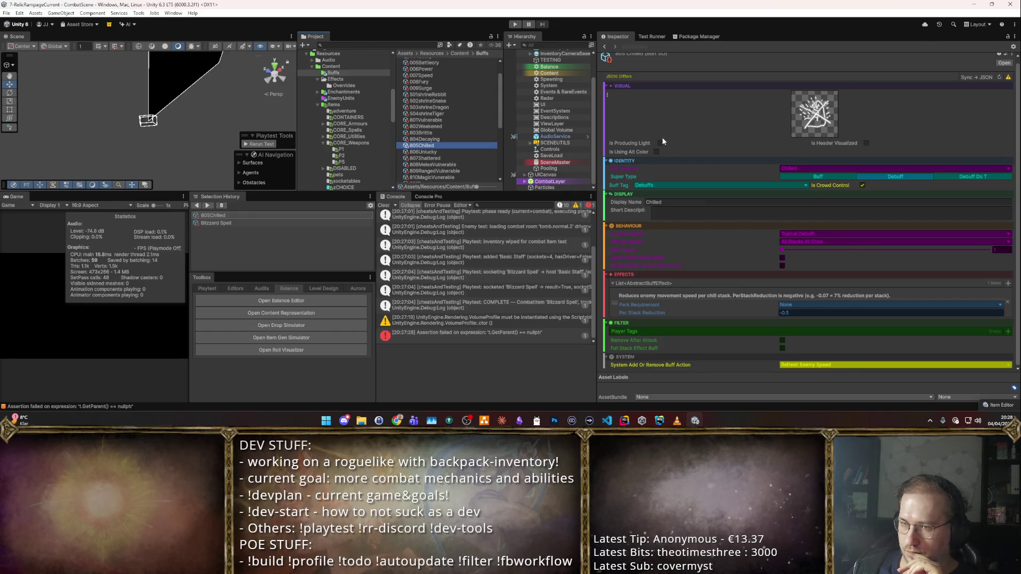
# - Give the buff the glyph_combat_ice0 icon and tick Is Producing Light and Is Using Alt Color
pyautogui.click(817, 136)
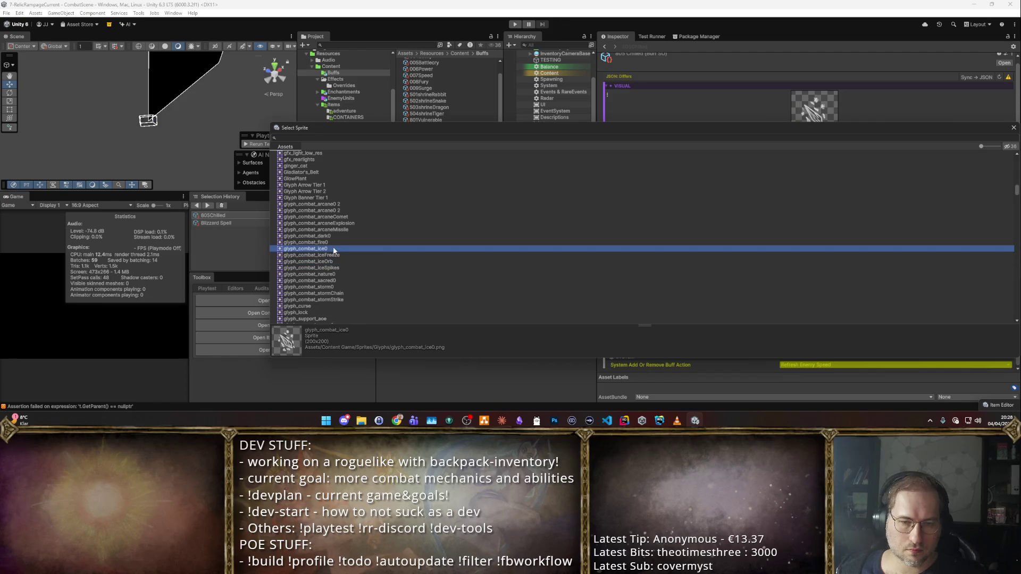
pyautogui.doubleClick(333, 248)
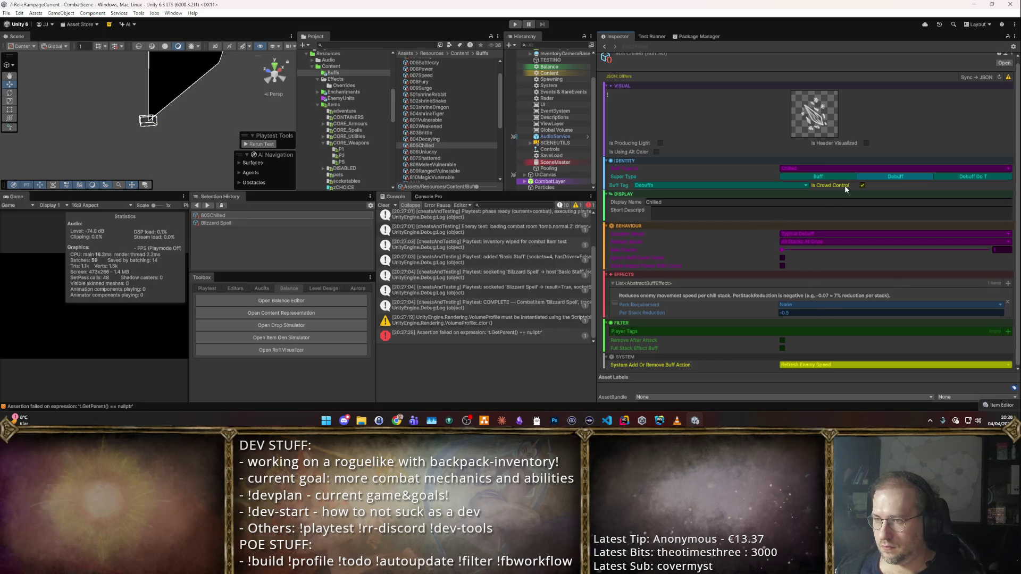
pyautogui.click(661, 143)
pyautogui.click(657, 151)
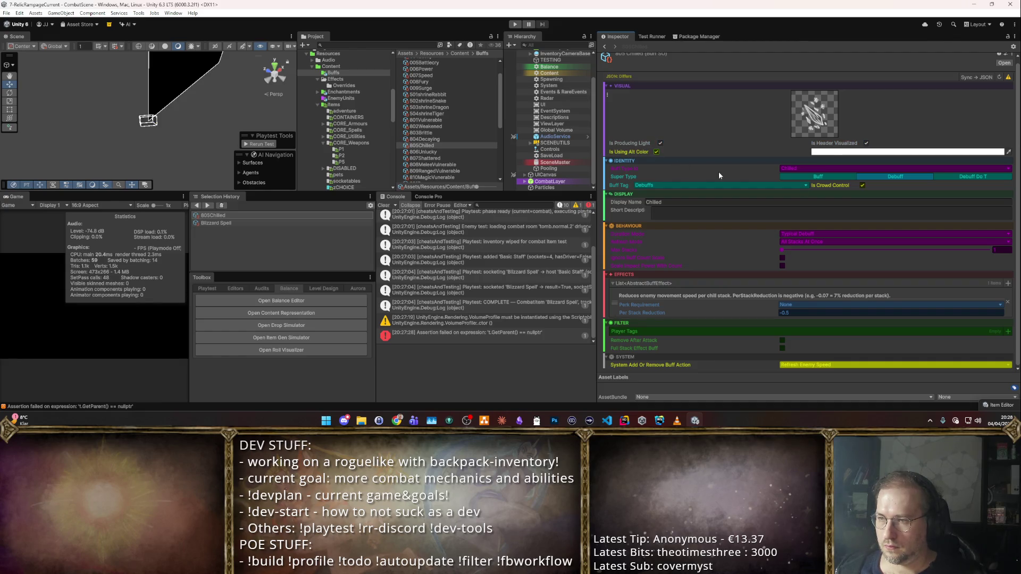
# - Set the alternate colour to pale cyan, then reselect Blizzard Spell
pyautogui.click(863, 152)
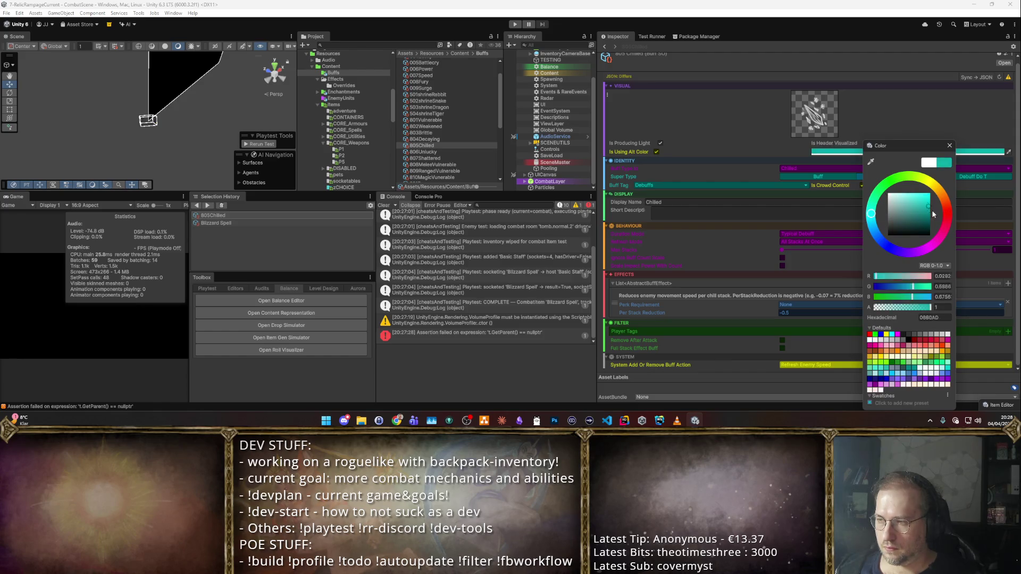
pyautogui.moveTo(900, 212); pyautogui.dragTo(901, 204)
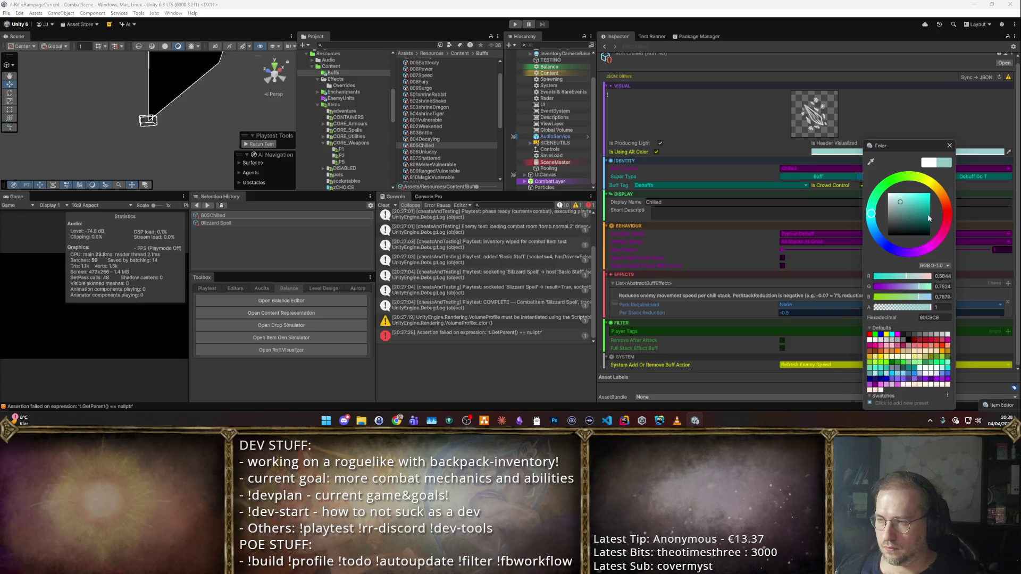
pyautogui.click(949, 147)
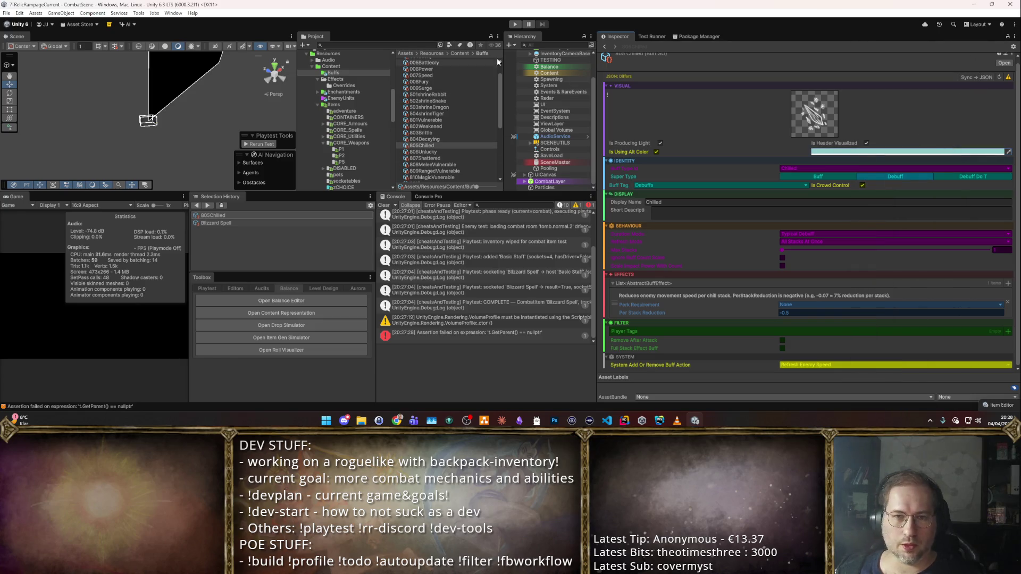
pyautogui.click(212, 223)
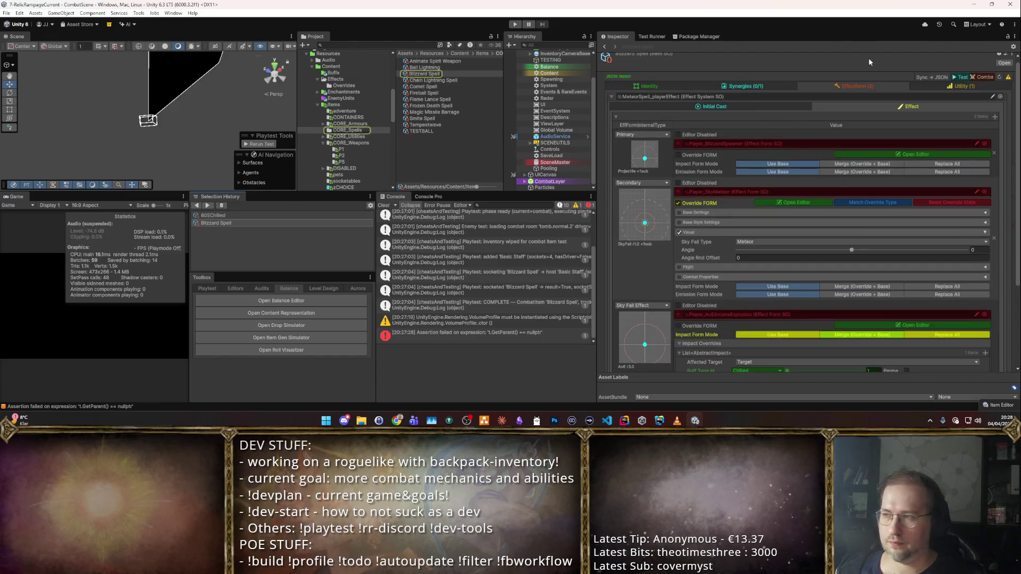
# - Launch the Blizzard Spell combat test and cast Blizzard on goblins while moving with WASD
pyautogui.click(976, 76)
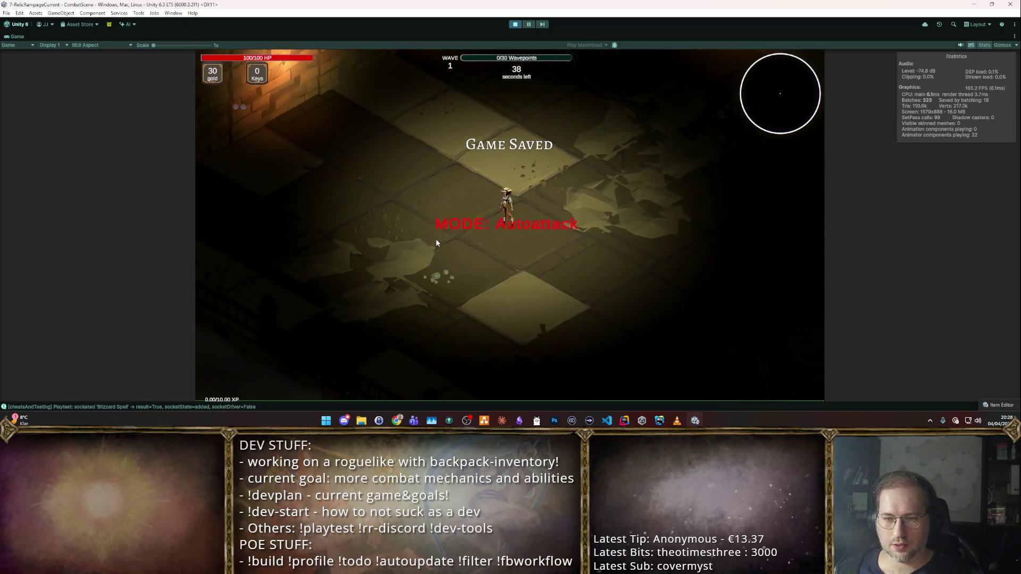
pyautogui.press('w')
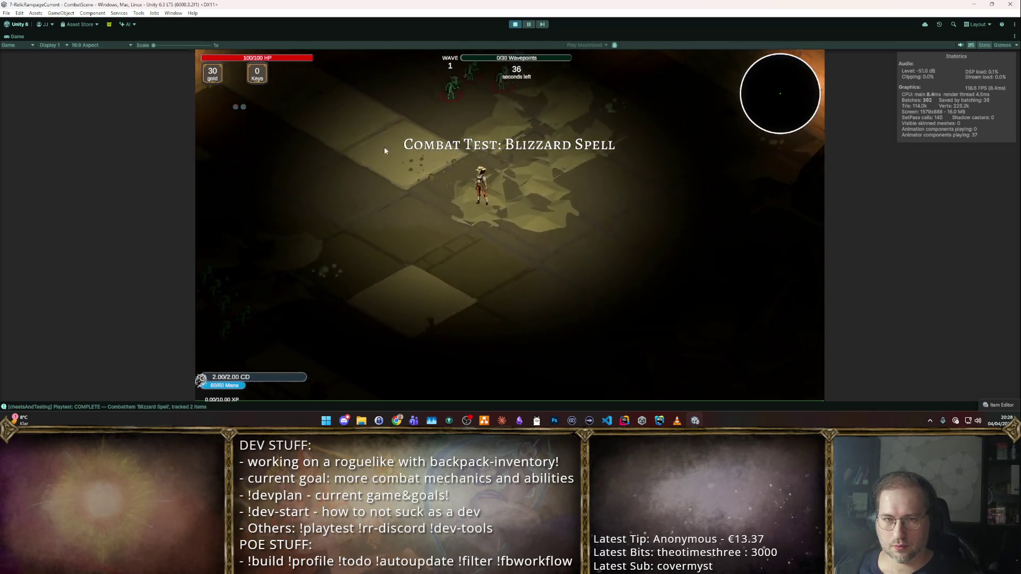
pyautogui.press('d')
pyautogui.click(566, 156)
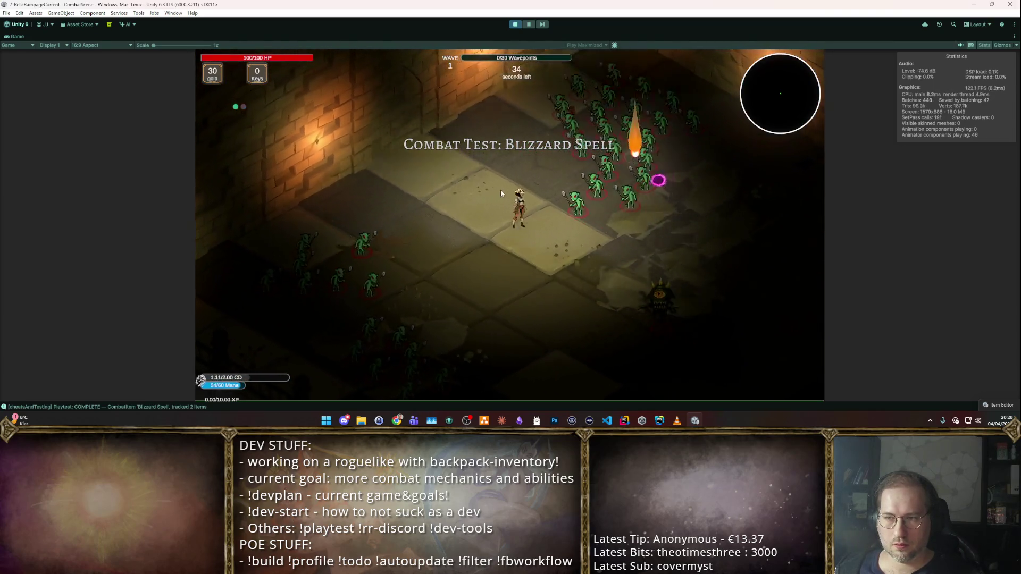
pyautogui.press('d')
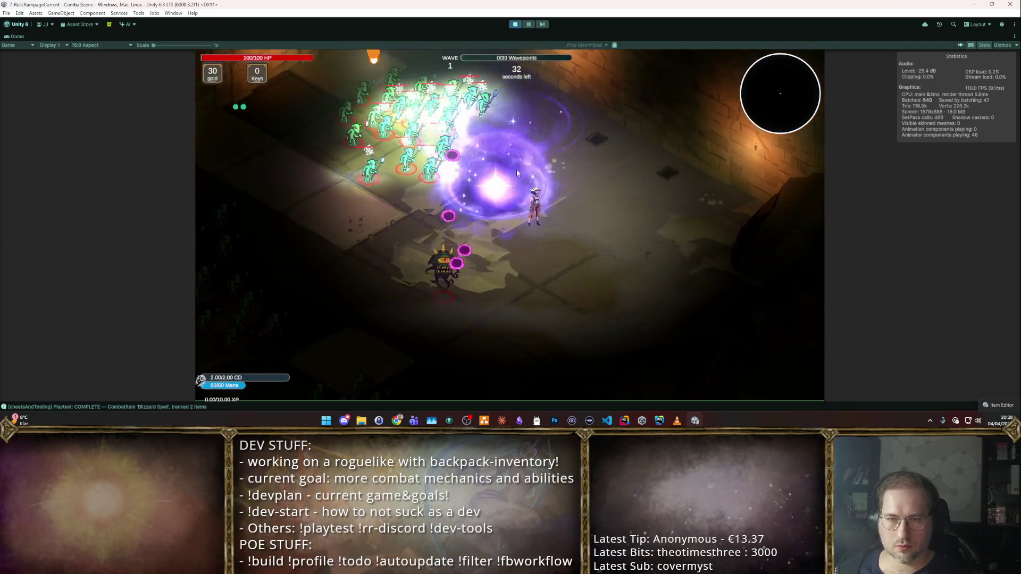
pyautogui.press('a')
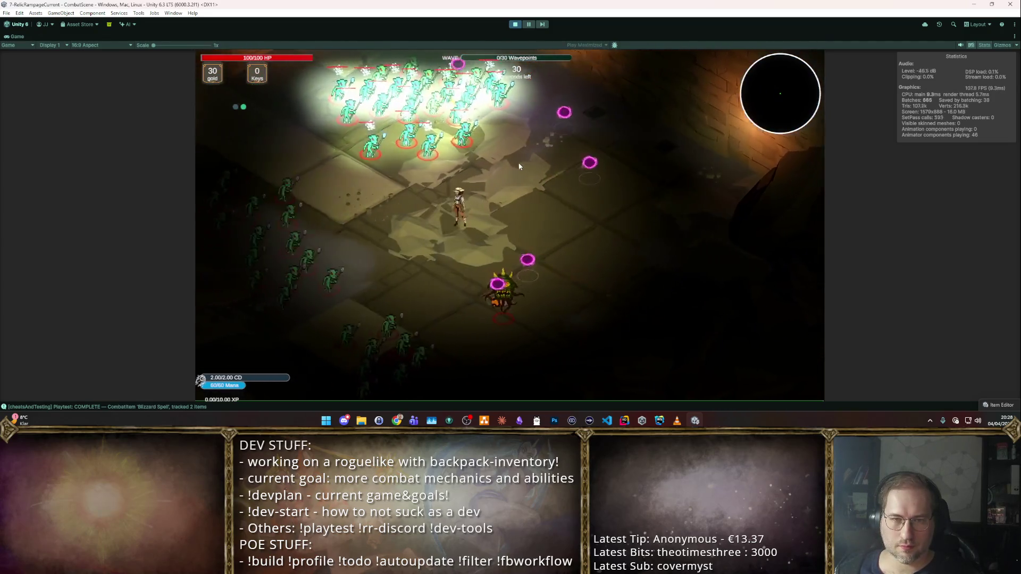
pyautogui.press('a')
pyautogui.click(568, 253)
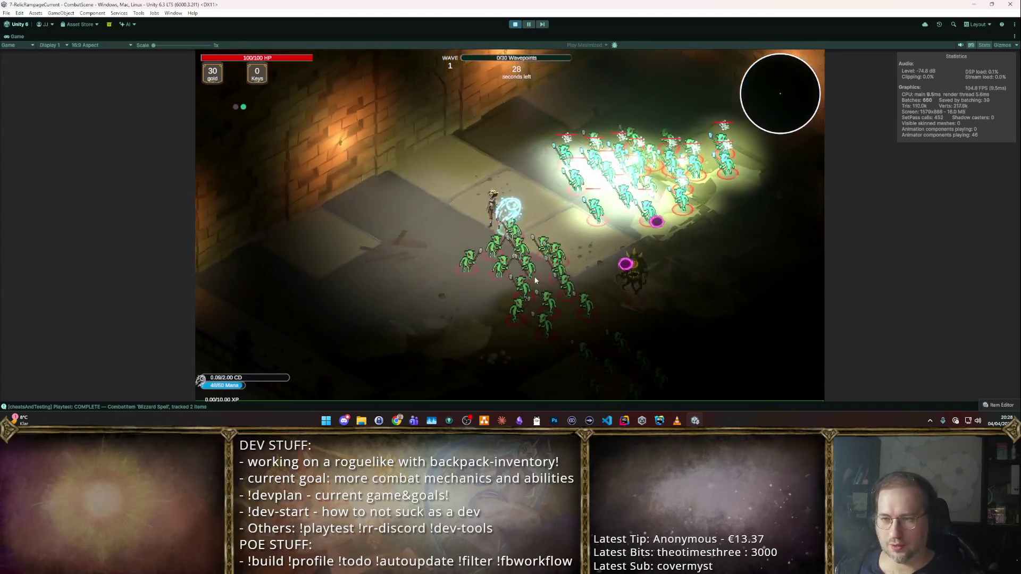
pyautogui.press('a')
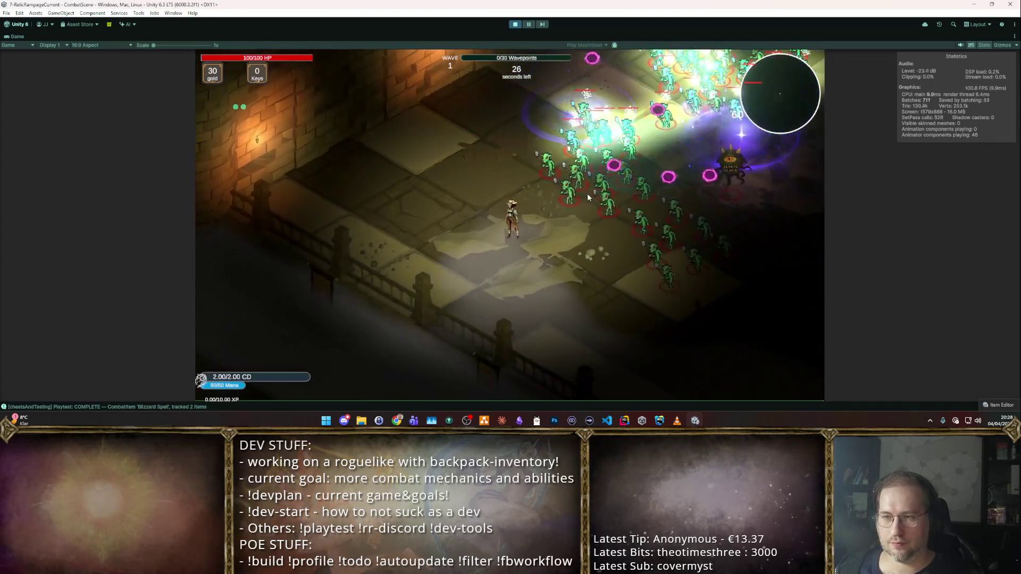
pyautogui.press('w')
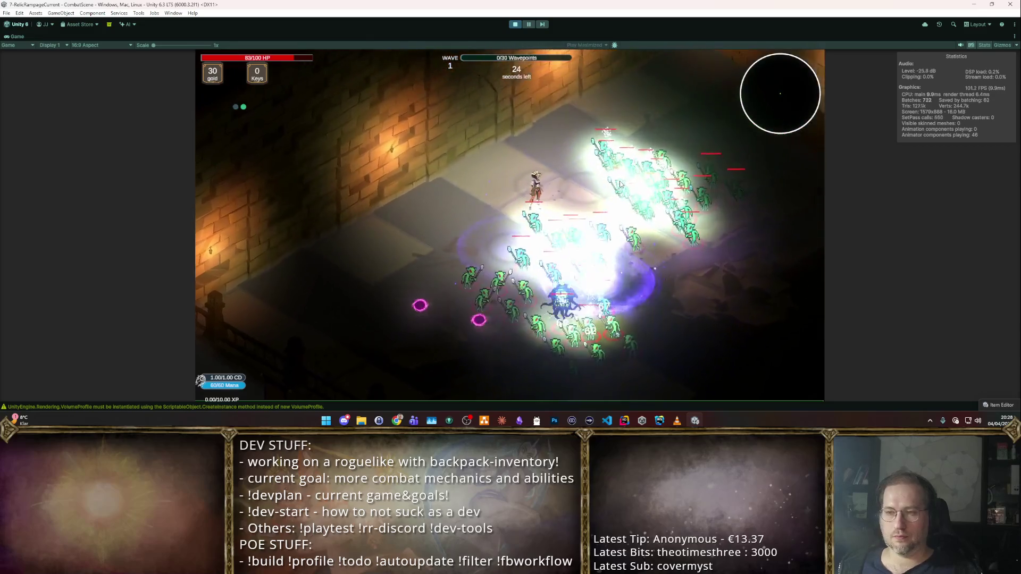
pyautogui.press('d')
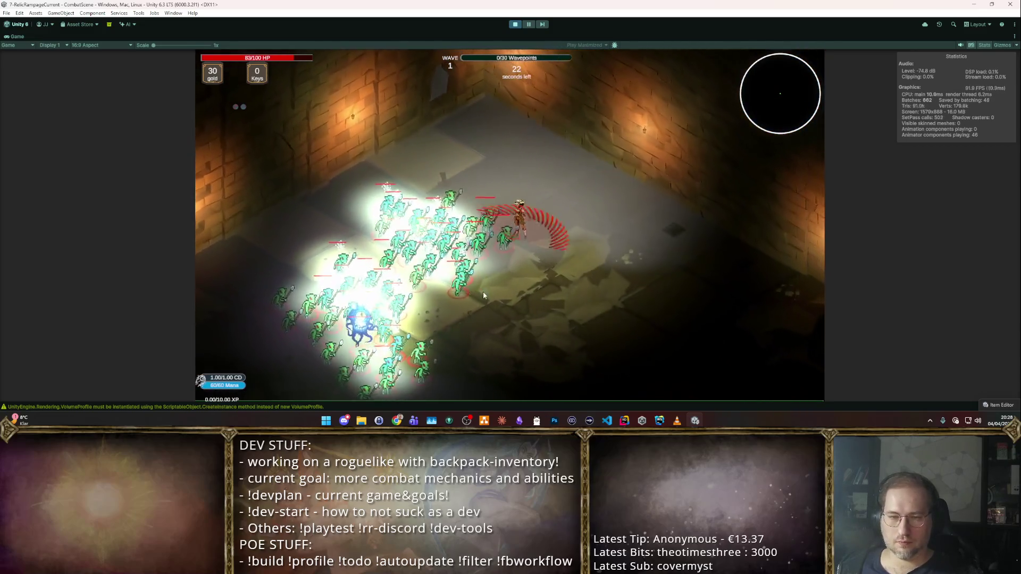
pyautogui.click(485, 229)
pyautogui.press('s')
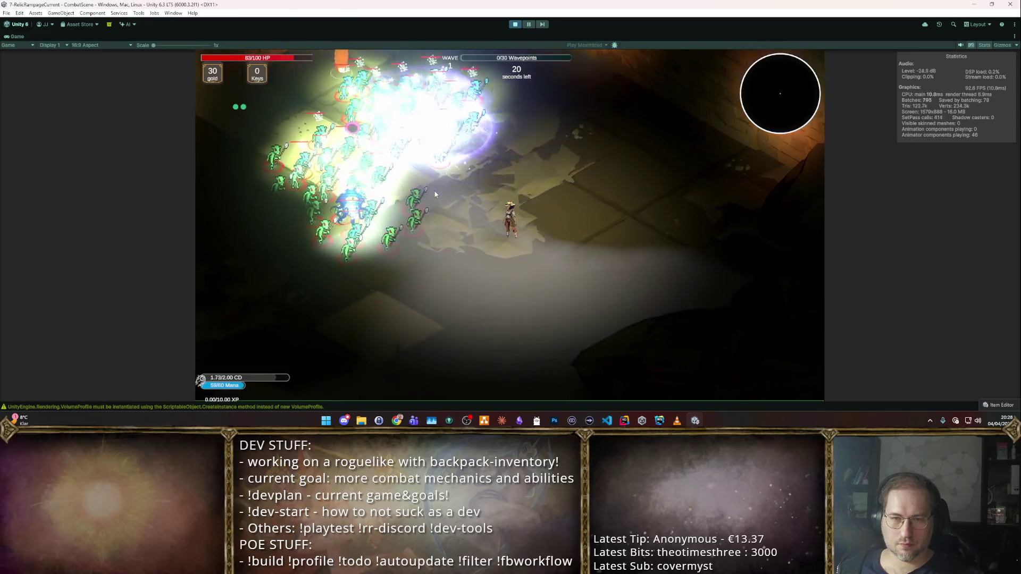
pyautogui.press('a')
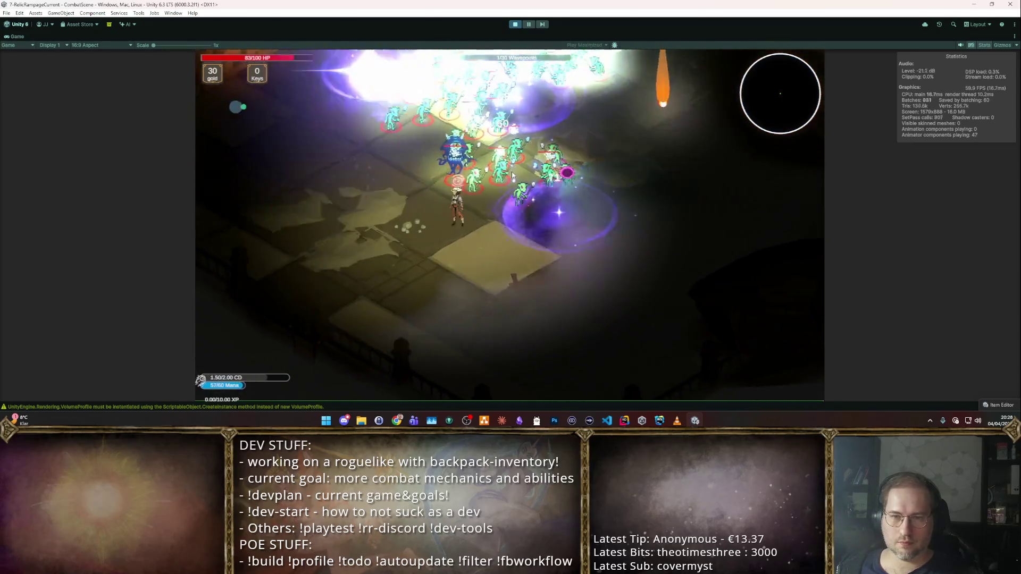
pyautogui.click(596, 197)
# - Keep casting Blizzard into the goblin packs while moving, then stop the playtest
pyautogui.press('w')
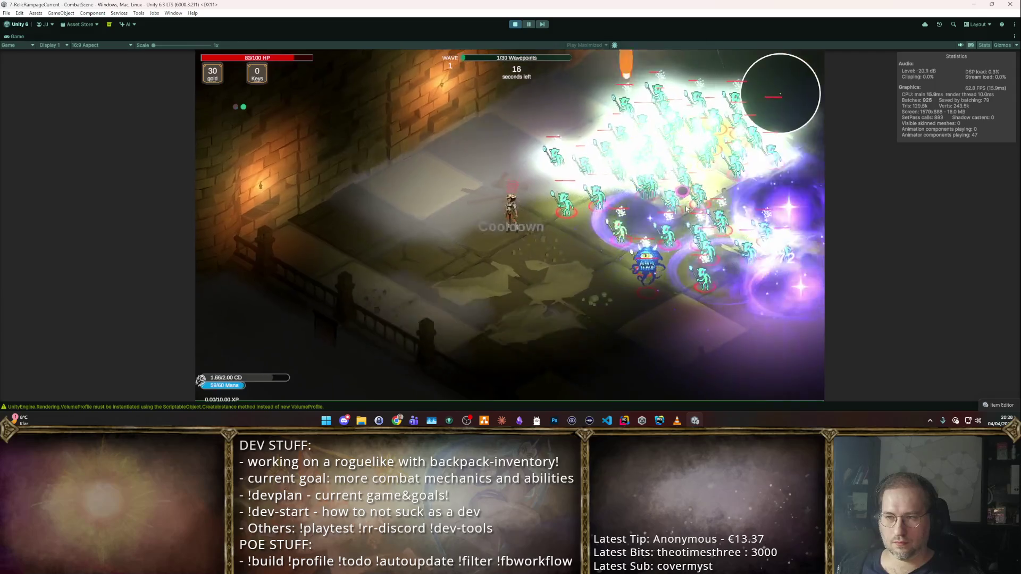
pyautogui.click(665, 192)
pyautogui.press('w')
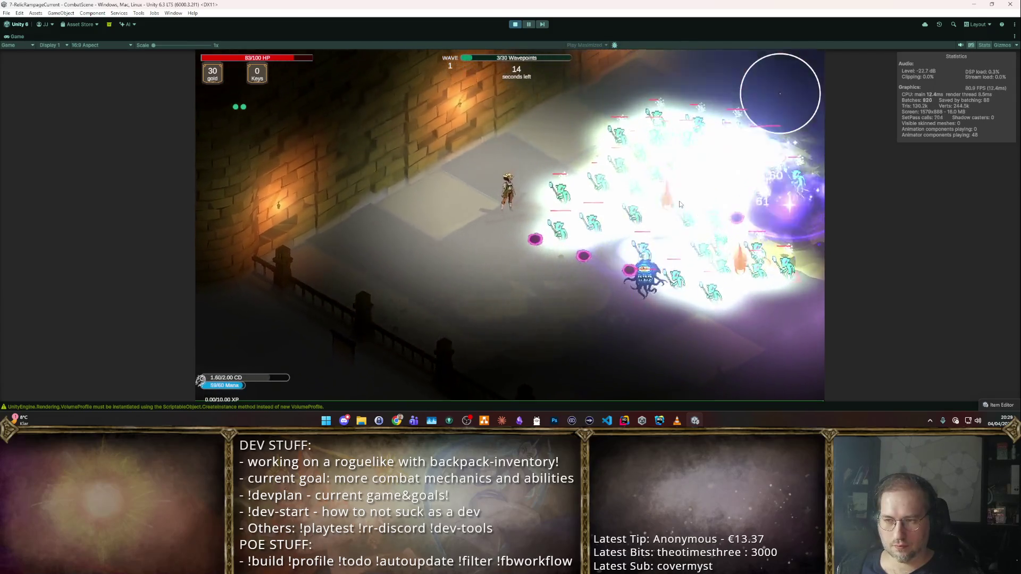
pyautogui.press('w')
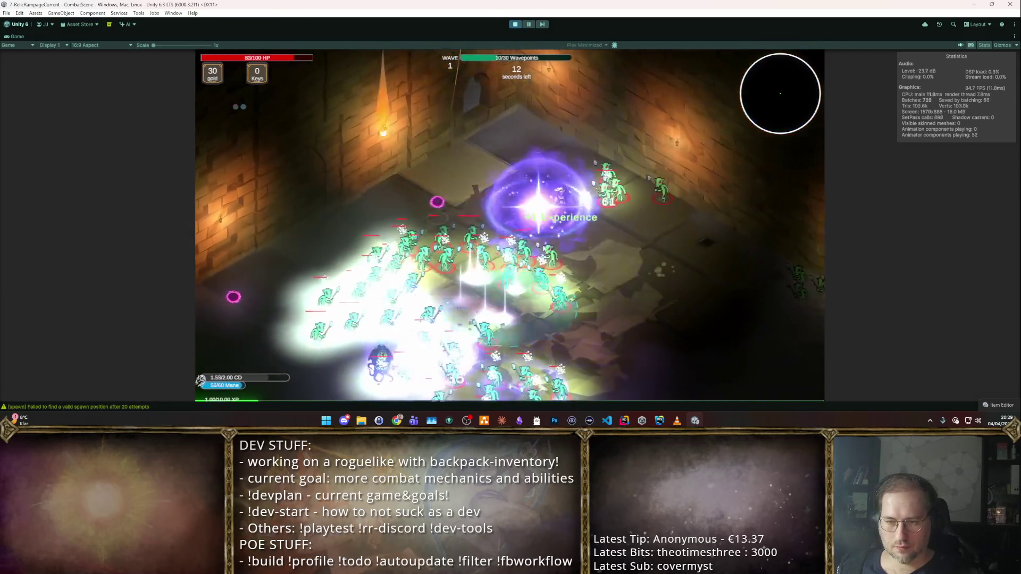
pyautogui.click(480, 245)
pyautogui.click(480, 244)
pyautogui.press('s')
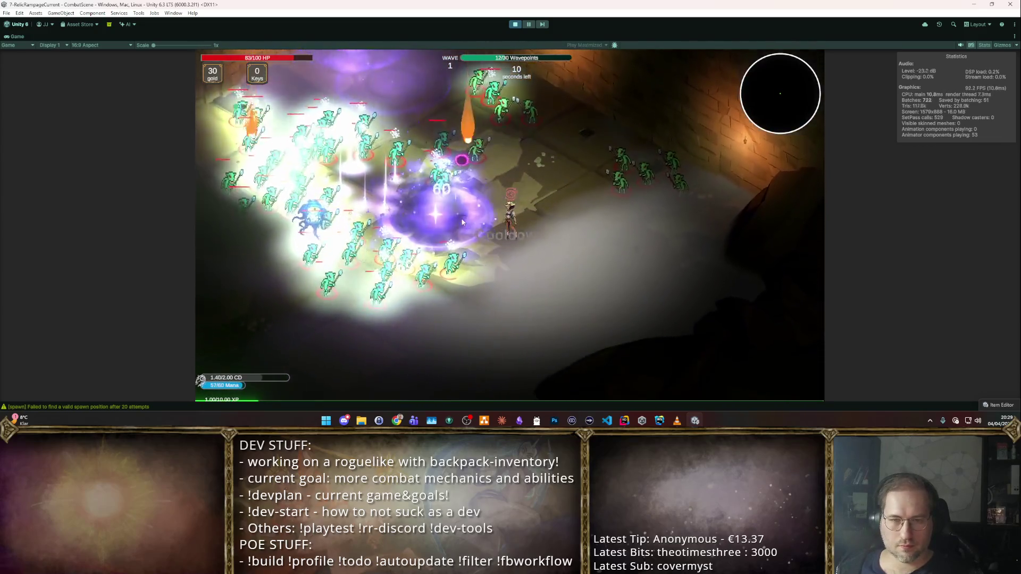
pyautogui.press('w')
pyautogui.click(469, 212)
pyautogui.click(435, 213)
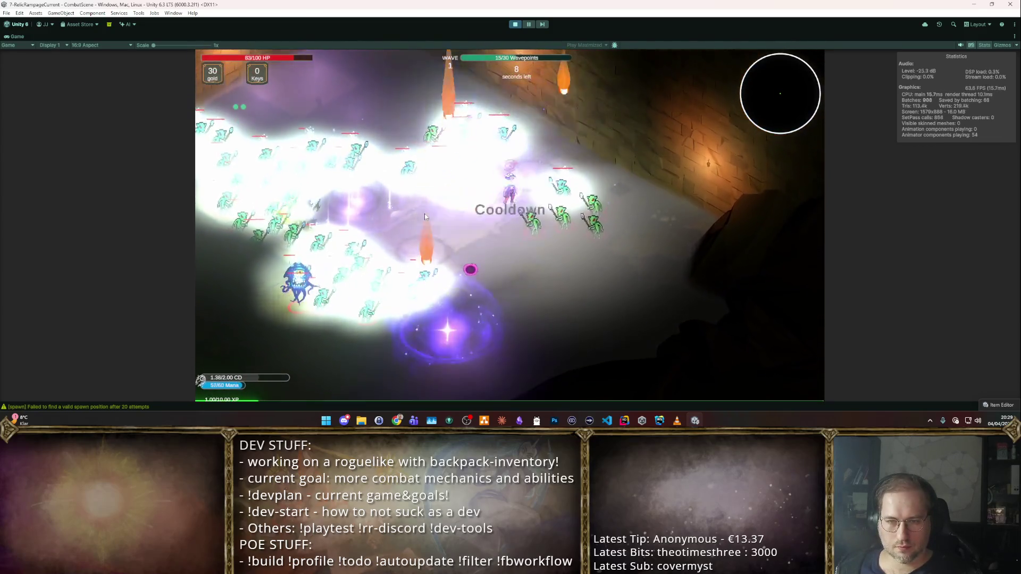
pyautogui.press('s')
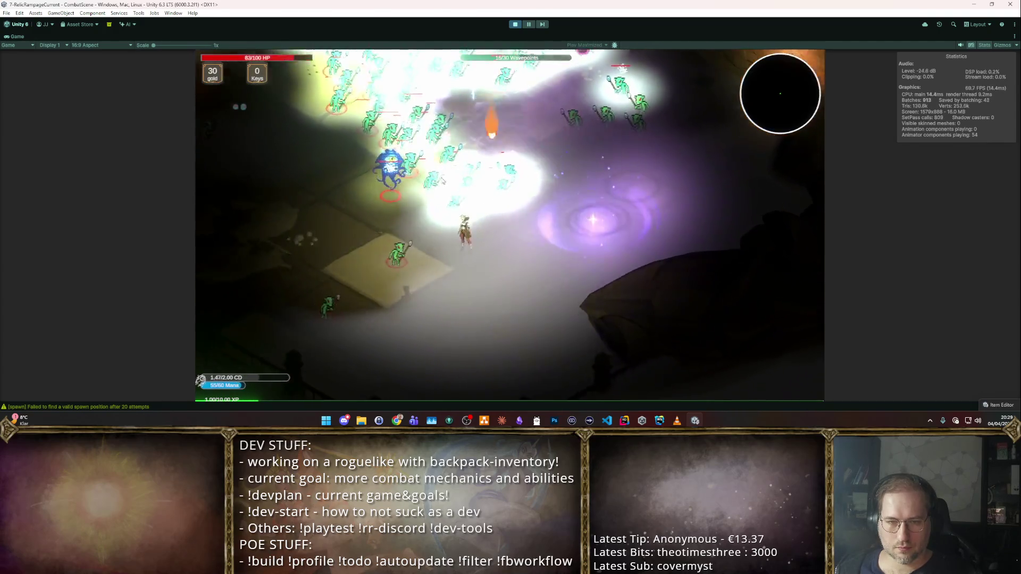
pyautogui.press('w')
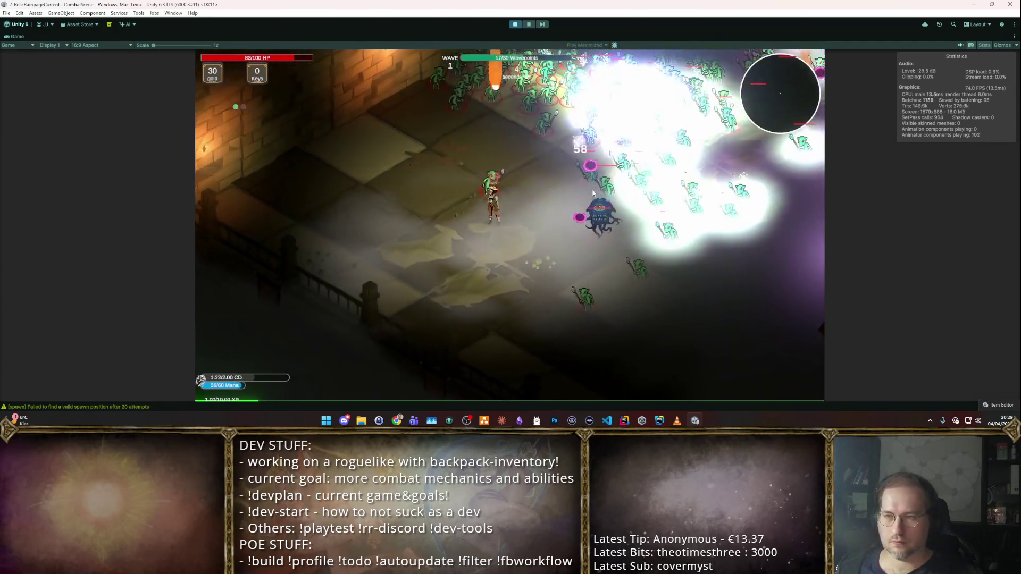
pyautogui.click(581, 184)
pyautogui.press('a')
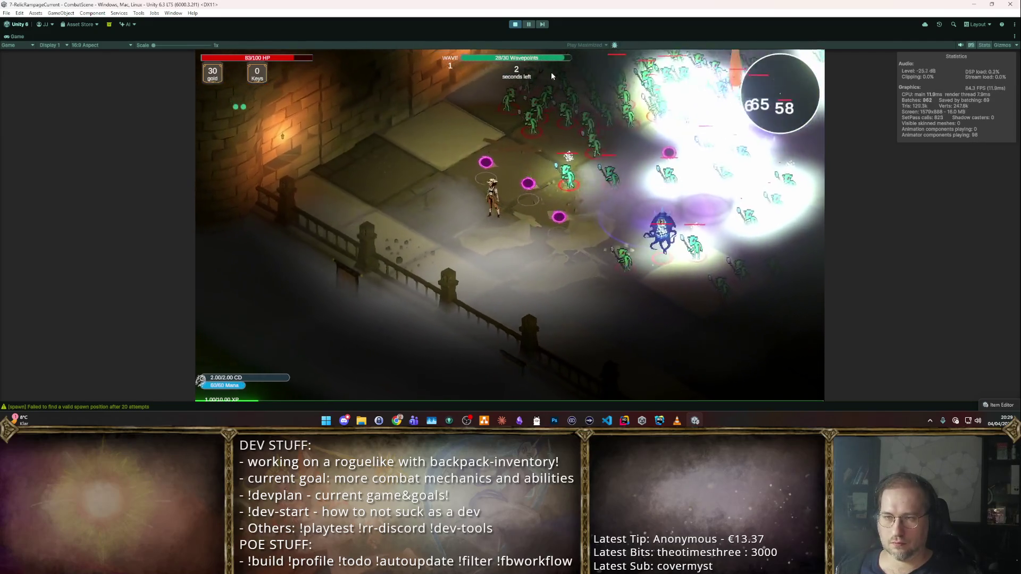
pyautogui.click(515, 25)
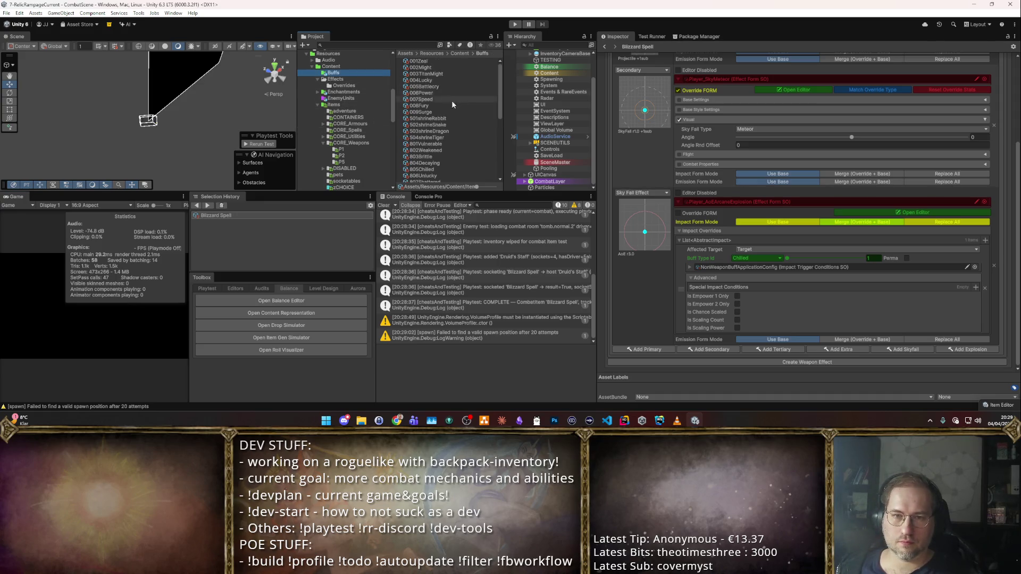
# - Set 805Chilled's Buff Duration Mode to Custom Duration and start a new Blizzard Spell combat test
pyautogui.click(440, 168)
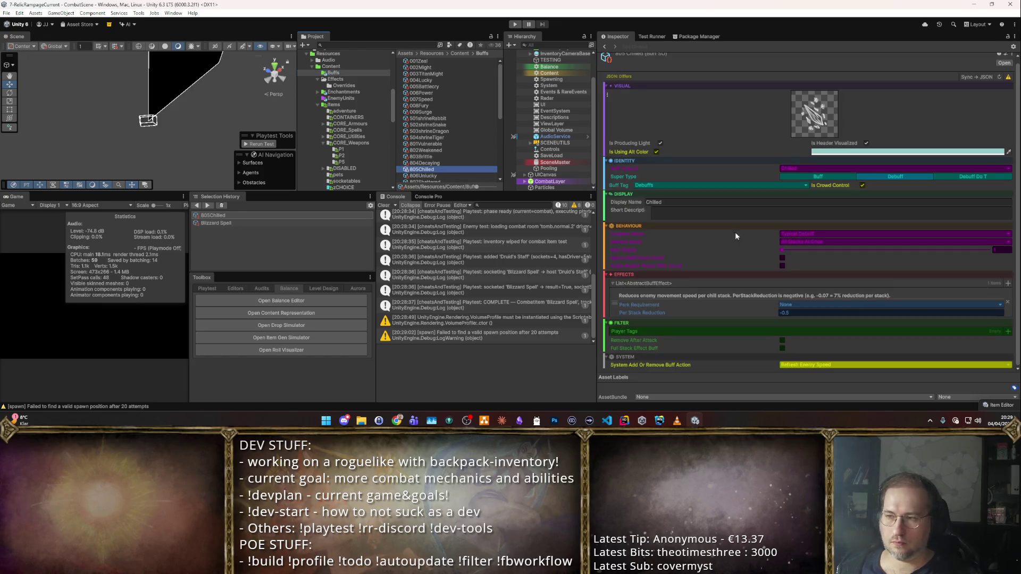
pyautogui.click(812, 235)
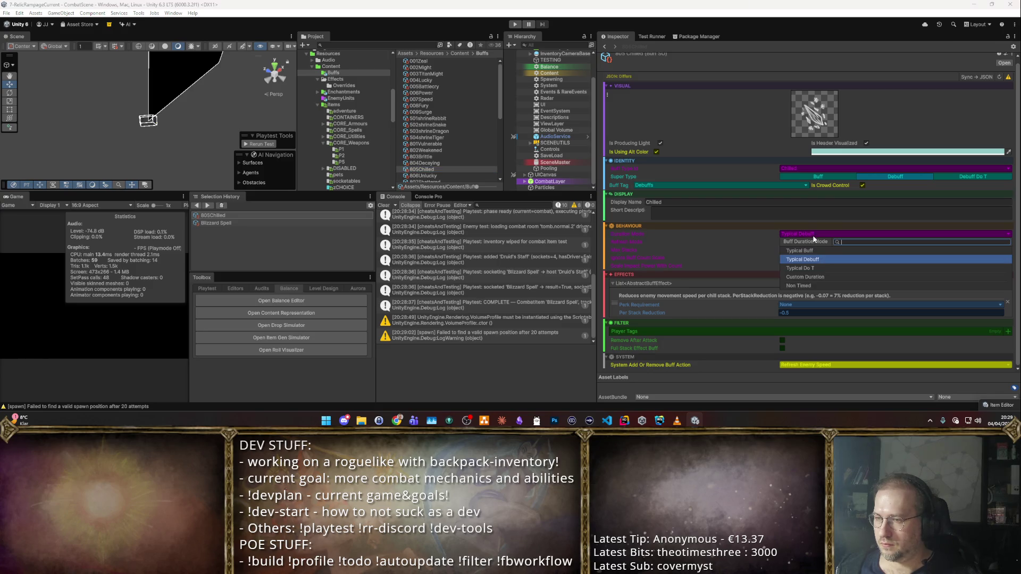
pyautogui.click(815, 277)
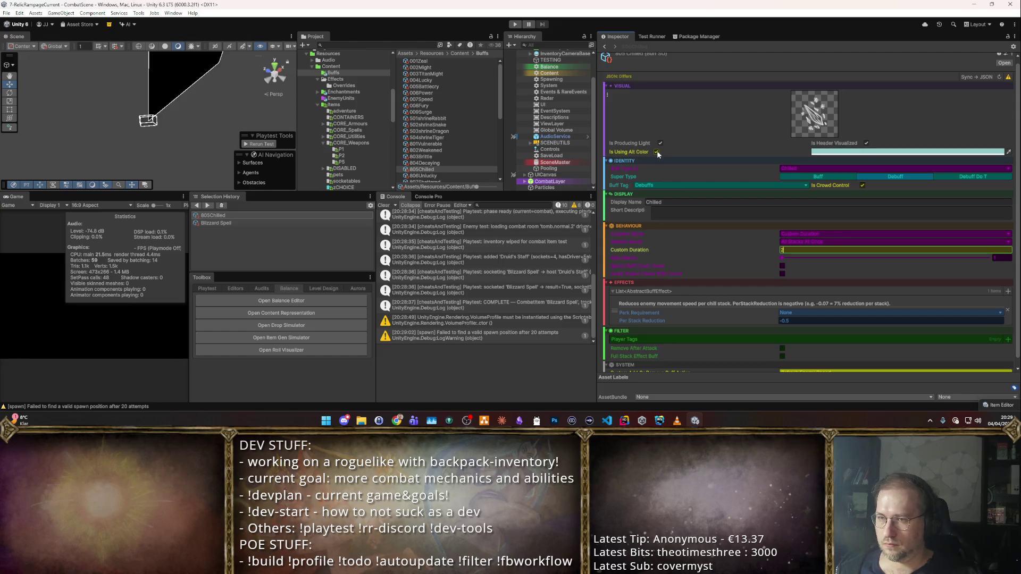
pyautogui.click(229, 223)
pyautogui.click(980, 78)
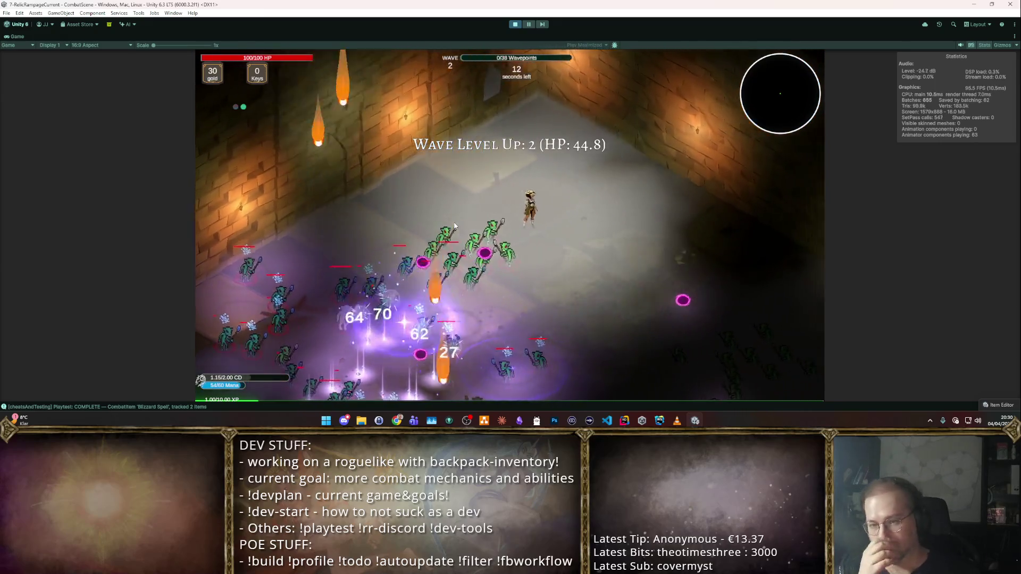
# - Switch to auto-attack, take Boost Mana Regen, then take Boost Agility on the CHOOSE screen
pyautogui.press('m')
pyautogui.press('m')
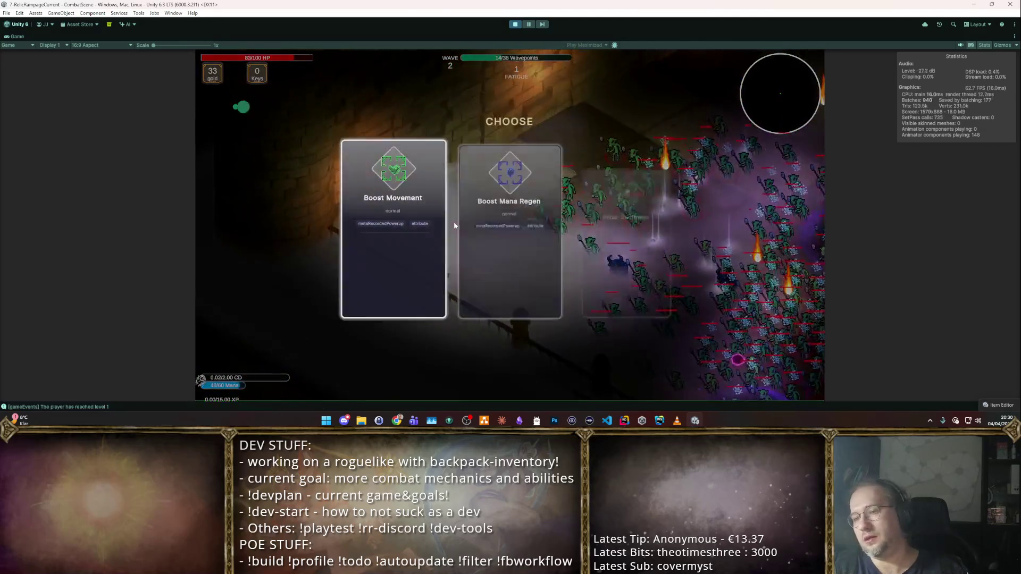
pyautogui.press('2')
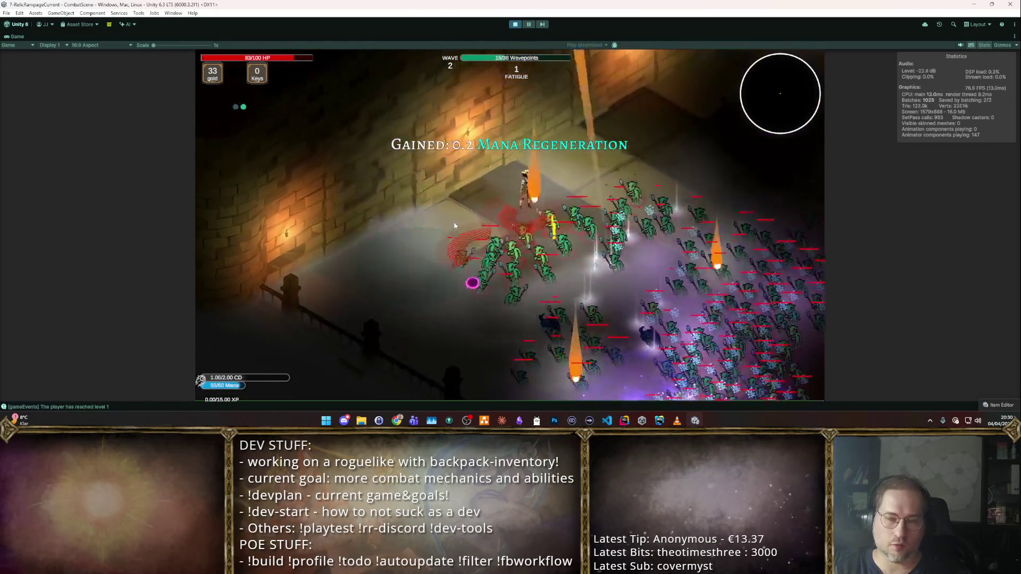
pyautogui.press('a')
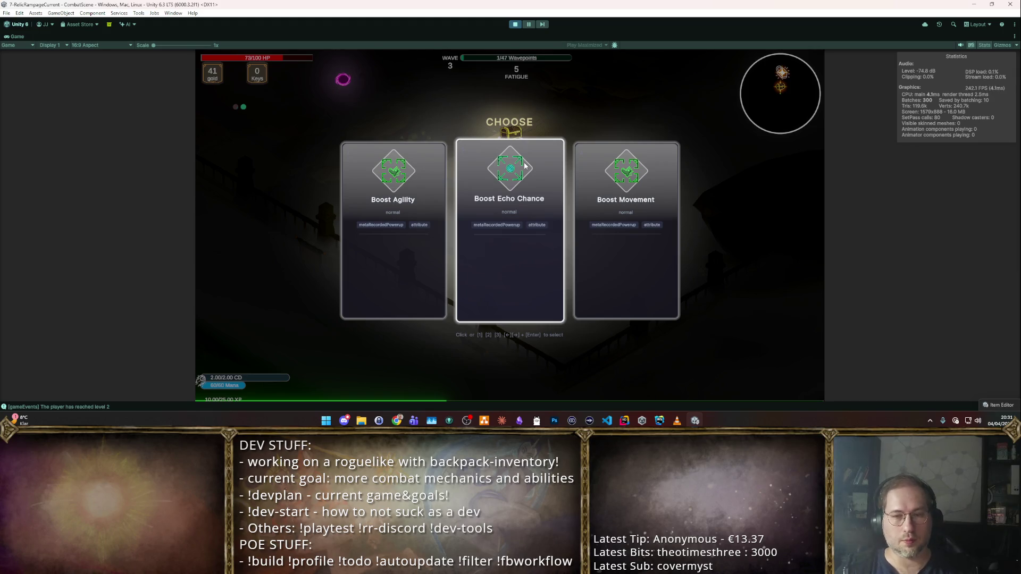
pyautogui.press('Left')
pyautogui.press('Return')
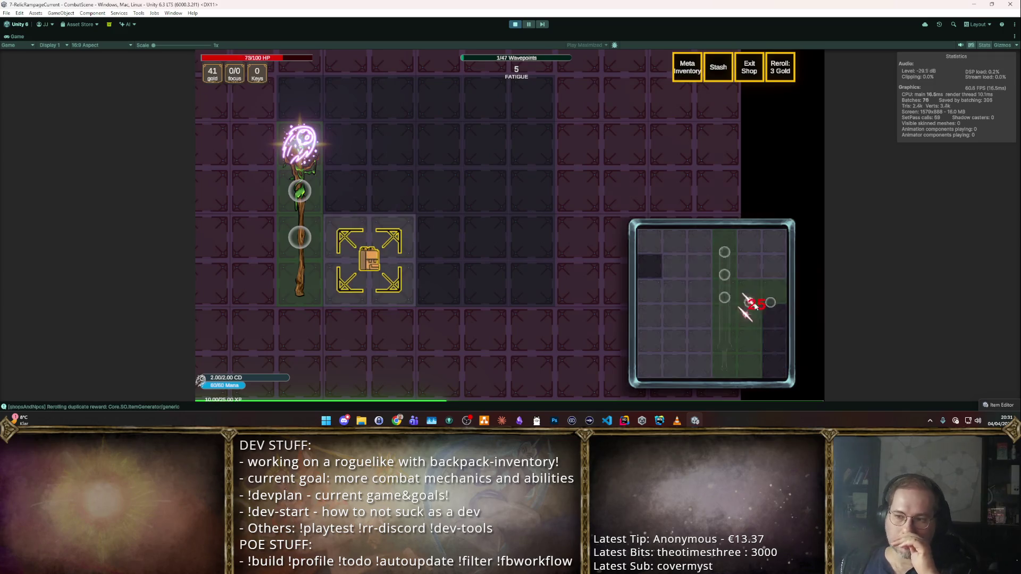
# - Collect the three gold piles and socket the Ember rune from the Small Runepack into the staff
pyautogui.click(762, 266)
pyautogui.click(762, 242)
pyautogui.click(668, 243)
pyautogui.click(689, 271)
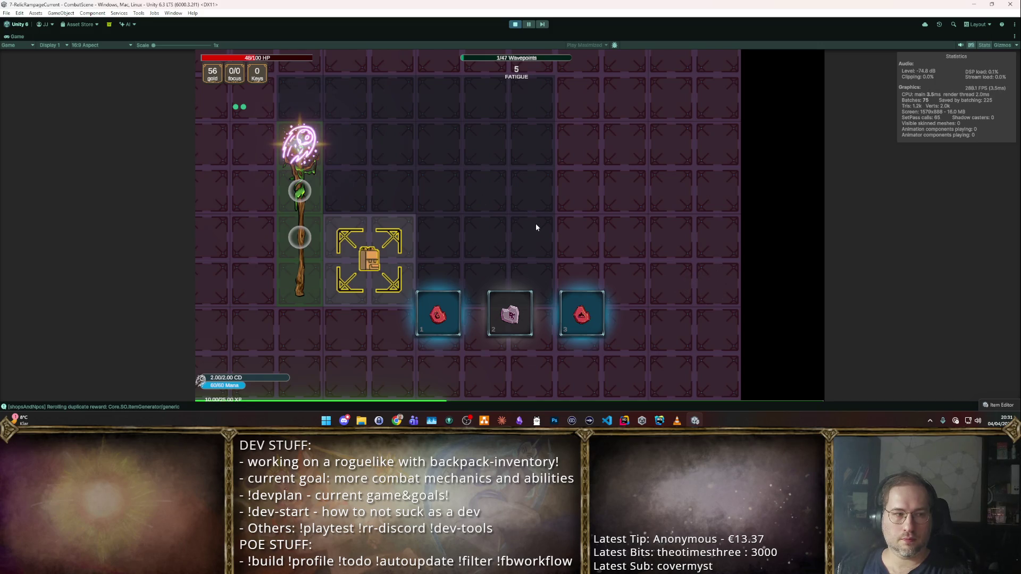
pyautogui.moveTo(577, 314)
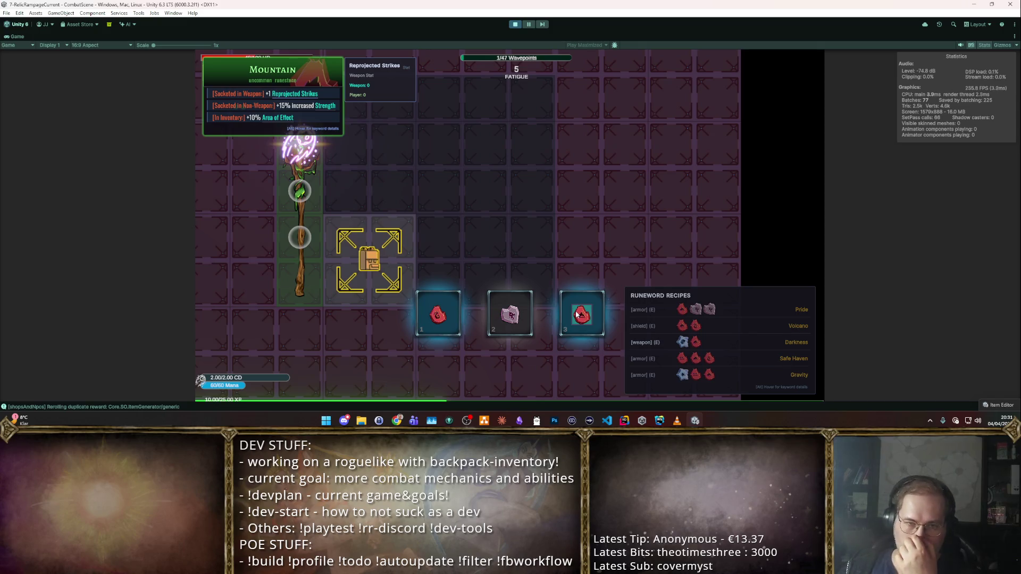
pyautogui.click(438, 314)
pyautogui.click(366, 148)
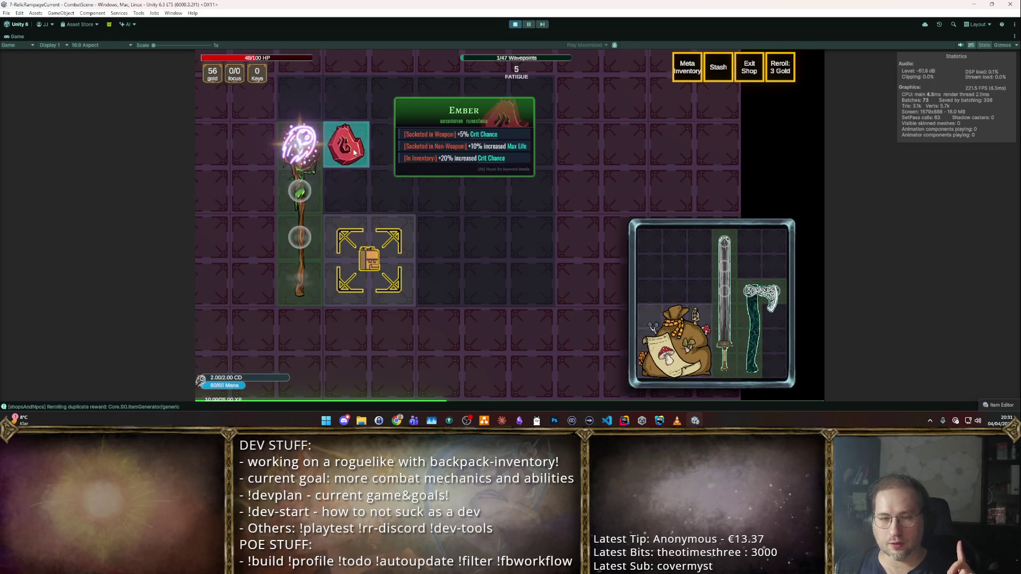
pyautogui.moveTo(351, 147); pyautogui.dragTo(309, 197)
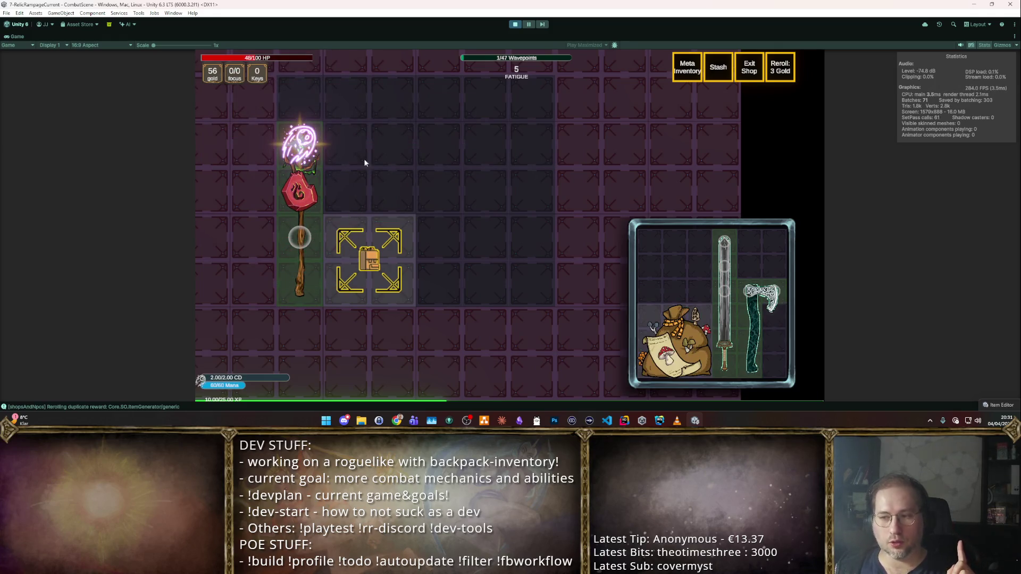
# - Fit the sword and Storm Cleaver into the expanded backpack, claim the items, and stop playing
pyautogui.moveTo(725, 298)
pyautogui.mouseDown()
pyautogui.moveTo(378, 144)
pyautogui.moveTo(379, 96)
pyautogui.mouseUp()
pyautogui.moveTo(761, 346)
pyautogui.mouseDown()
pyautogui.moveTo(330, 202)
pyautogui.moveTo(370, 161)
pyautogui.moveTo(455, 263)
pyautogui.moveTo(488, 224)
pyautogui.moveTo(488, 180)
pyautogui.mouseUp()
pyautogui.click(370, 260)
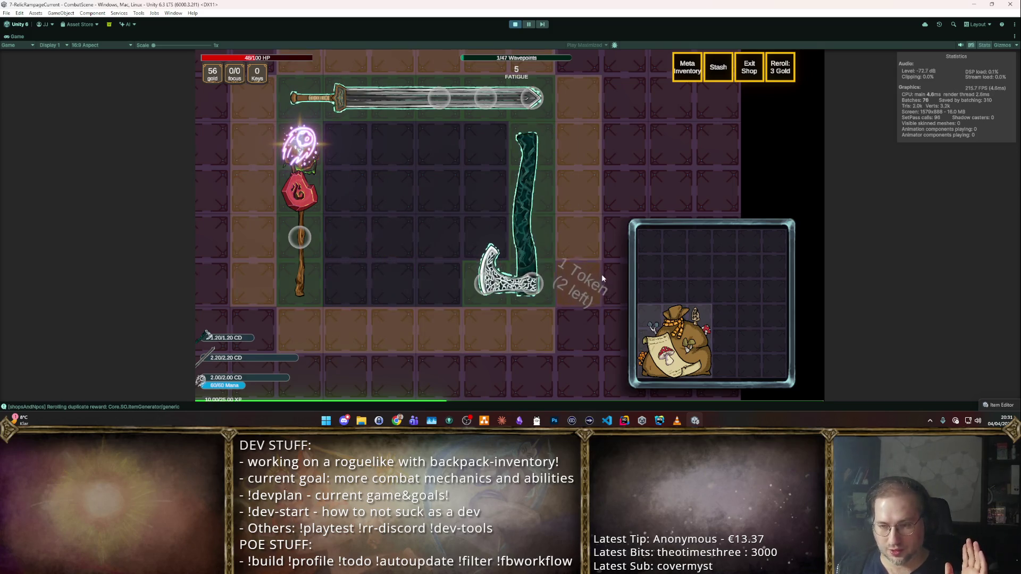
pyautogui.click(579, 238)
pyautogui.moveTo(525, 205)
pyautogui.mouseDown()
pyautogui.moveTo(455, 259)
pyautogui.moveTo(531, 292)
pyautogui.mouseUp()
pyautogui.click(674, 354)
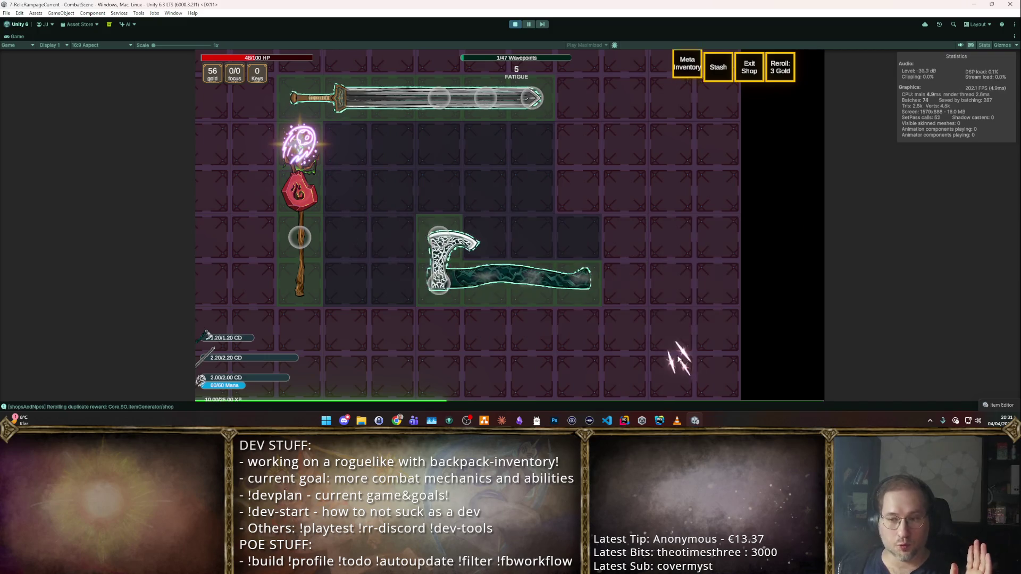
pyautogui.click(647, 296)
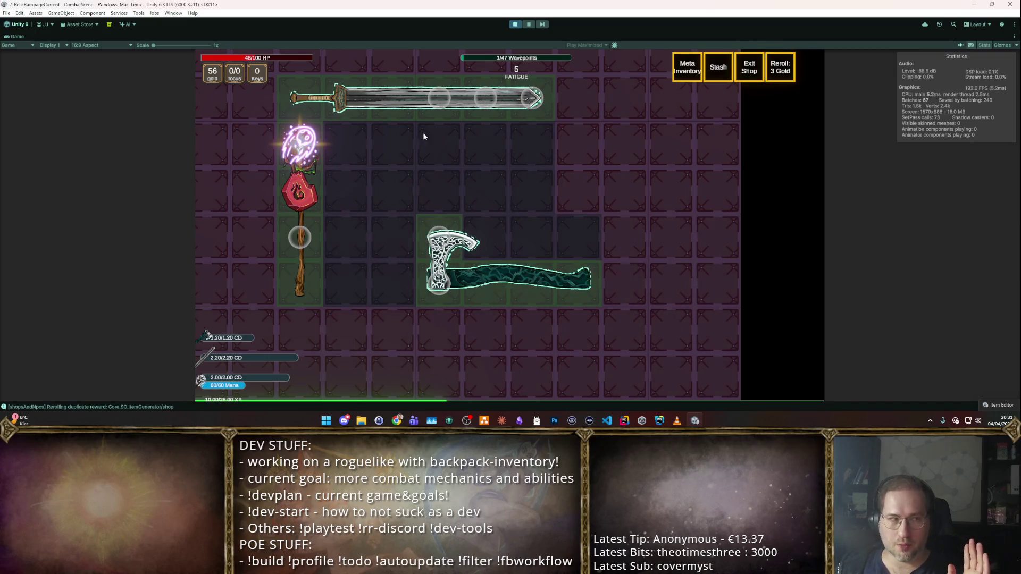
pyautogui.click(513, 26)
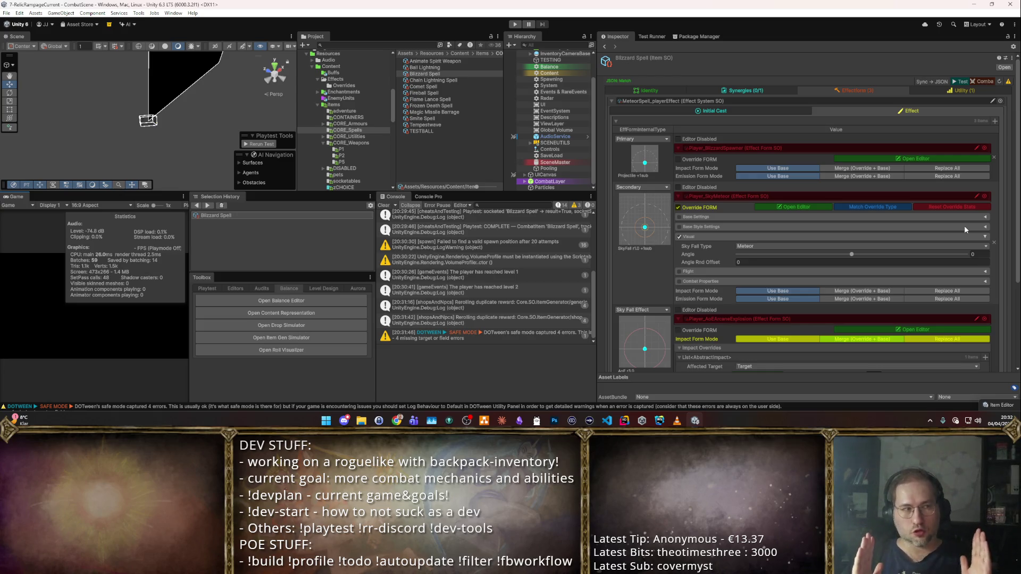
# - Compare spawn-on-target emission settings of Blizzard, Frozen Death and Comet Spell, then switch to Rider
pyautogui.click(753, 110)
pyautogui.scroll(-5, 846, 170)
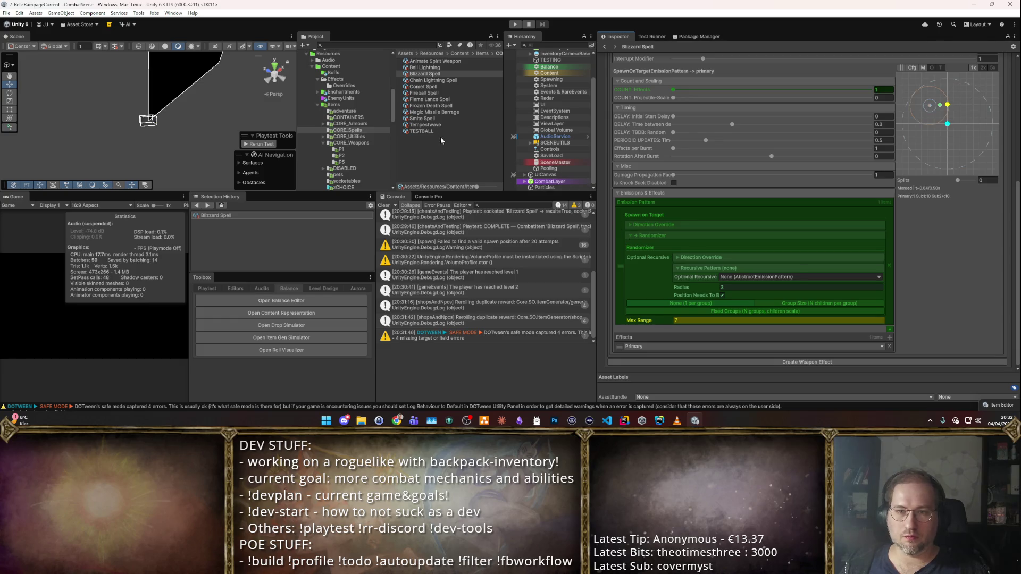
pyautogui.click(450, 106)
pyautogui.press('Up')
pyautogui.press('Up')
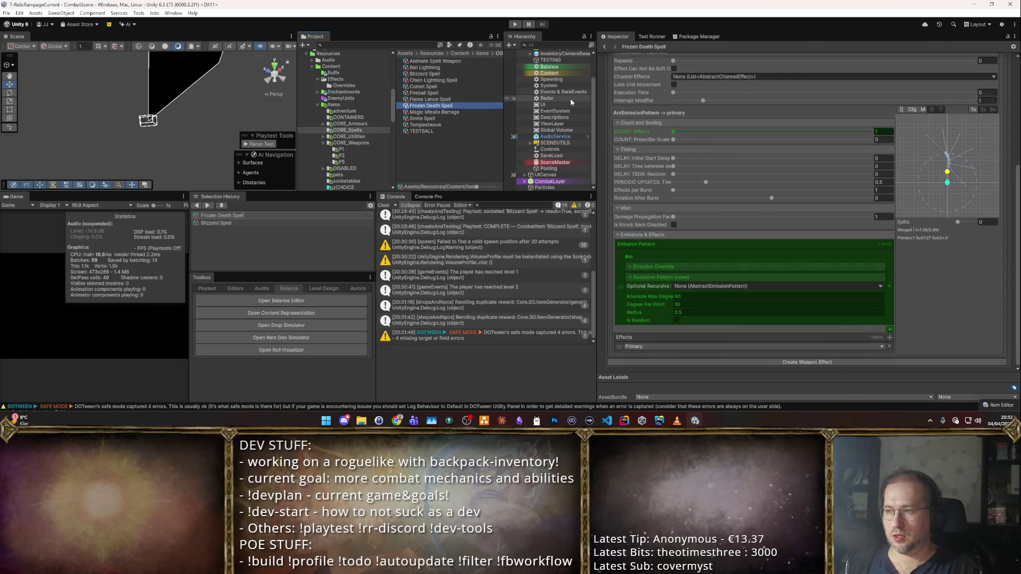
pyautogui.press('Up')
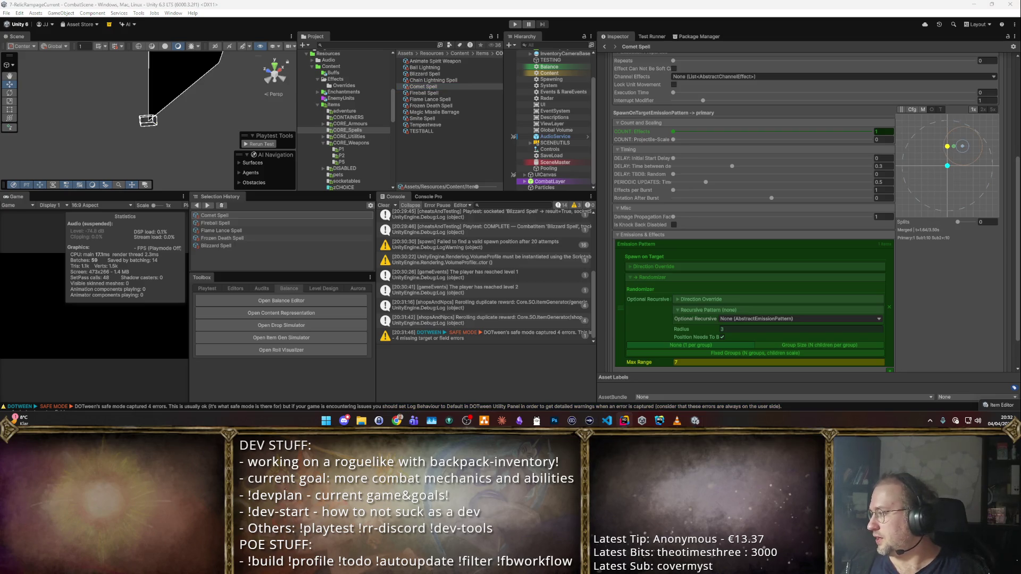
pyautogui.hotkey('alt', 'Tab')
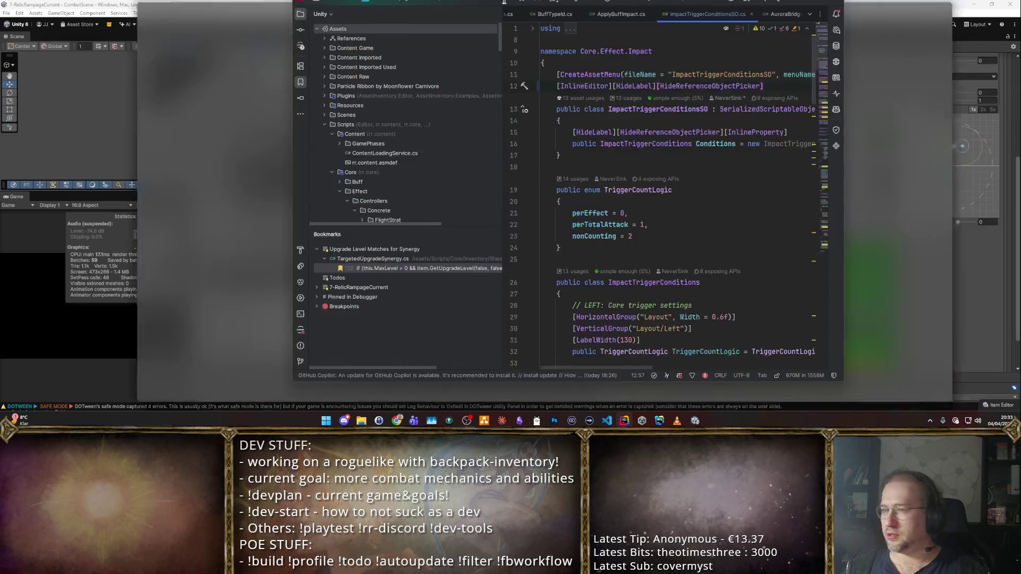
# - Maximize Rider and open the SpatialGridOptimized class through symbol search
pyautogui.click(818, 13)
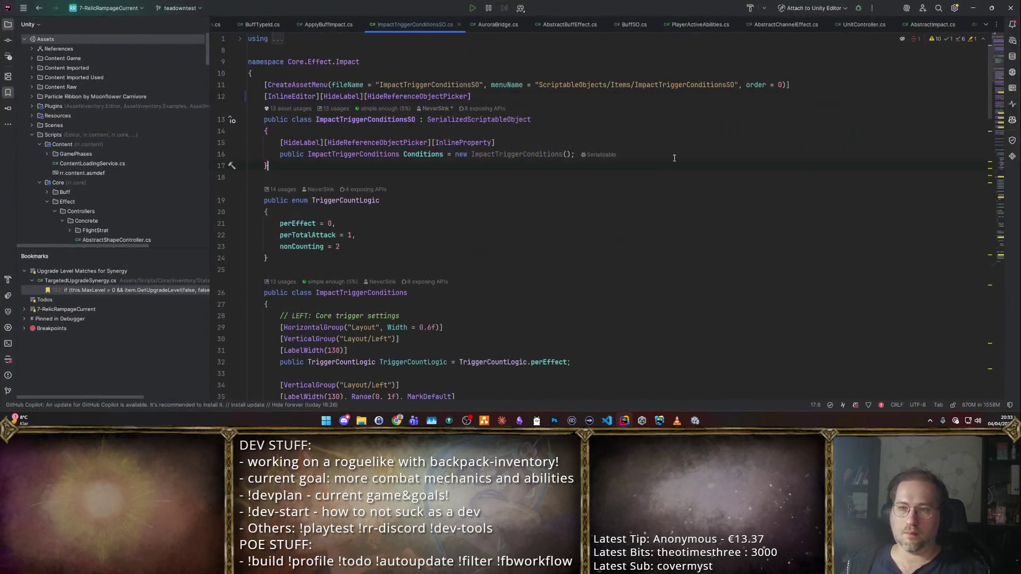
pyautogui.hotkey('shift', 'alt', 't')
pyautogui.write('ApplyBuffIMpac')
pyautogui.hotkey('ctrl', 'a')
pyautogui.write('Optimized')
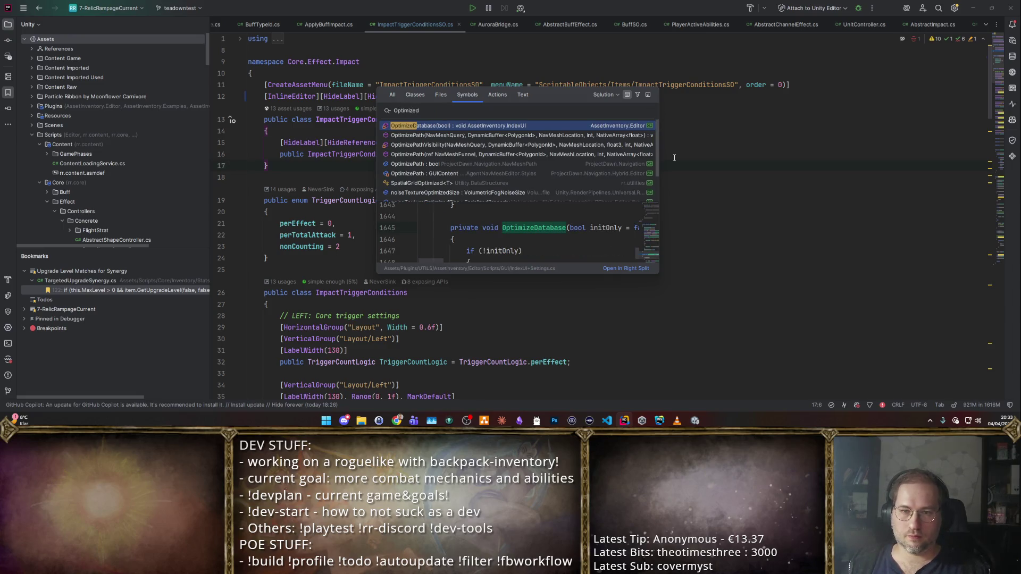
pyautogui.press('Down')
pyautogui.press('Down')
pyautogui.press('Down')
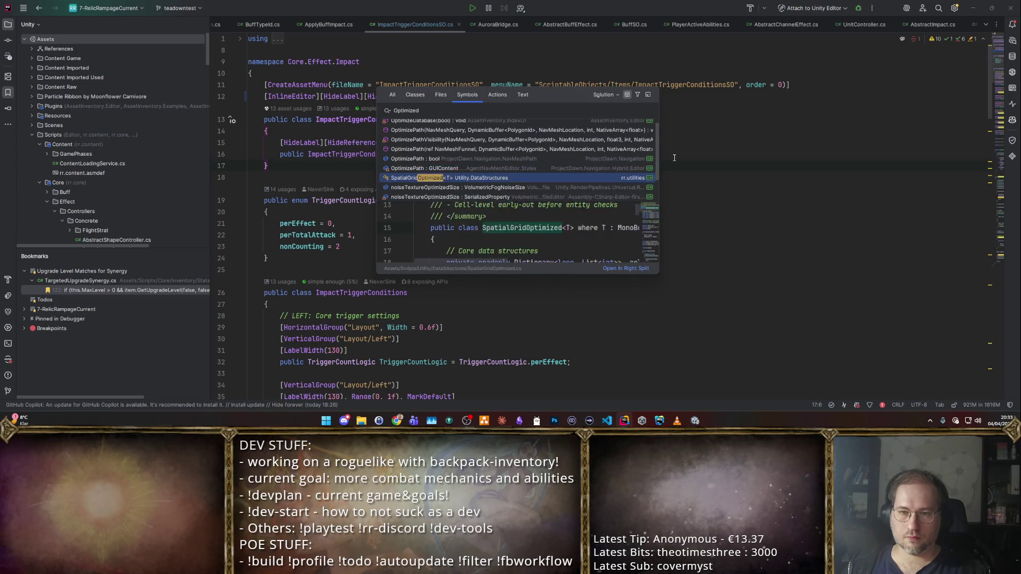
pyautogui.press('Return')
# - Expand the zero-allocation query methods region and highlight every radius use in GetEntitiesInRadius
pyautogui.scroll(-6, 785, 245)
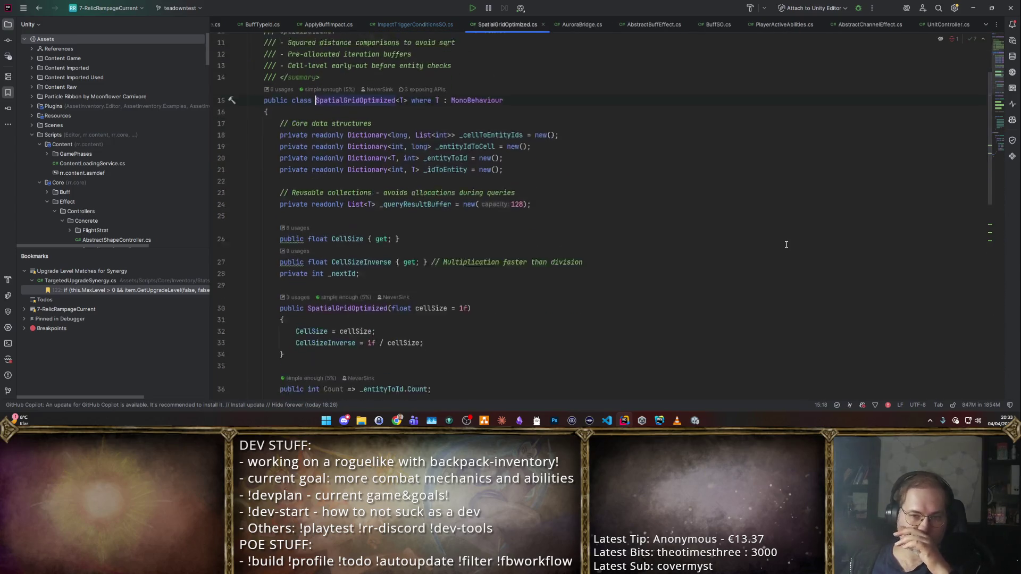
pyautogui.scroll(2, 781, 235)
pyautogui.scroll(3, 779, 216)
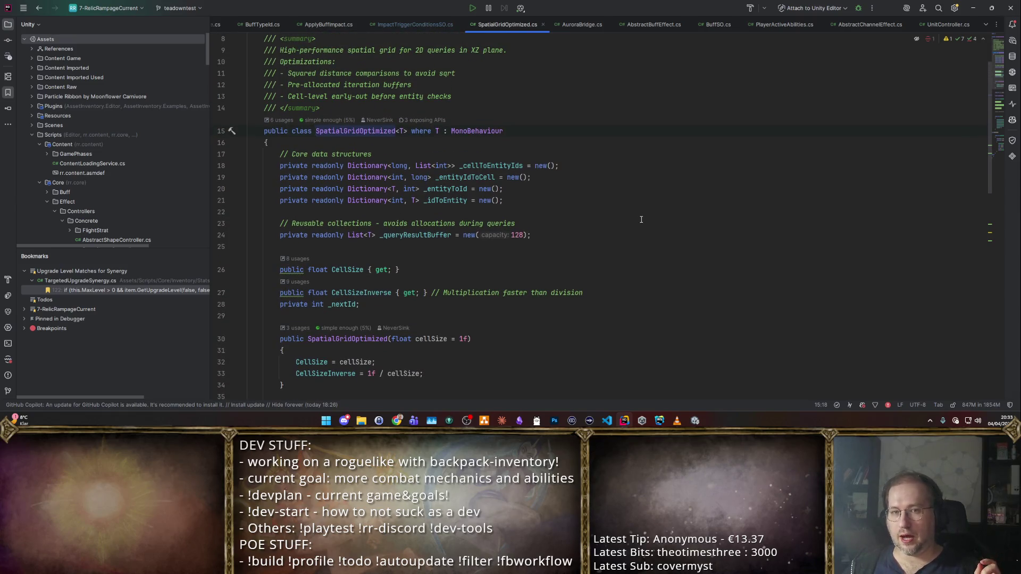
pyautogui.scroll(-7, 641, 221)
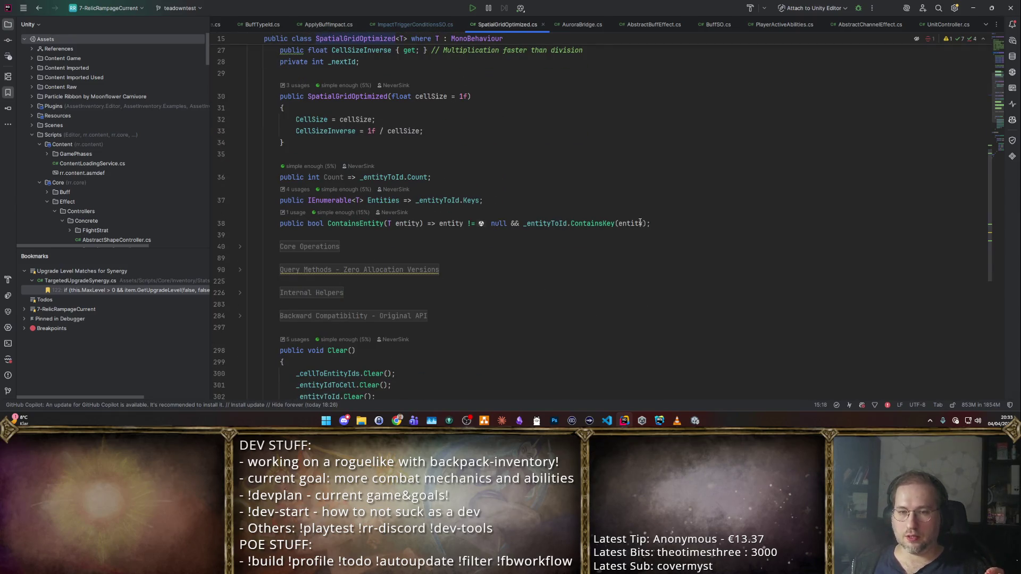
pyautogui.scroll(-10, 640, 223)
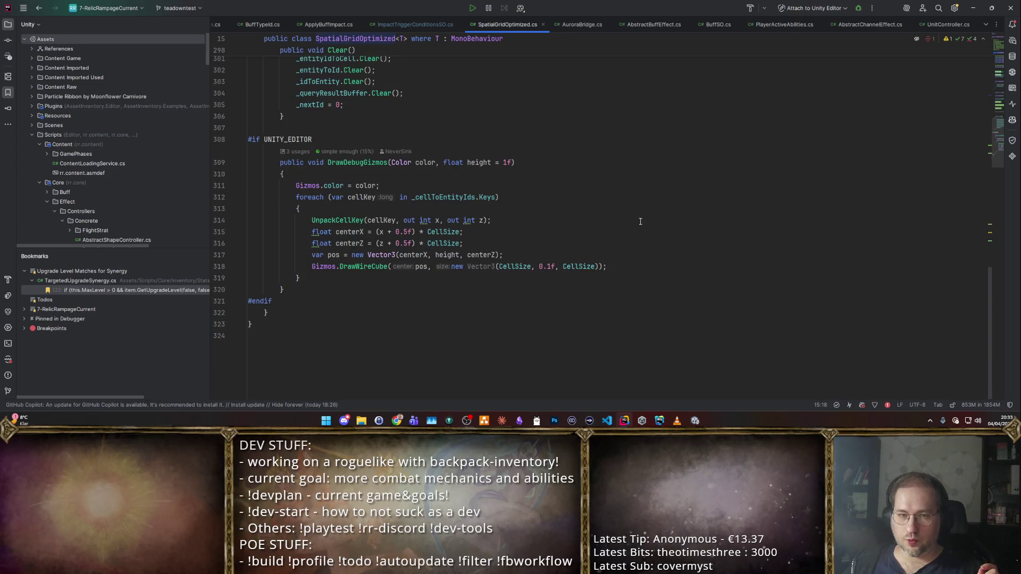
pyautogui.scroll(7, 404, 177)
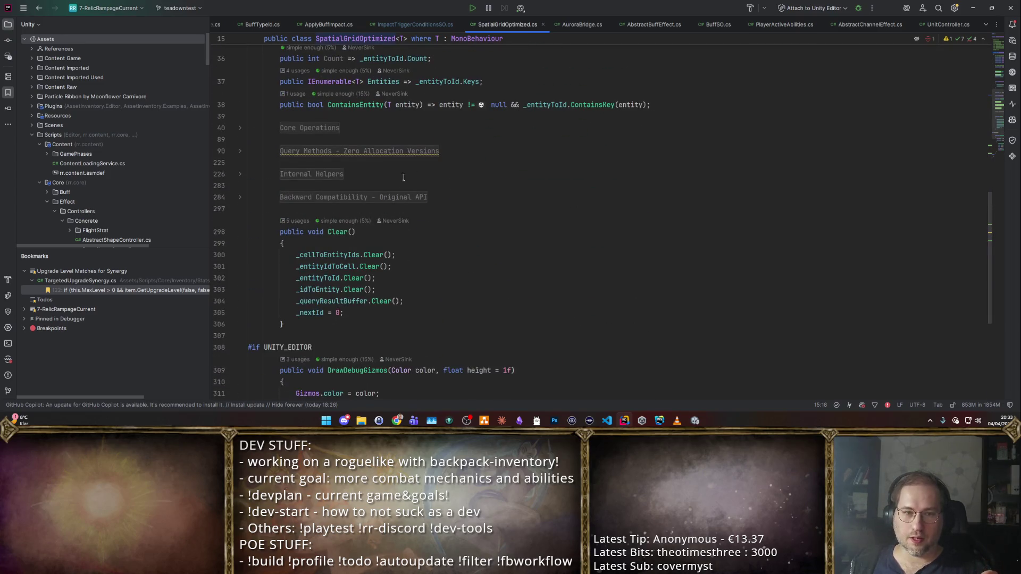
pyautogui.click(240, 151)
pyautogui.scroll(-6, 476, 163)
pyautogui.click(476, 163)
pyautogui.scroll(4, 481, 159)
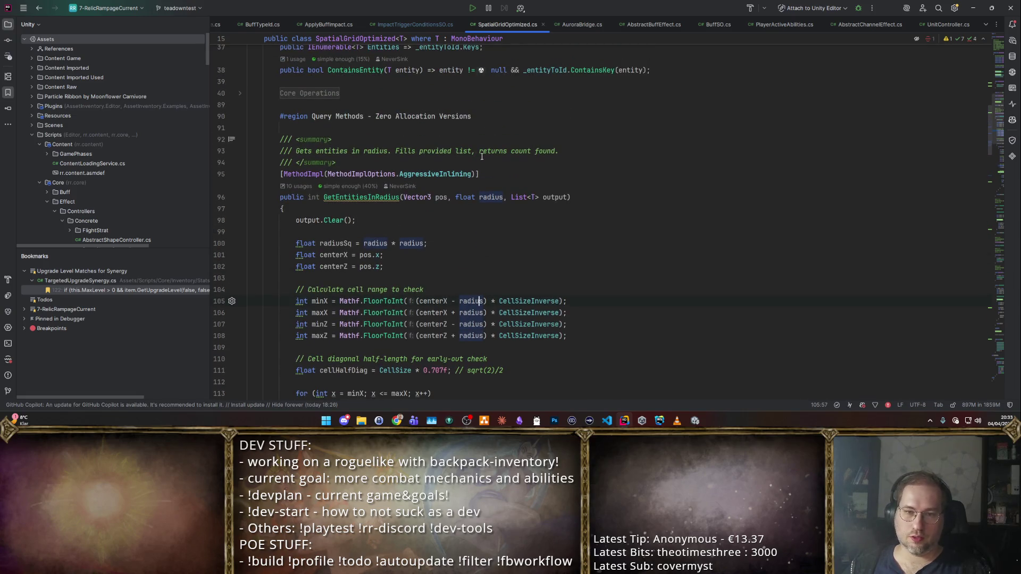
pyautogui.scroll(-2, 480, 160)
pyautogui.moveTo(514, 106); pyautogui.dragTo(268, 105)
pyautogui.scroll(-6, 393, 116)
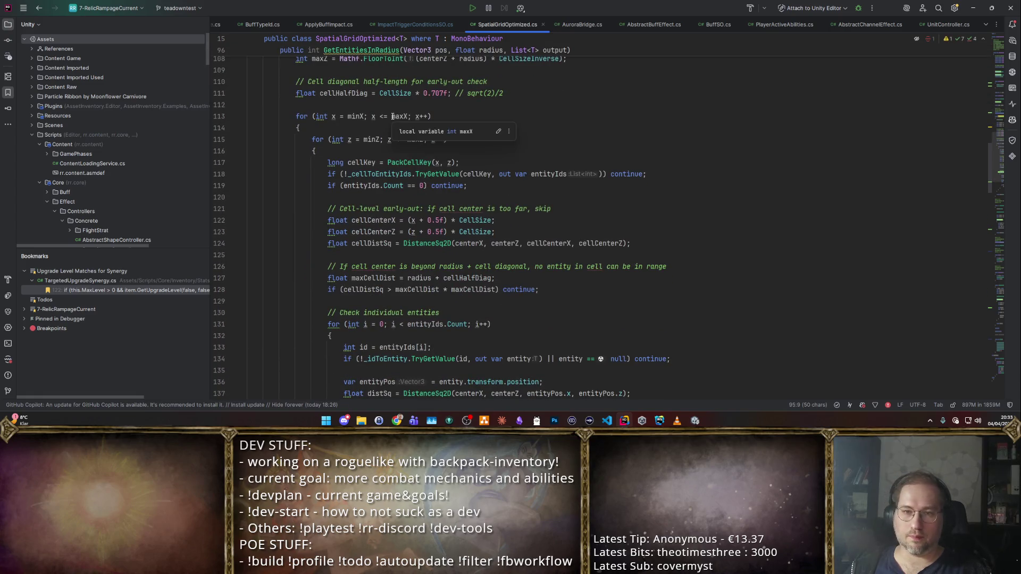
pyautogui.scroll(-8, 447, 116)
pyautogui.scroll(-5, 471, 125)
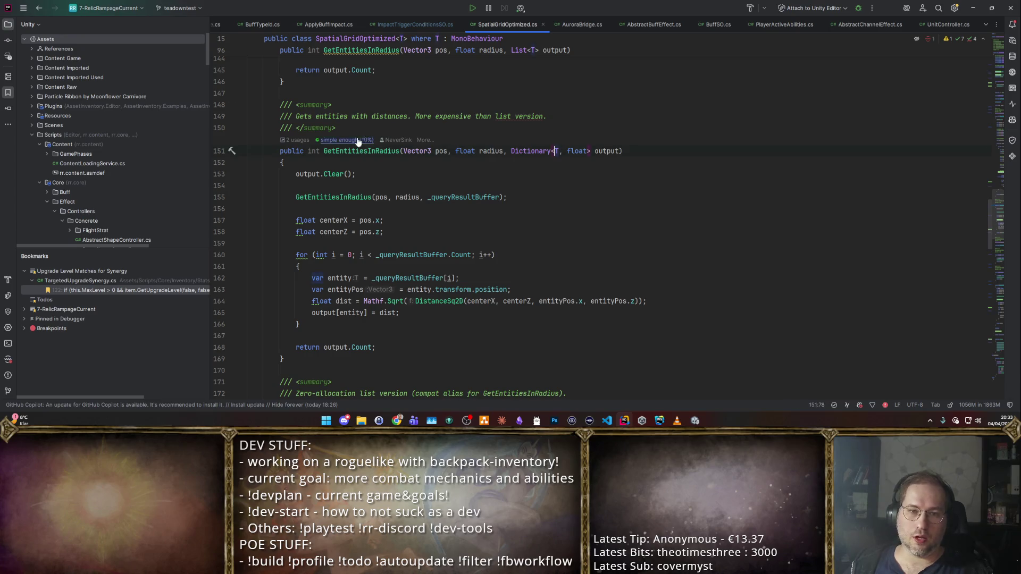
# - Inspect GetEntitiesInRadius's call in PlayerController and the result buffer uses, then return to Unity
pyautogui.click(295, 140)
pyautogui.click(387, 181)
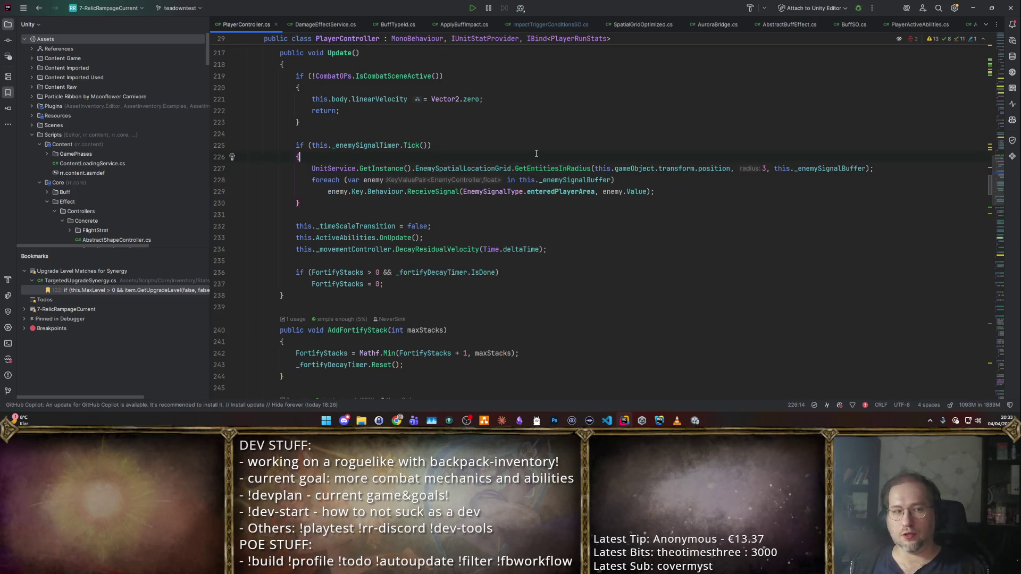
pyautogui.scroll(4, 536, 157)
pyautogui.scroll(1, 538, 150)
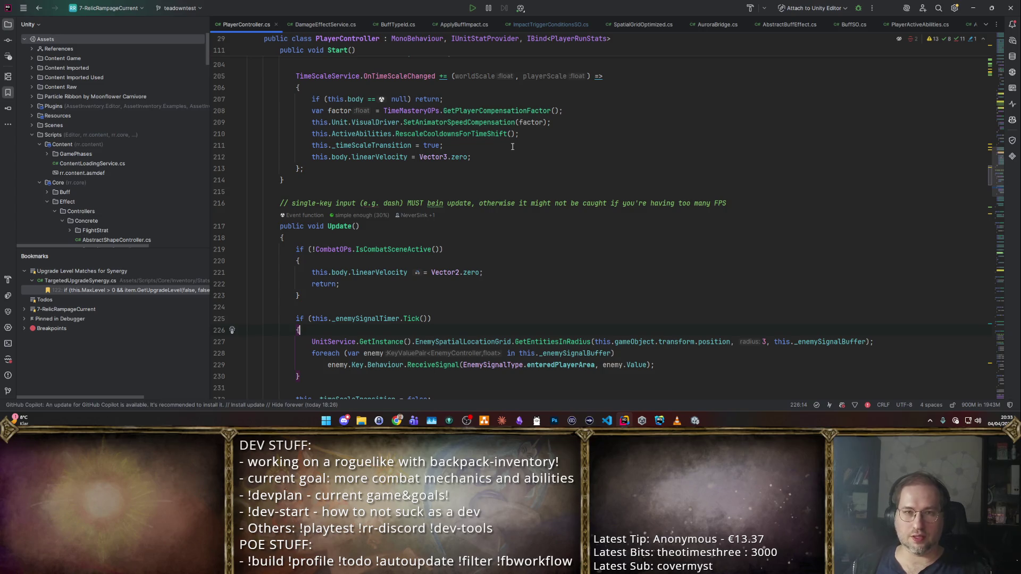
pyautogui.hotkey('ctrl', 'alt', 'Left')
pyautogui.hotkey('ctrl', 'alt', 'Right')
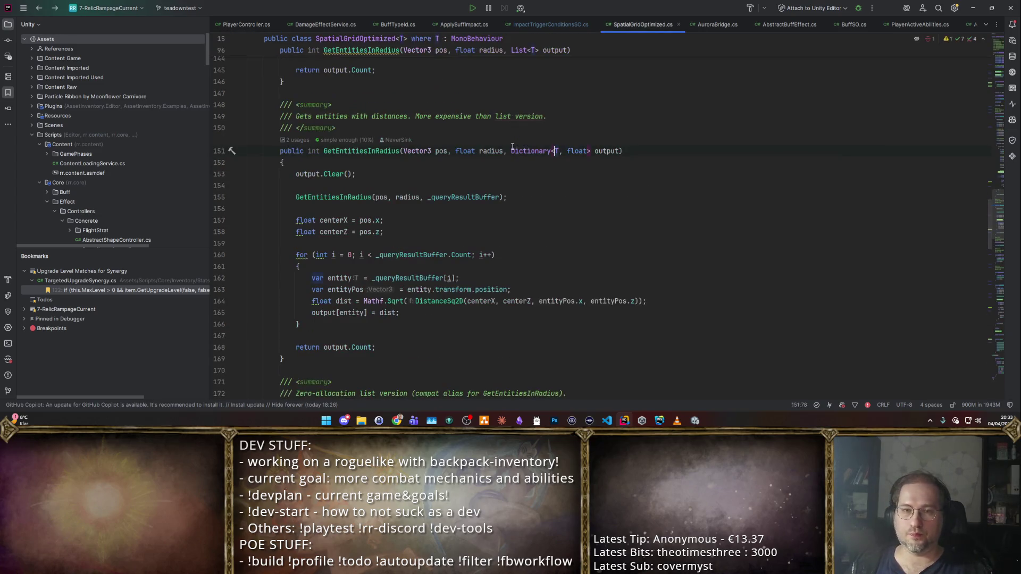
pyautogui.scroll(20, 514, 188)
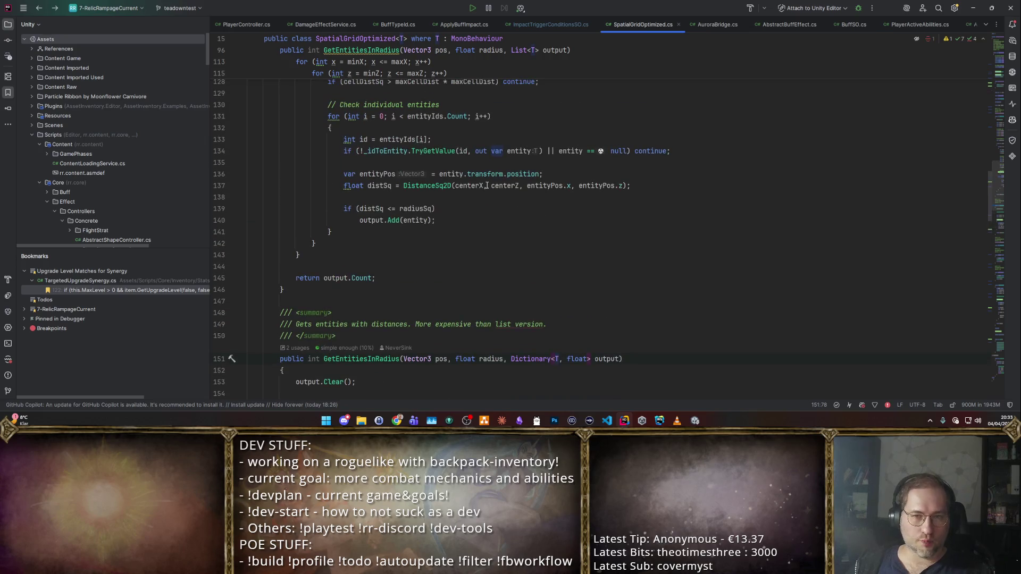
pyautogui.scroll(5, 503, 201)
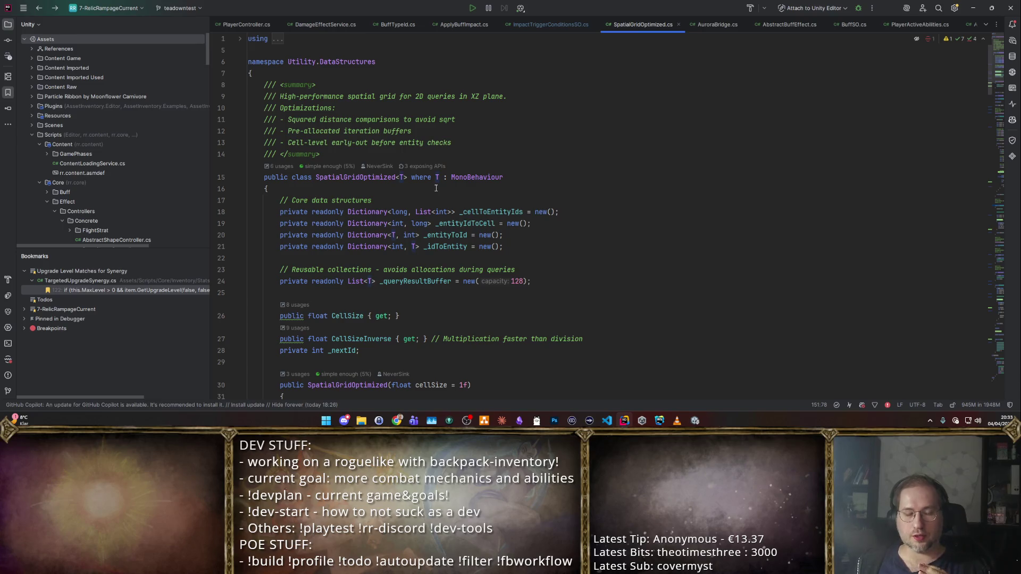
pyautogui.click(423, 281)
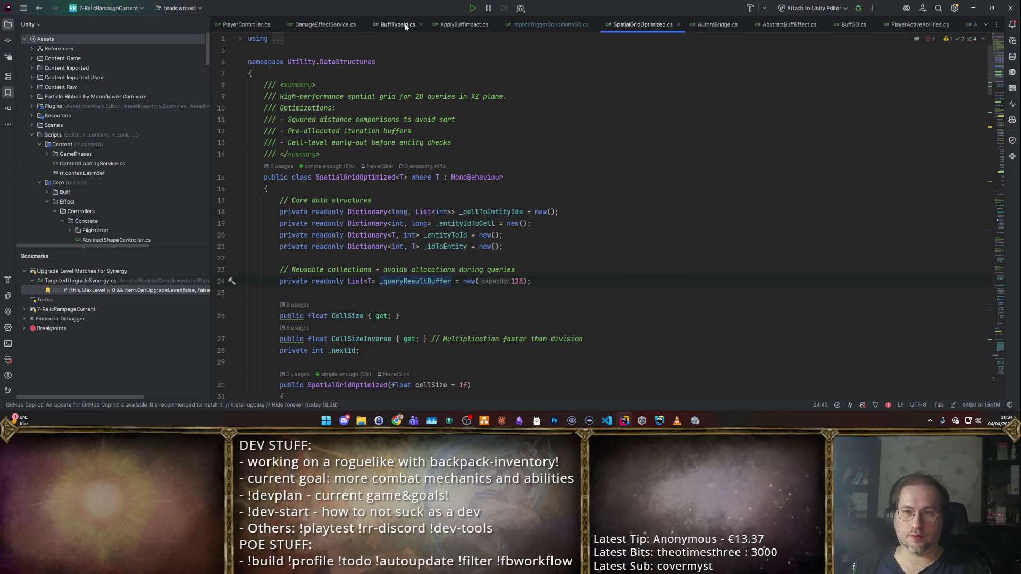
pyautogui.hotkey('alt', 'Tab')
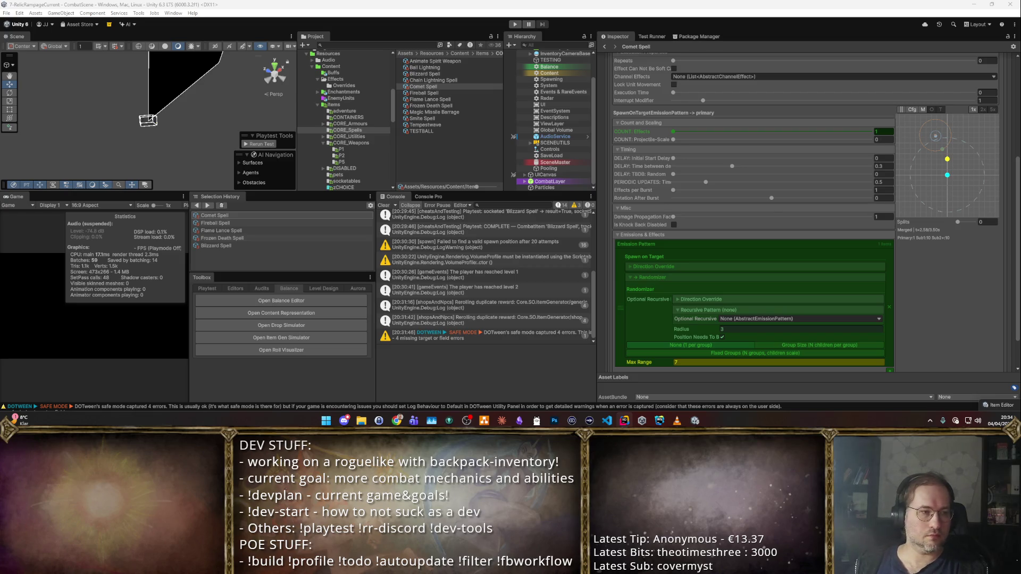
pyautogui.click(673, 7)
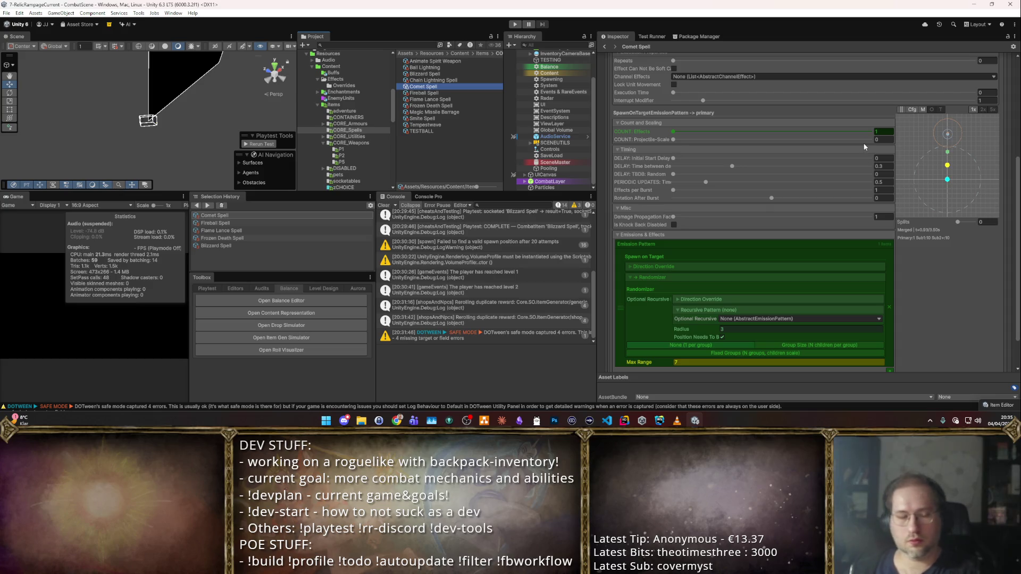
# - Scroll Comet Spell's Inspector to the Effects section, then switch to ImpactTriggerConditionsSO.cs in Rider
pyautogui.click(937, 288)
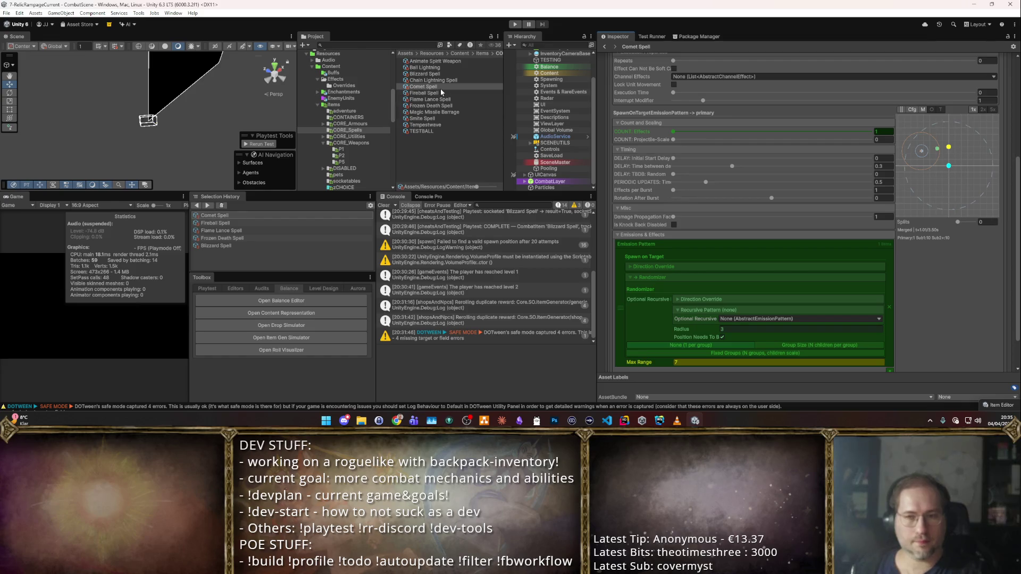
pyautogui.scroll(-2, 681, 234)
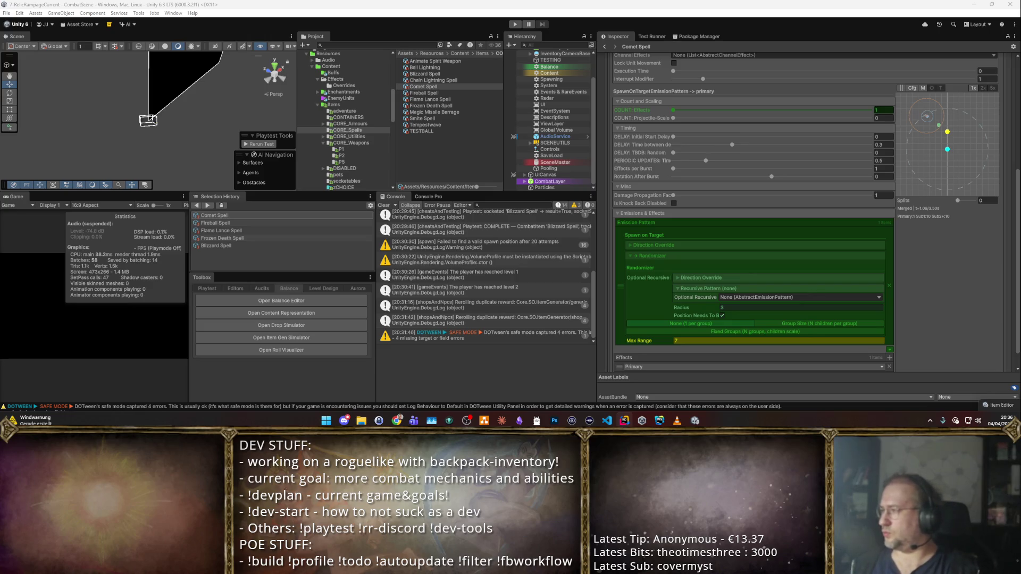
pyautogui.hotkey('alt', 'Tab')
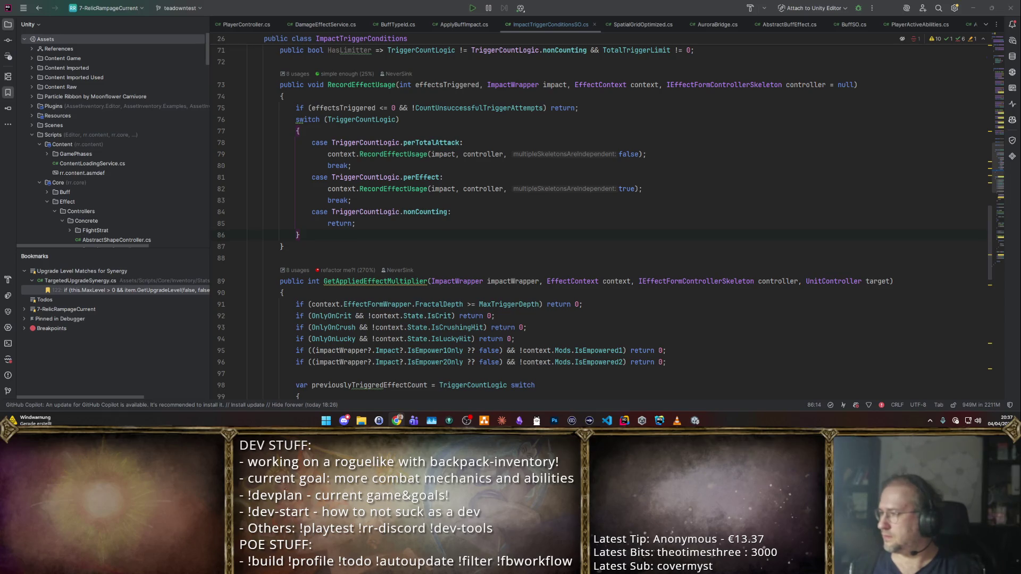
pyautogui.click(471, 222)
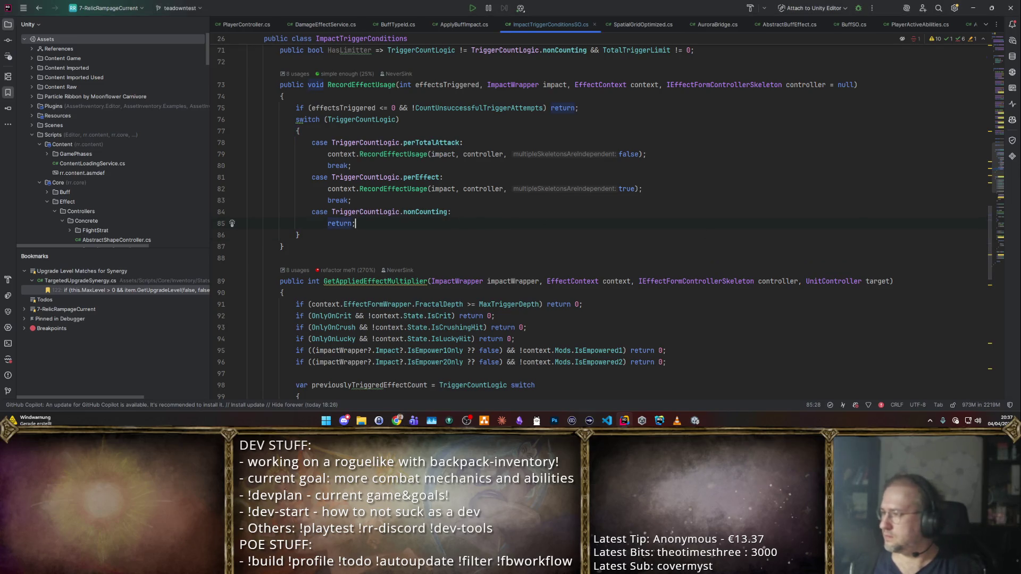
pyautogui.click(314, 259)
pyautogui.press('Return')
pyautogui.write('unsafe static')
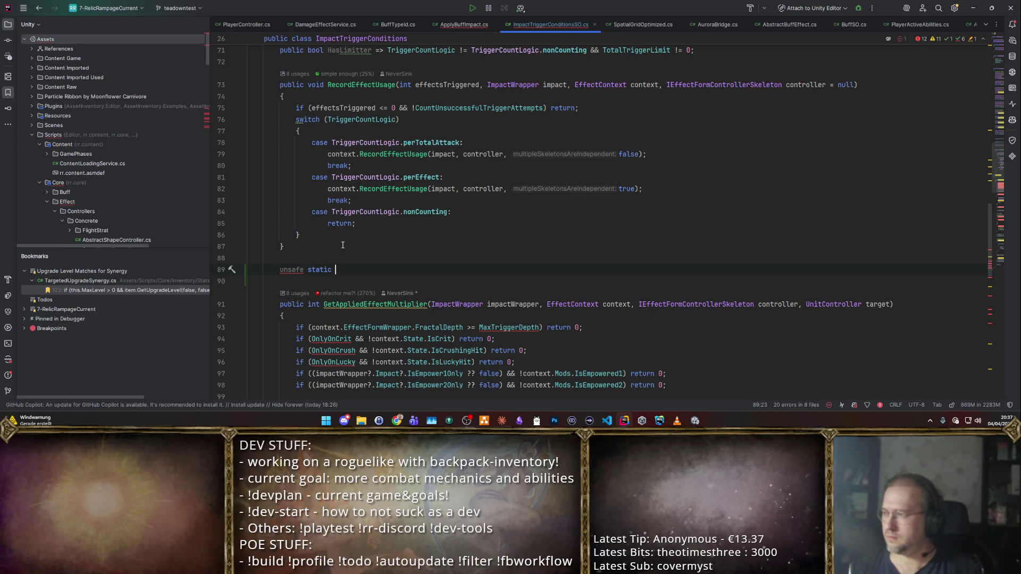
pyautogui.write('(void* ')
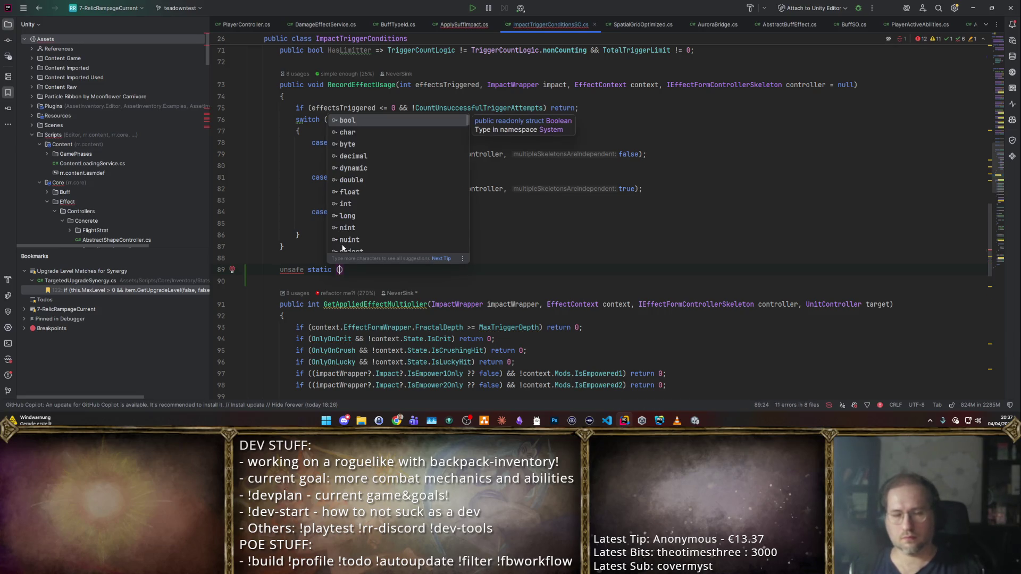
pyautogui.write(')')
pyautogui.press('BackSpace')
pyautogui.press('BackSpace')
pyautogui.press('BackSpace')
pyautogui.write(',')
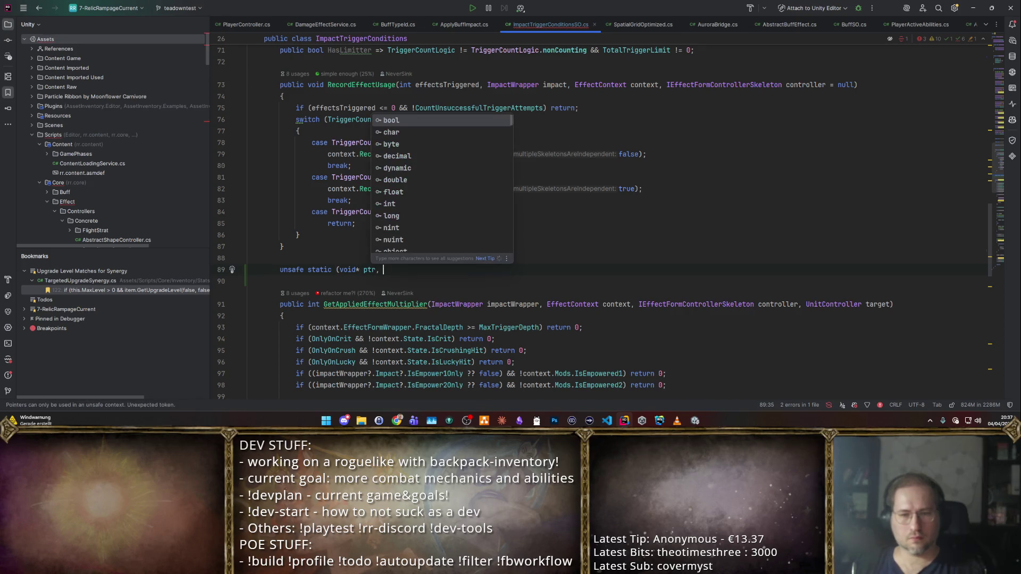
pyautogui.press('Escape')
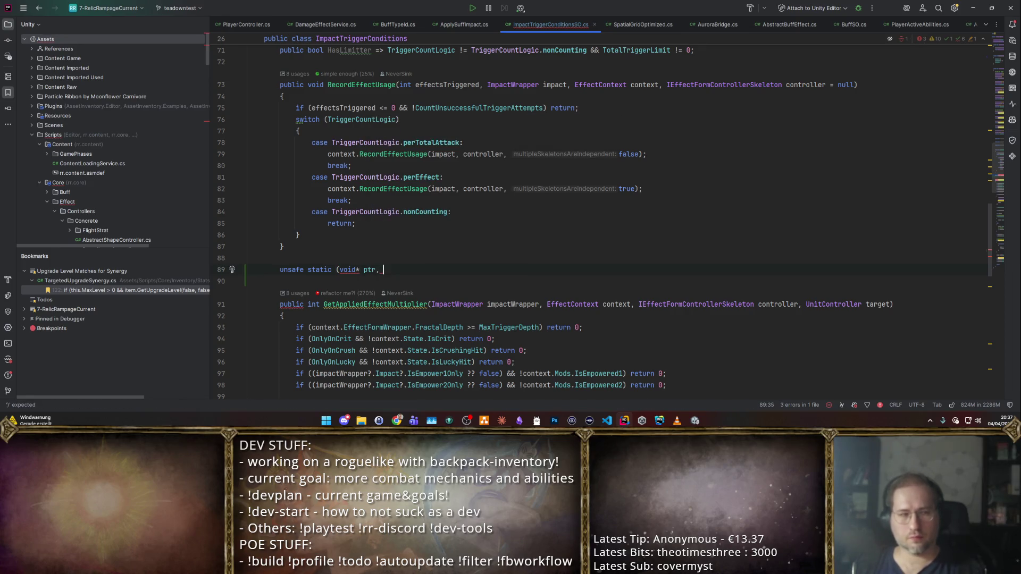
pyautogui.write(', T value) ')
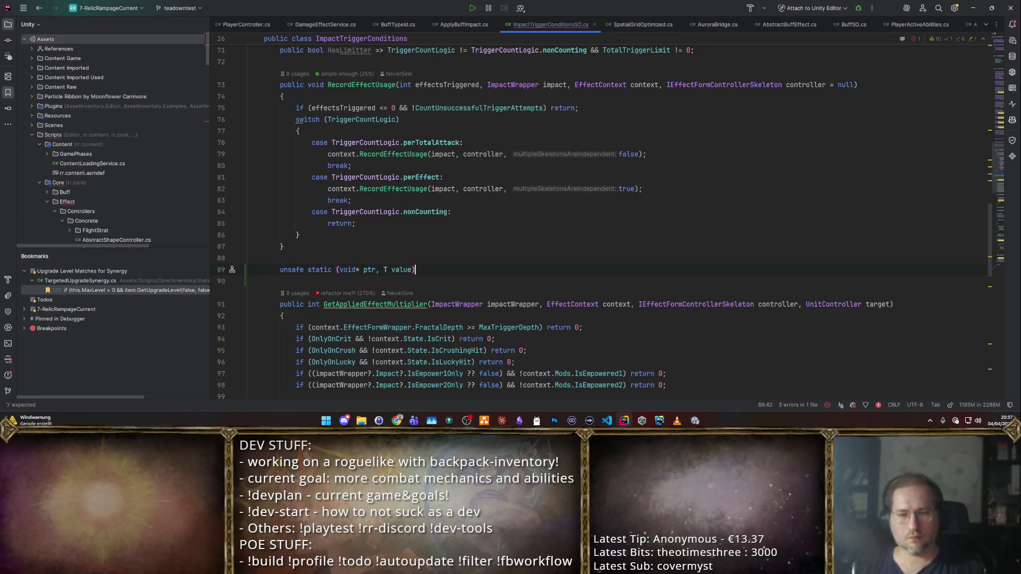
pyautogui.write('=>')
pyautogui.click(415, 269)
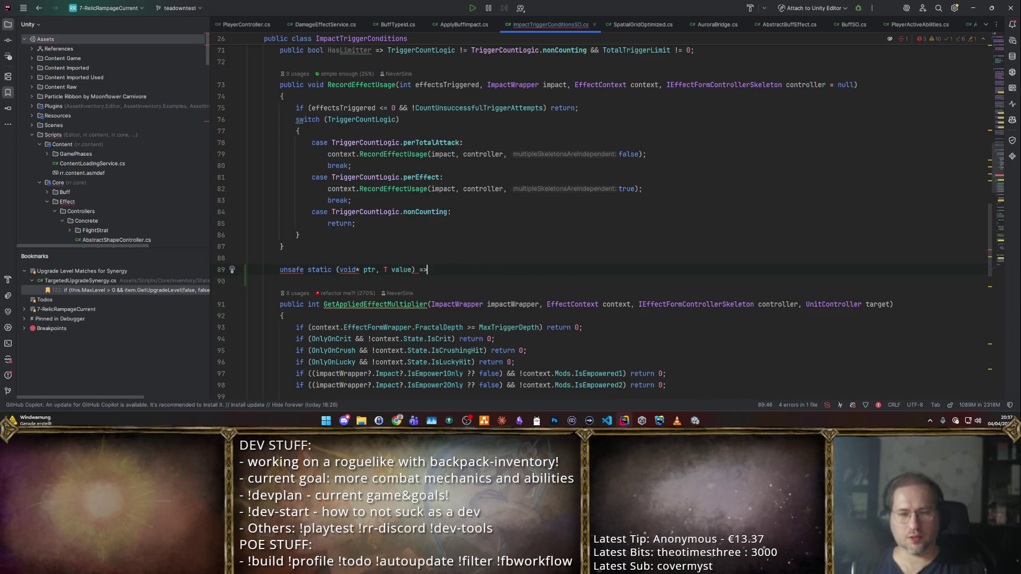
pyautogui.write('>')
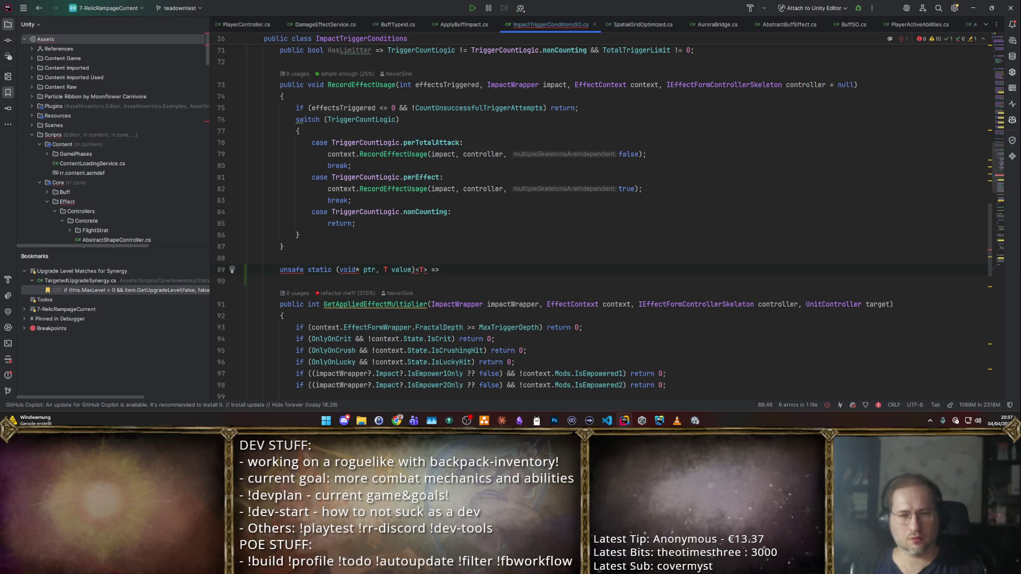
pyautogui.hotkey('shift', 'Home')
pyautogui.press('BackSpace')
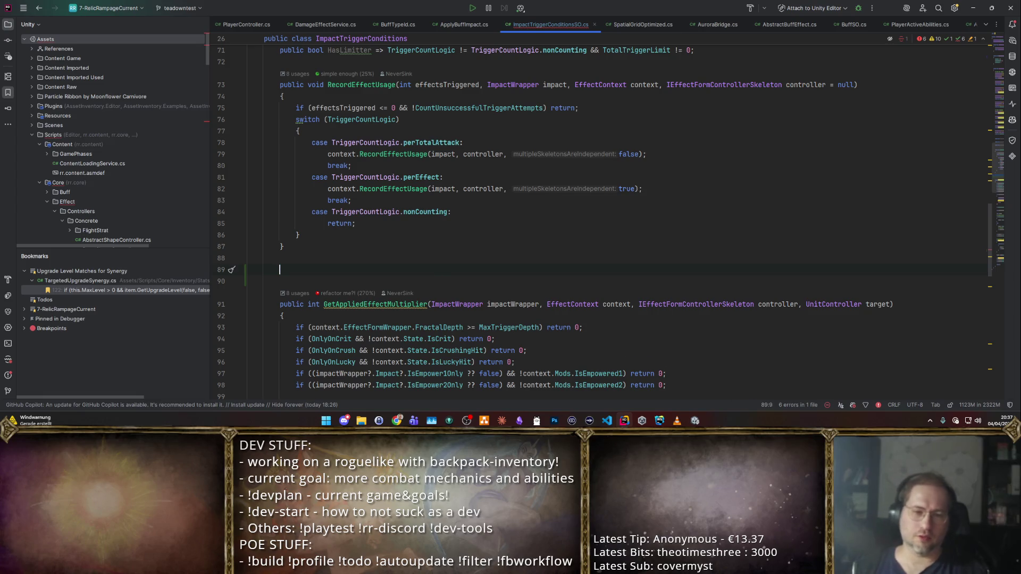
pyautogui.press('BackSpace')
pyautogui.press('BackSpace')
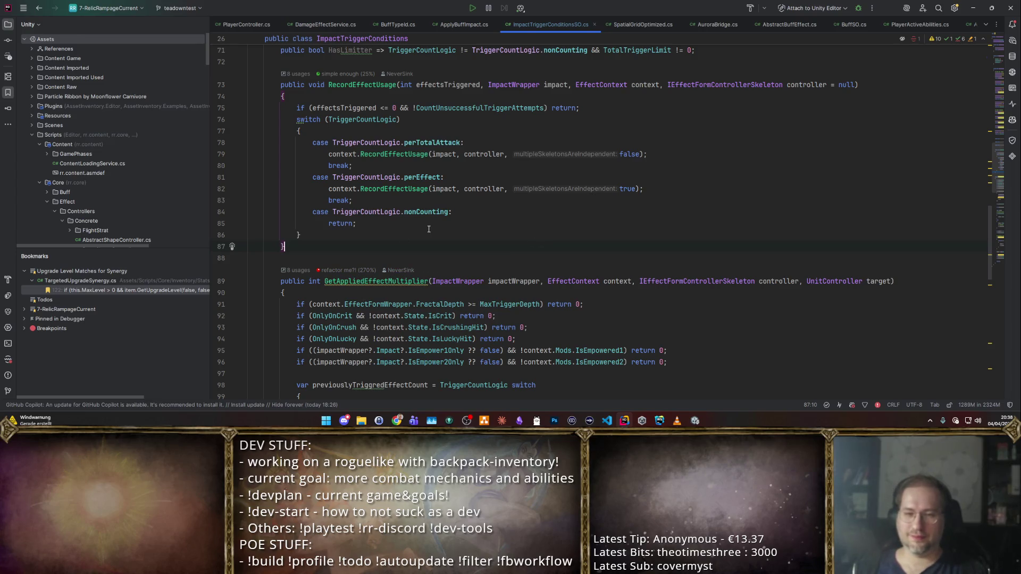
# - Read through GetAppliedEffectMultiplier, close the ImpactTriggerConditionsSO.cs tab, and return to Unity
pyautogui.scroll(-6, 429, 229)
pyautogui.scroll(2, 338, 138)
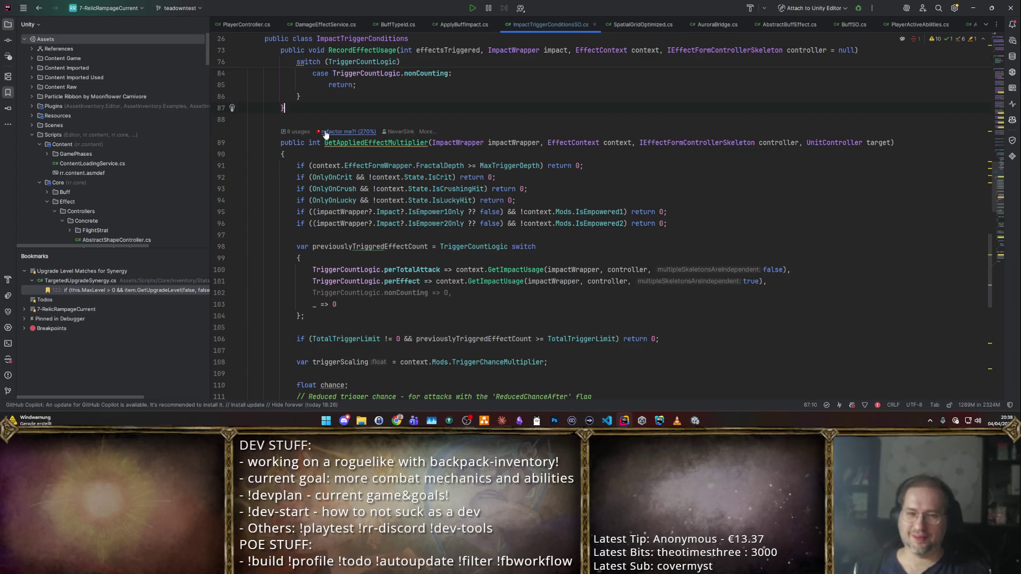
pyautogui.scroll(-10, 401, 131)
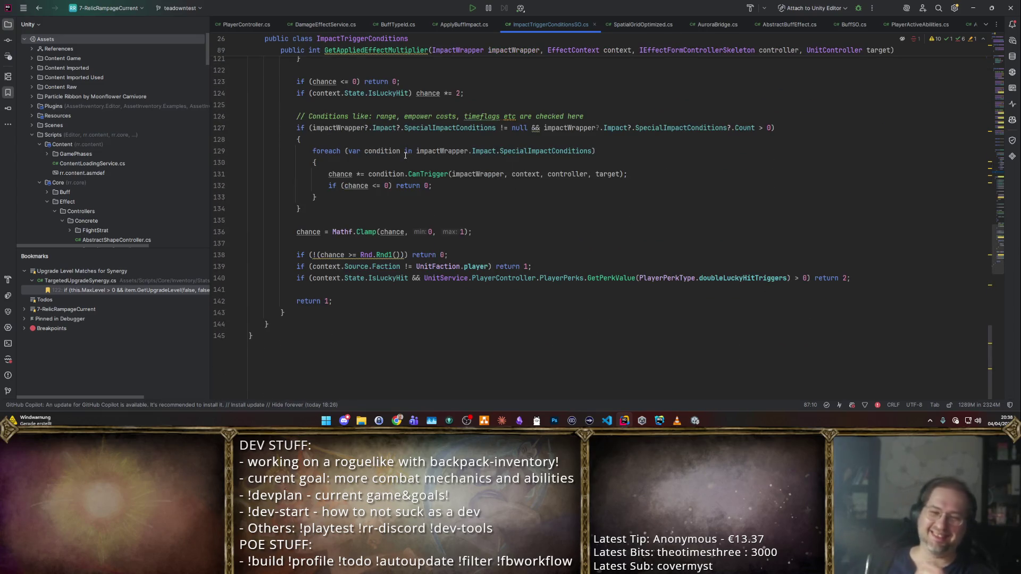
pyautogui.scroll(11, 420, 173)
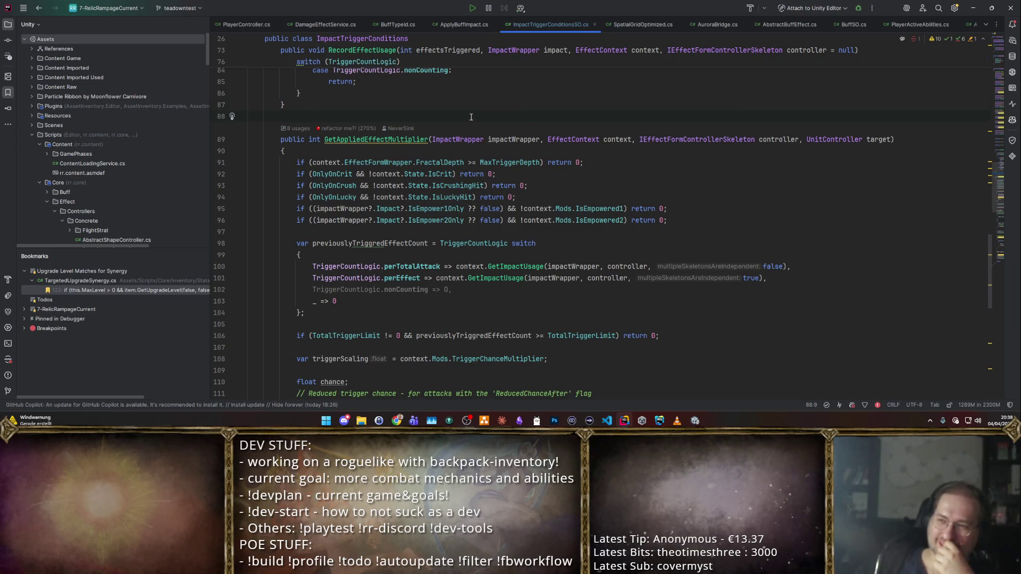
pyautogui.scroll(2, 468, 123)
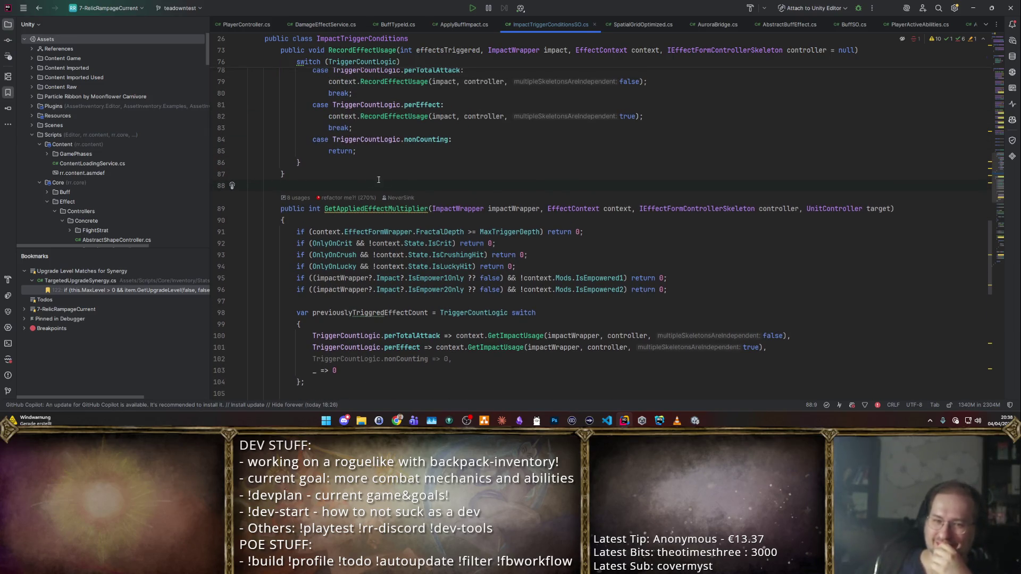
pyautogui.scroll(-15, 379, 180)
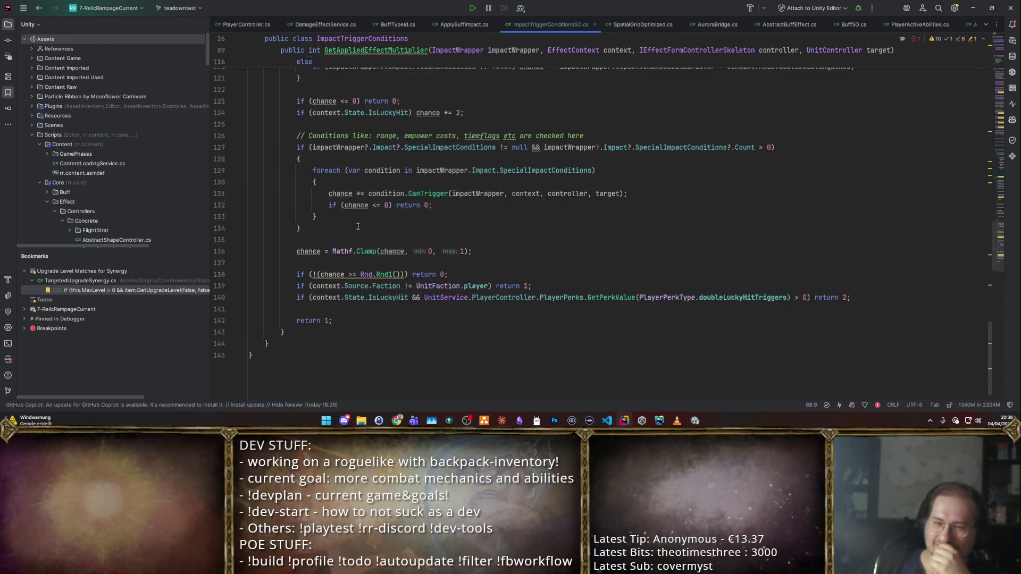
pyautogui.scroll(1, 418, 149)
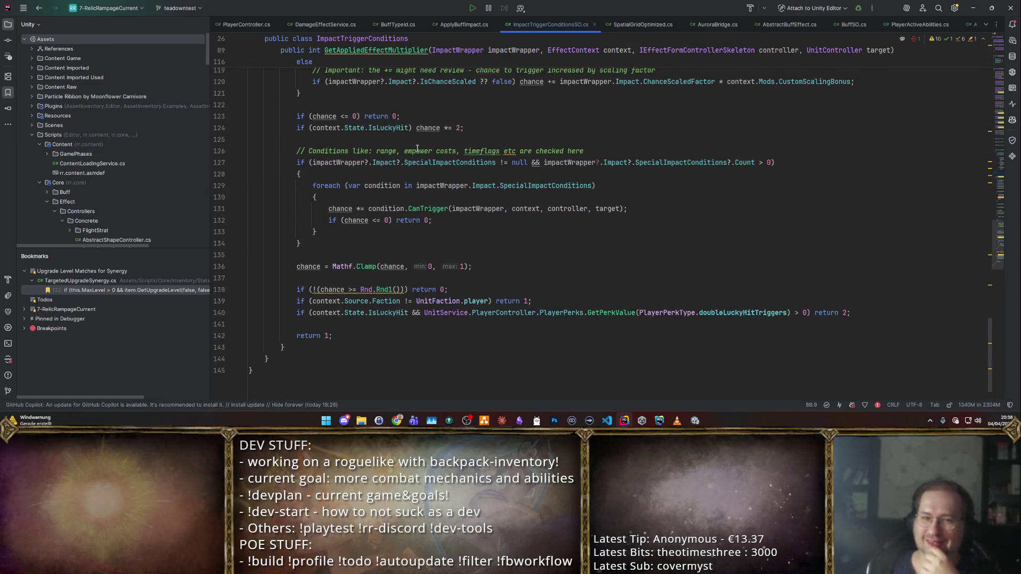
pyautogui.middleClick(533, 27)
pyautogui.hotkey('alt', 'Tab')
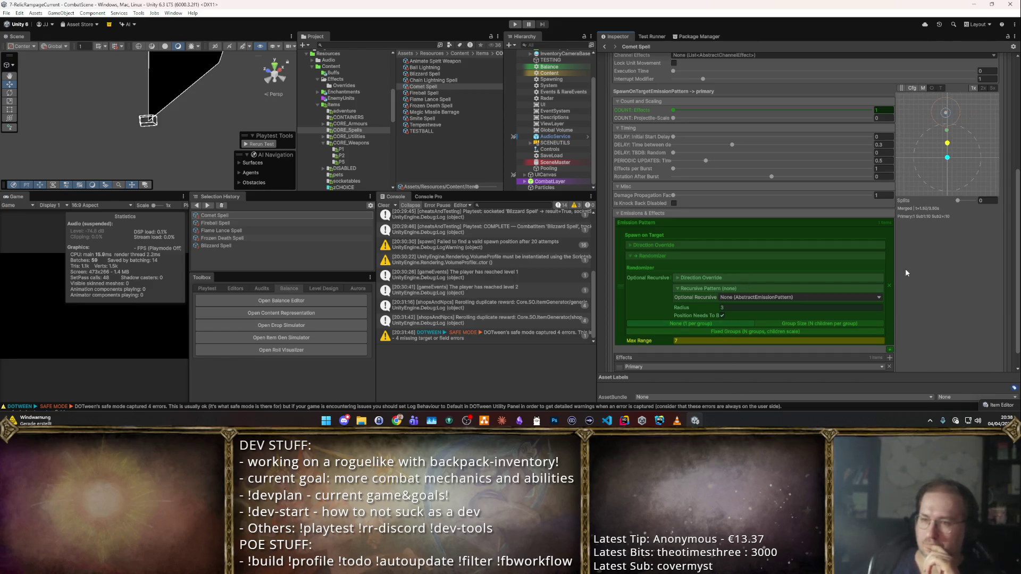
# - Edit the 805Chilled buff's Per Stack Reduction, then reopen Blizzard Spell from Selection History
pyautogui.scroll(10, 907, 273)
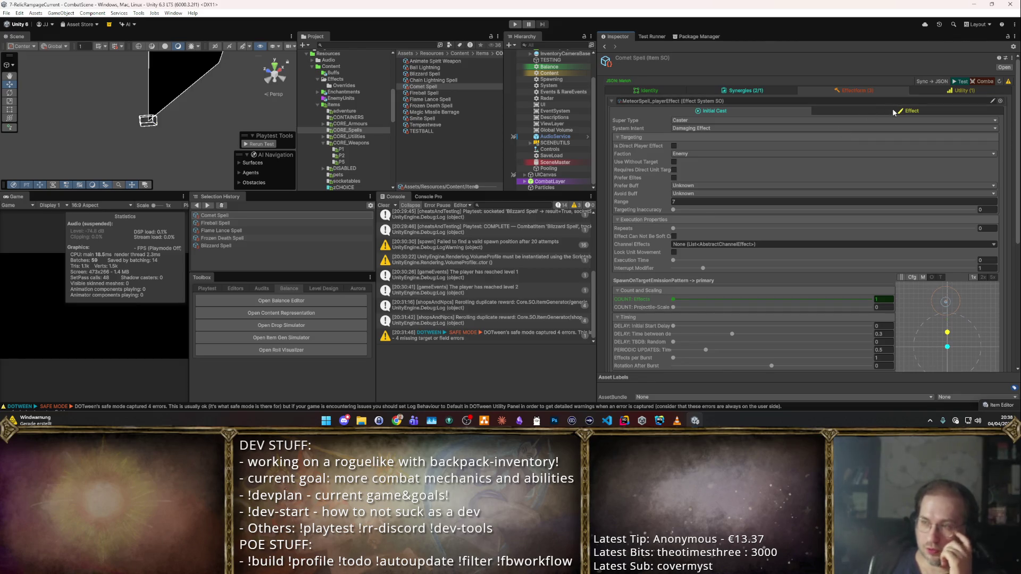
pyautogui.click(893, 112)
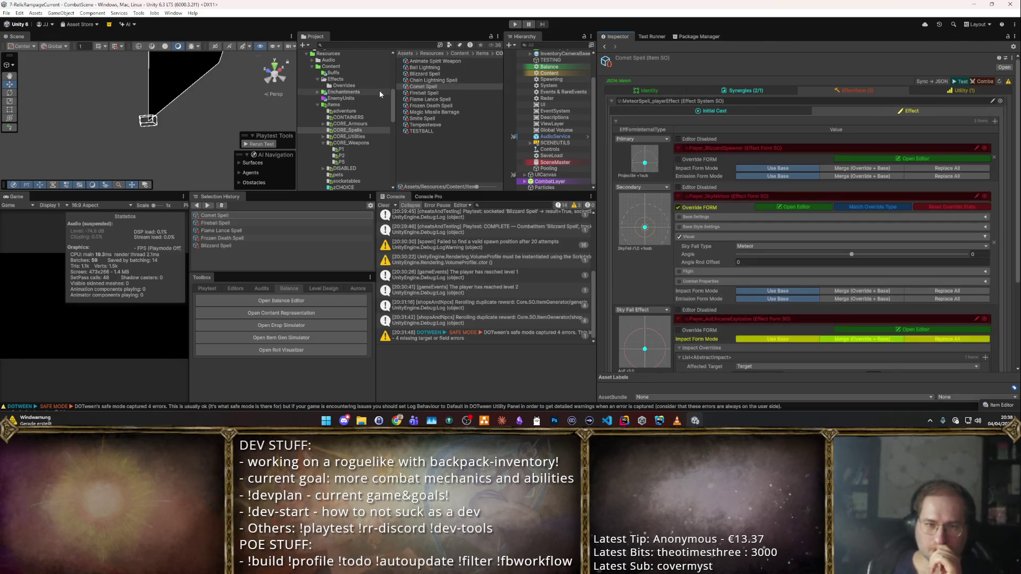
pyautogui.click(354, 74)
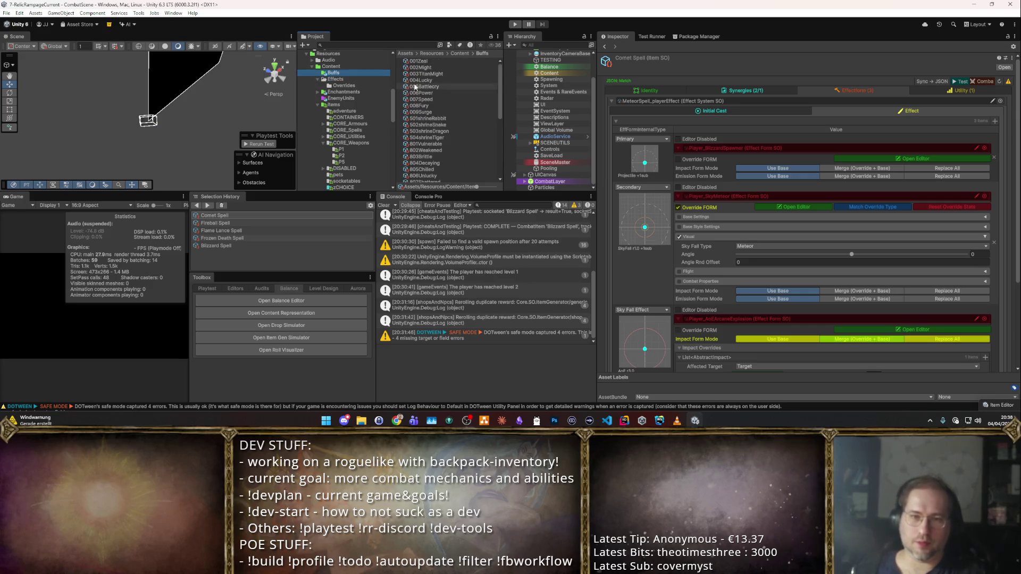
pyautogui.scroll(-2, 439, 111)
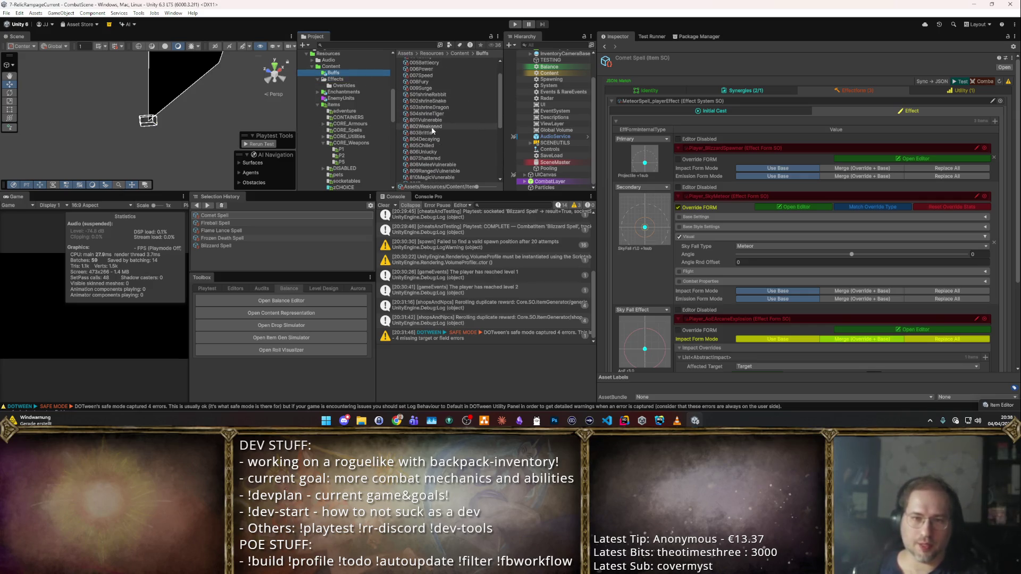
pyautogui.click(423, 145)
pyautogui.scroll(-1, 846, 200)
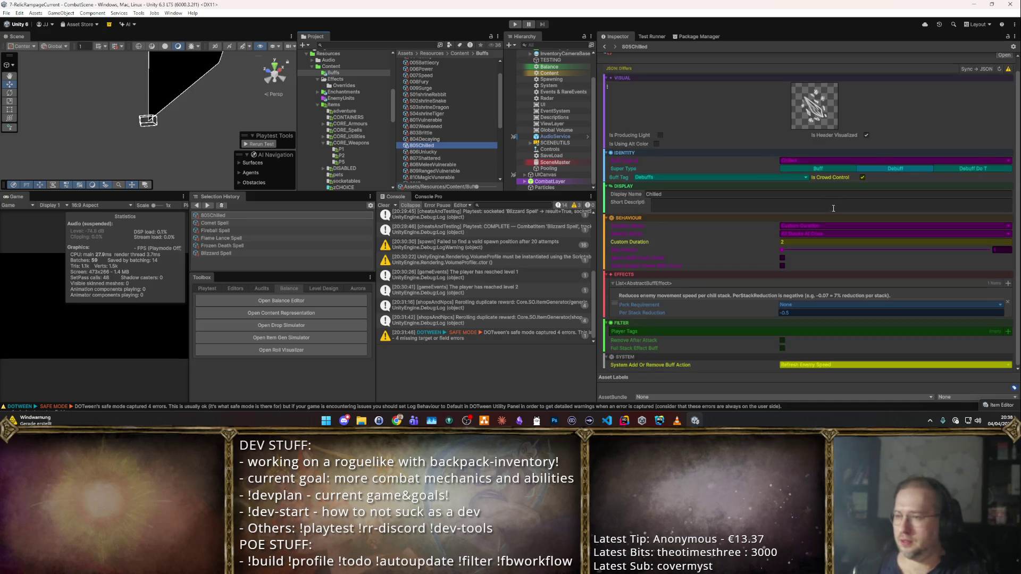
pyautogui.click(815, 312)
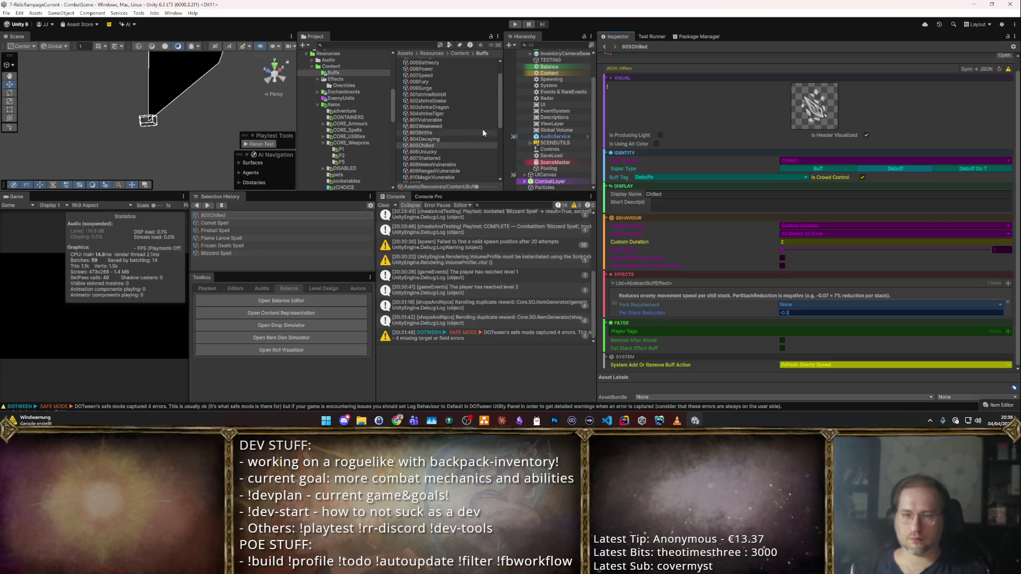
pyautogui.click(234, 253)
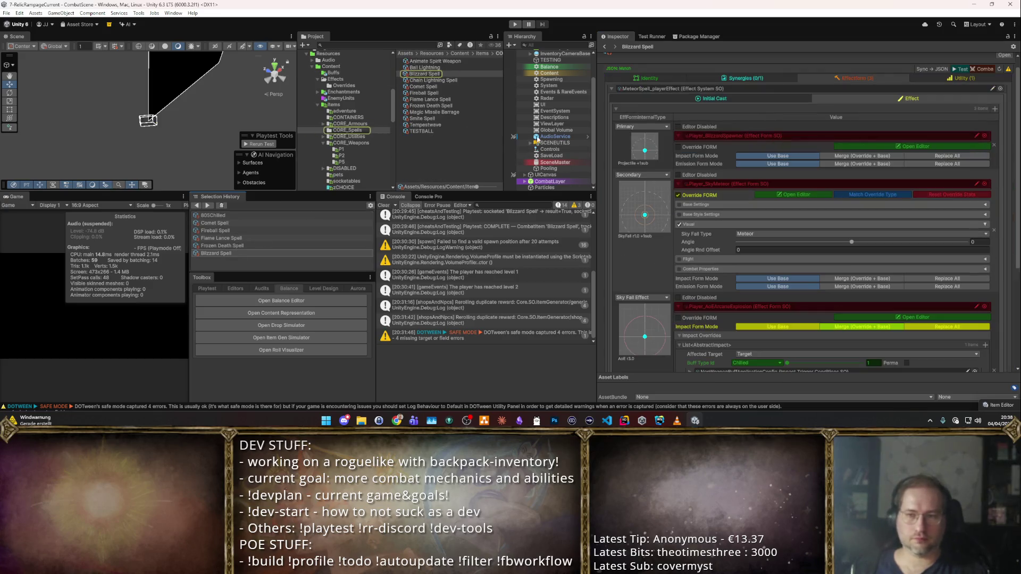
# - In Blizzard Spell's synergy modules, set weapon Damage 15 and Speed 3, and enter 1 as mana cost
pyautogui.click(764, 77)
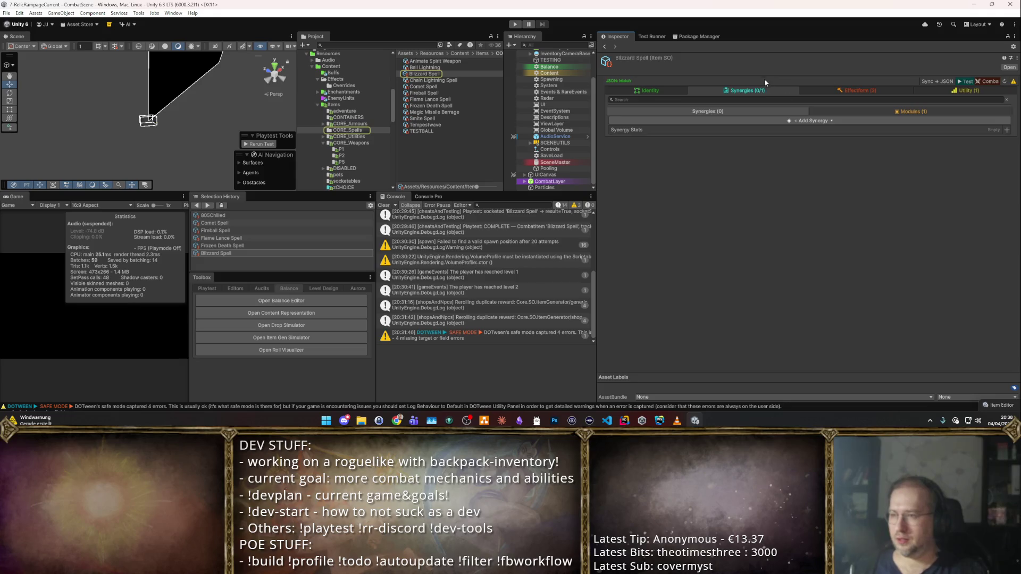
pyautogui.click(873, 110)
pyautogui.click(777, 189)
pyautogui.write('15')
pyautogui.click(769, 170)
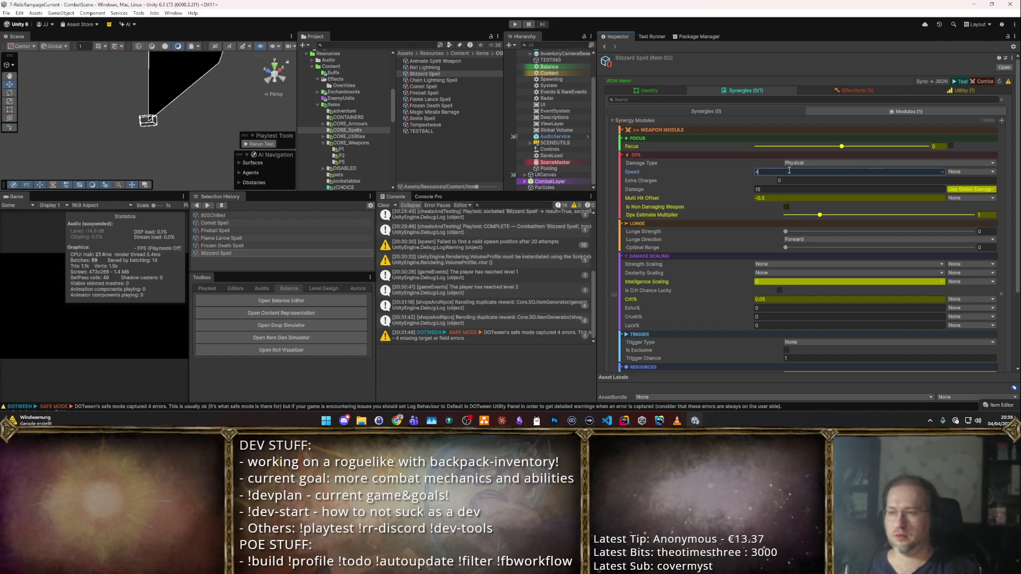
pyautogui.scroll(-3, 956, 218)
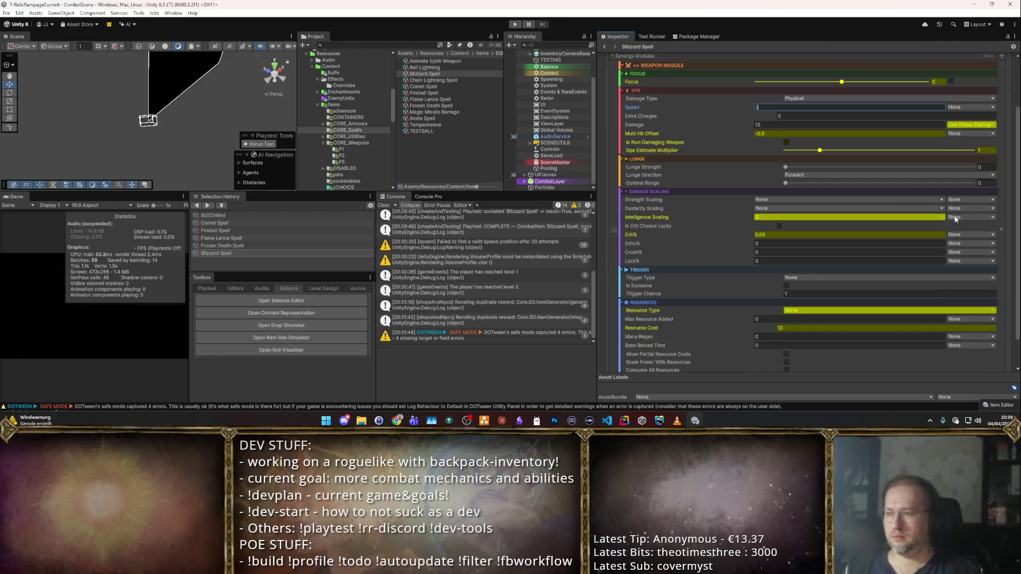
pyautogui.scroll(-2, 840, 216)
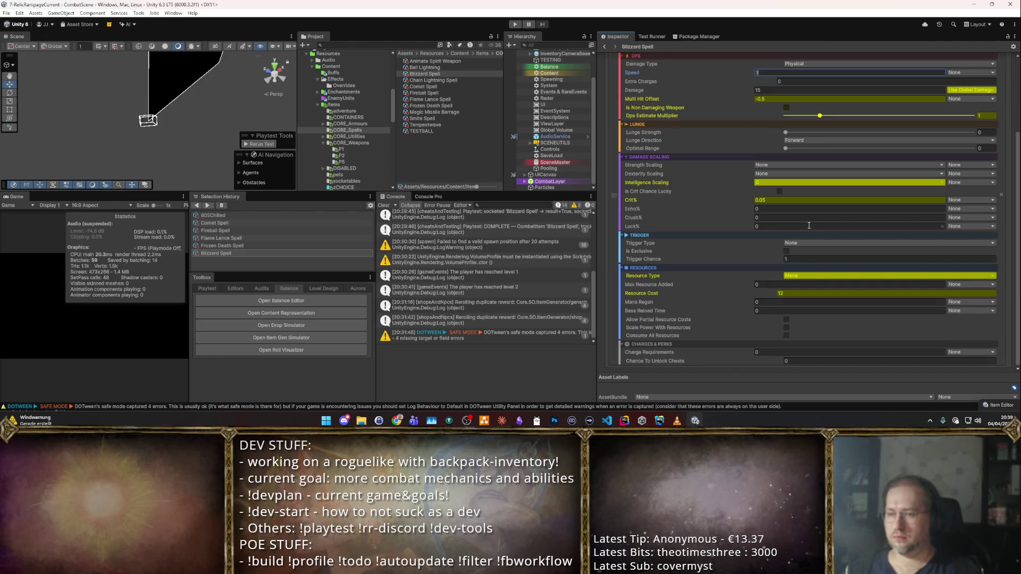
pyautogui.write('3')
pyautogui.click(796, 295)
pyautogui.write('1')
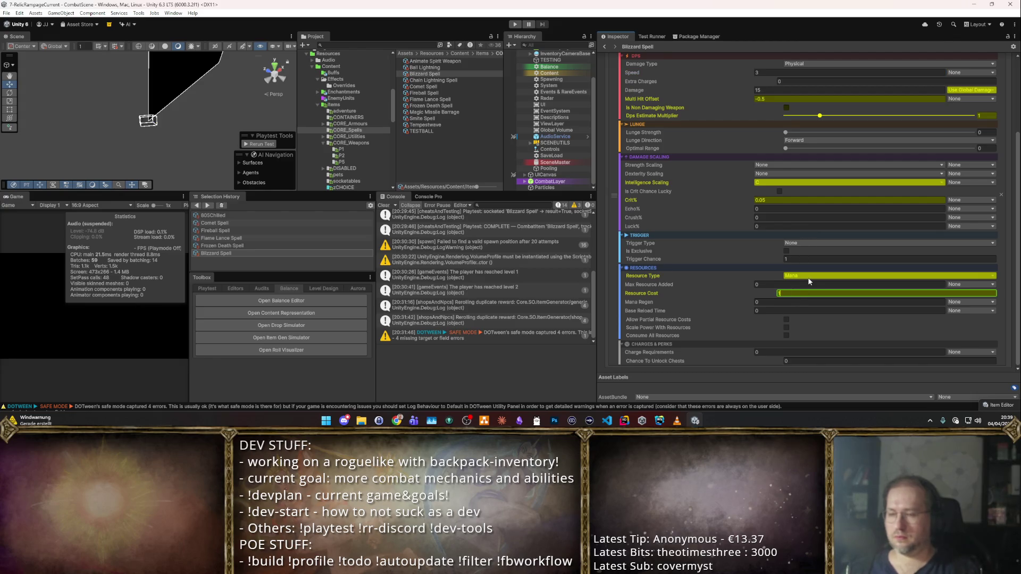
pyautogui.press('Return')
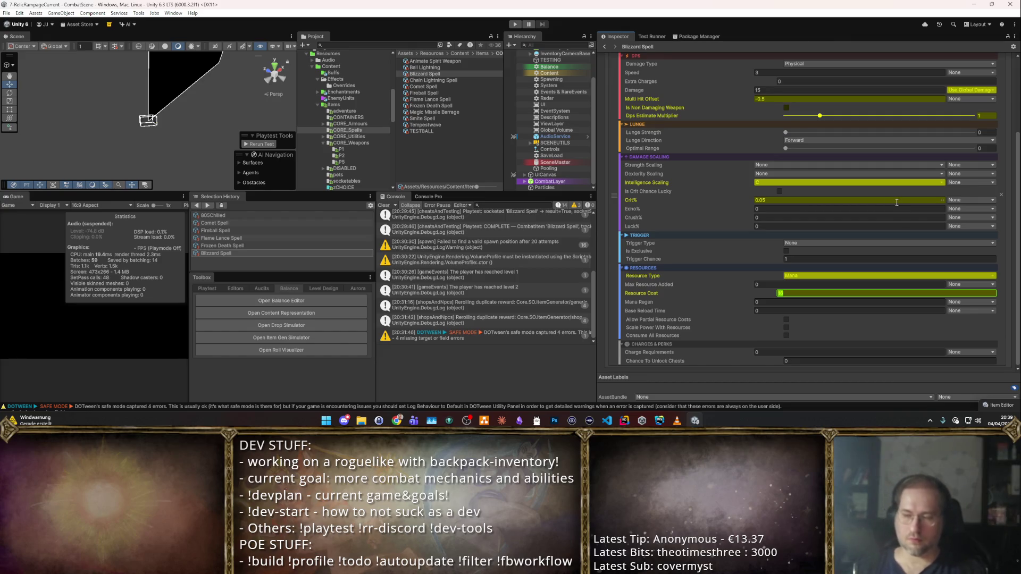
# - Playtest Blizzard against enemies, then take the Basic Staff from the Starter Weapon Pack
pyautogui.hotkey('ctrl', 'p')
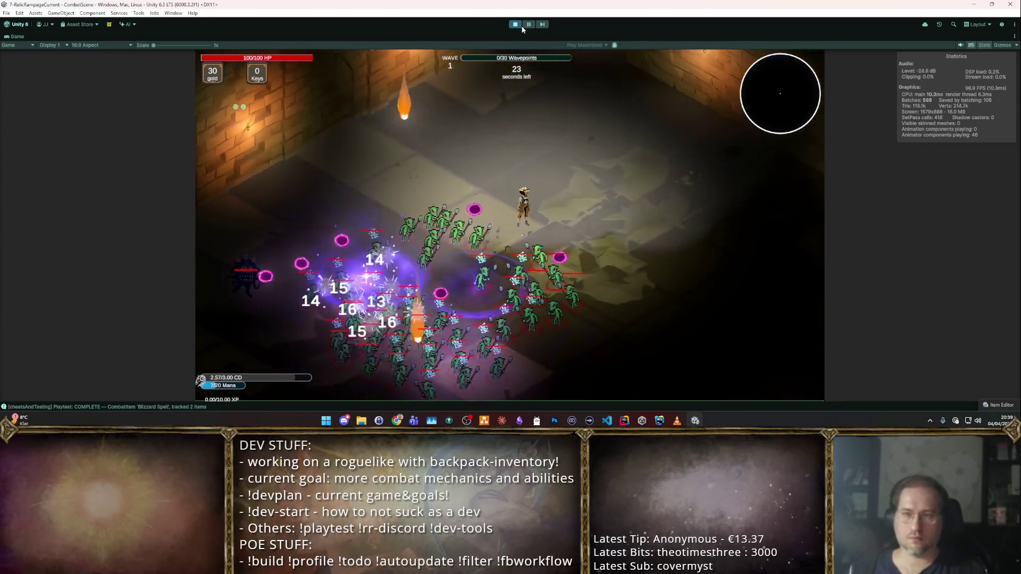
pyautogui.click(515, 25)
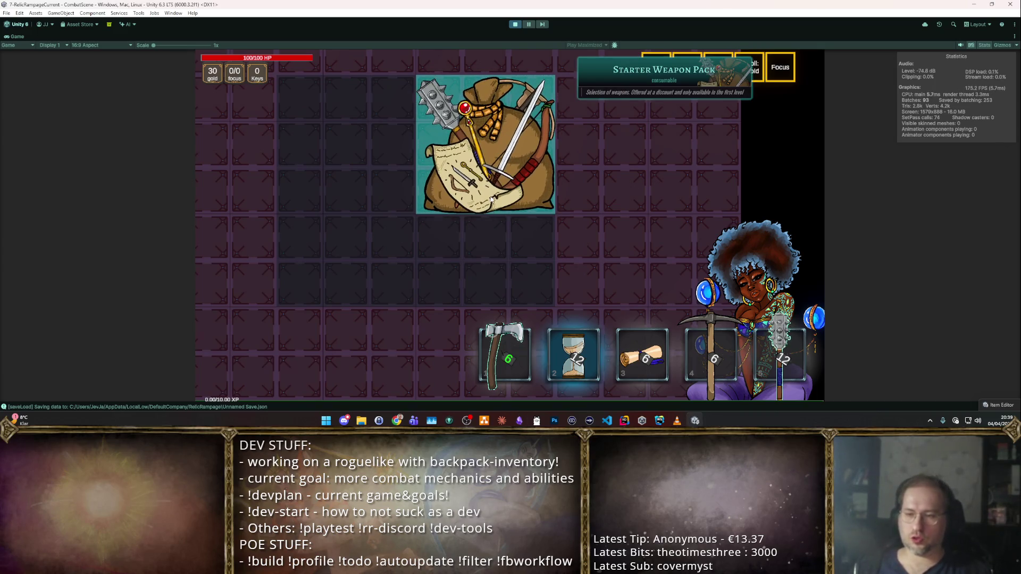
pyautogui.click(484, 177)
pyautogui.moveTo(700, 302)
pyautogui.mouseDown()
pyautogui.moveTo(331, 186)
pyautogui.moveTo(672, 285)
pyautogui.moveTo(529, 57)
pyautogui.moveTo(484, 192)
pyautogui.mouseUp()
pyautogui.click(512, 25)
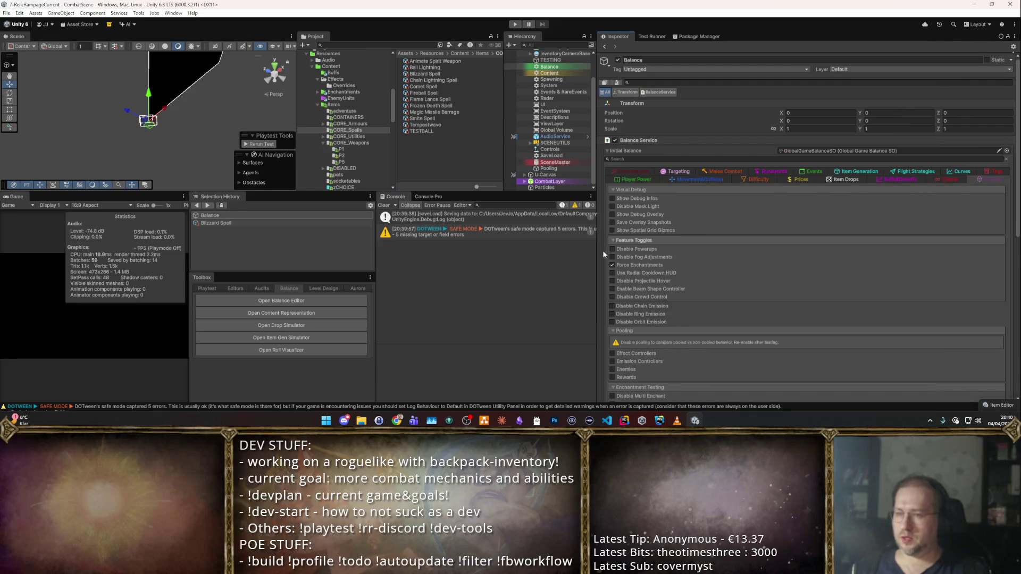
# - Restart the playtest and place the Basic Staff in the left inventory column
pyautogui.click(511, 25)
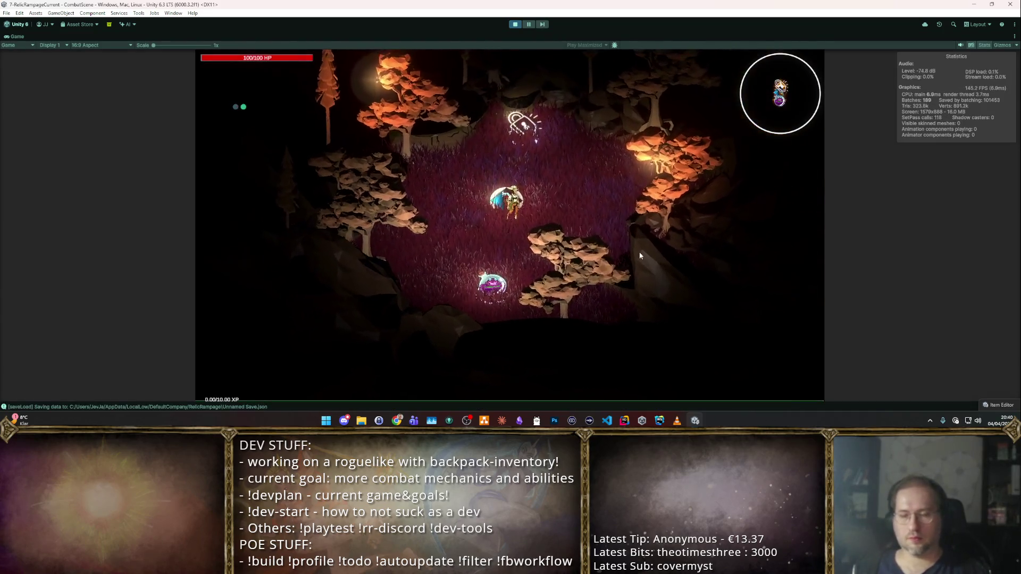
pyautogui.press('6')
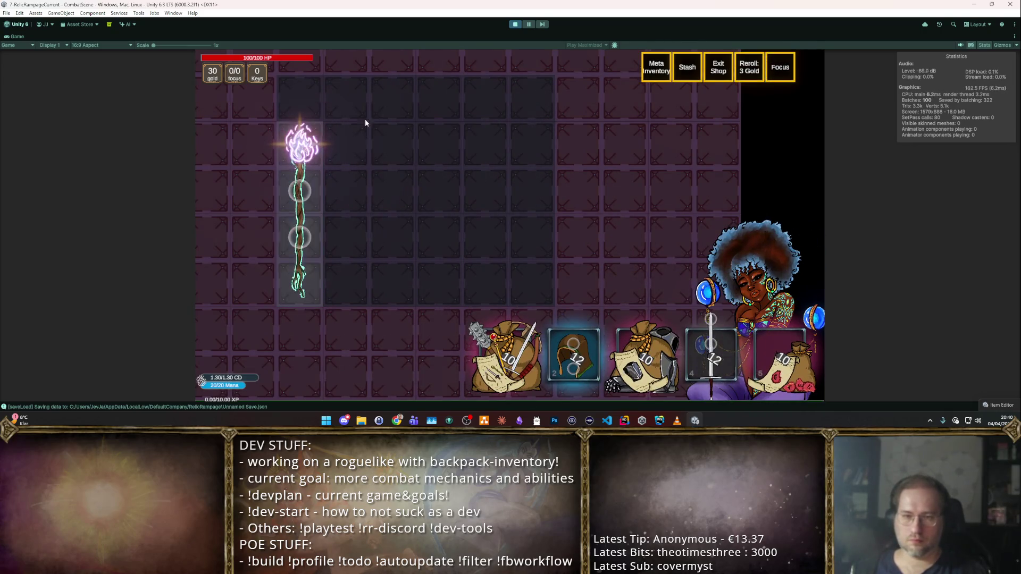
pyautogui.moveTo(312, 209)
pyautogui.mouseDown()
pyautogui.moveTo(713, 282)
pyautogui.moveTo(691, 277)
pyautogui.mouseUp()
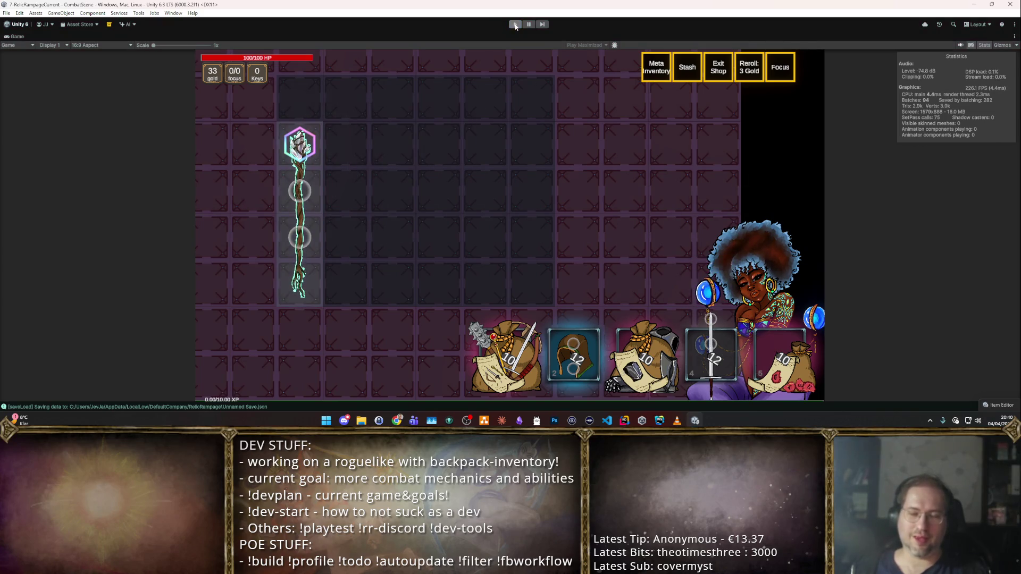
pyautogui.click(515, 24)
pyautogui.click(515, 25)
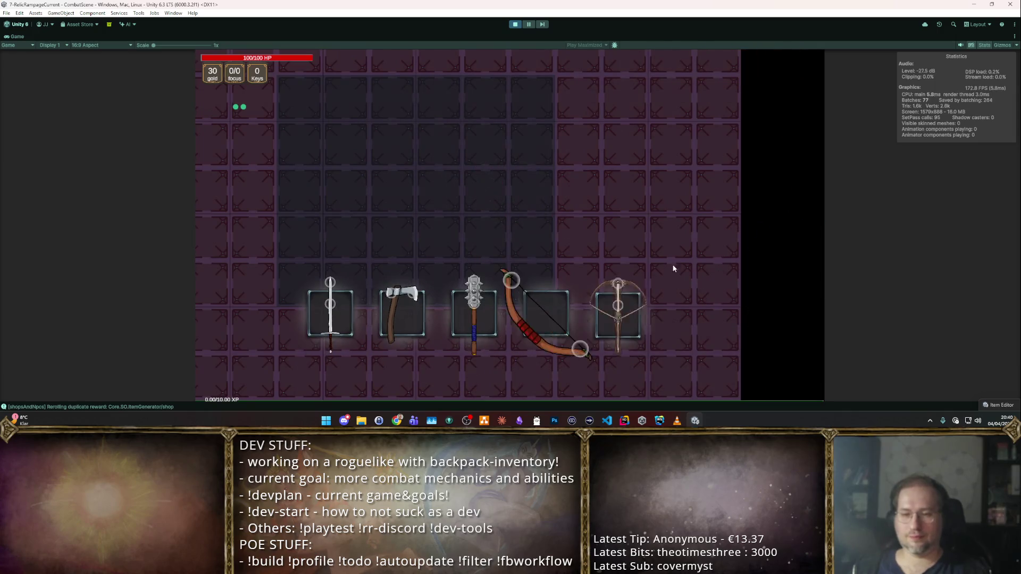
pyautogui.moveTo(685, 283)
pyautogui.mouseDown()
pyautogui.moveTo(310, 203)
pyautogui.moveTo(349, 163)
pyautogui.moveTo(718, 287)
pyautogui.mouseUp()
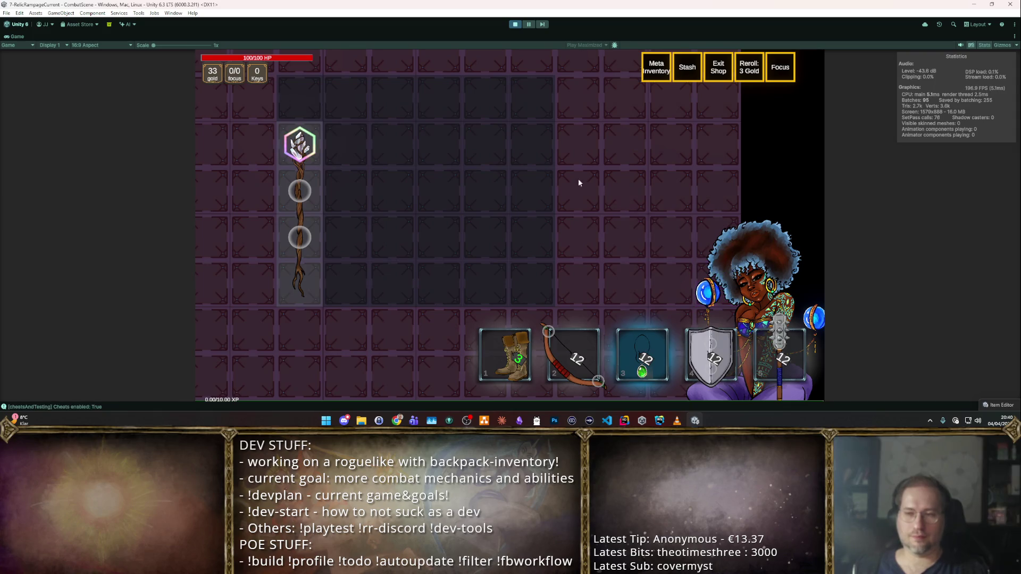
# - Spawn a Blizzard Spell onto the inventory grid with the F2 item spawner, then enter the leftmost room
pyautogui.press('F2')
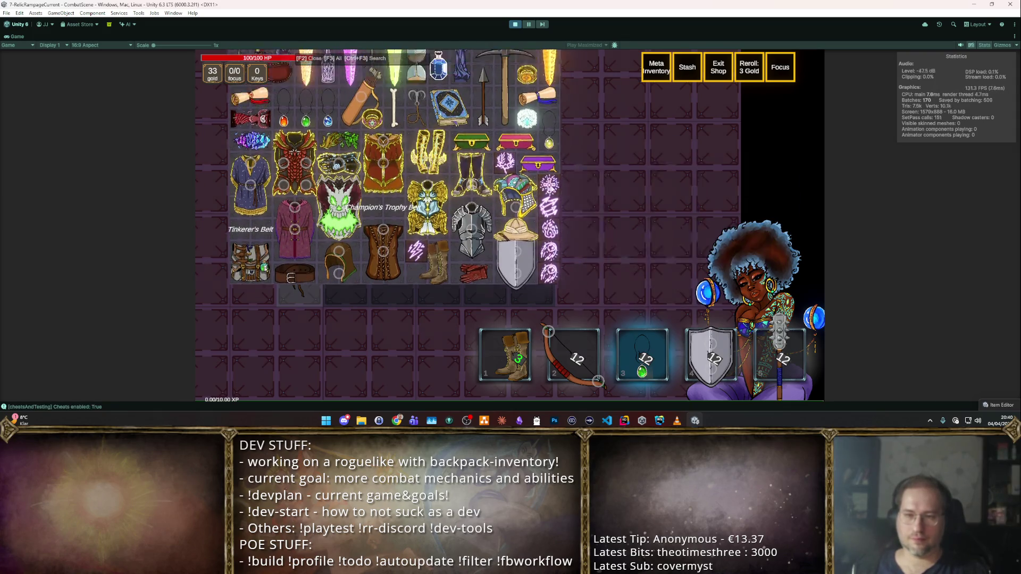
pyautogui.scroll(-1, 576, 180)
pyautogui.moveTo(548, 227)
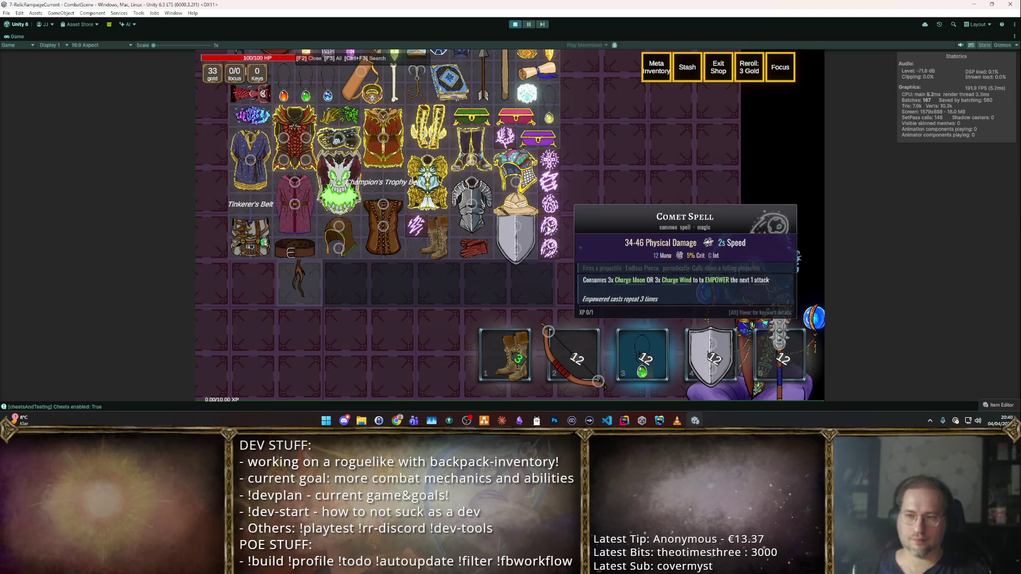
pyautogui.moveTo(549, 248)
pyautogui.mouseDown()
pyautogui.moveTo(494, 250)
pyautogui.moveTo(412, 213)
pyautogui.moveTo(345, 155)
pyautogui.moveTo(300, 145)
pyautogui.mouseUp()
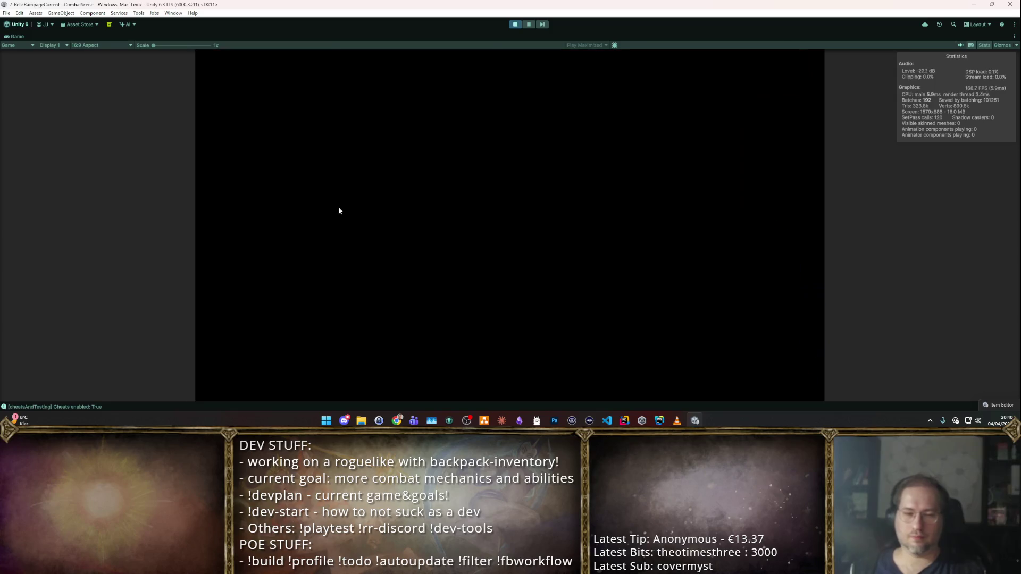
pyautogui.click(346, 189)
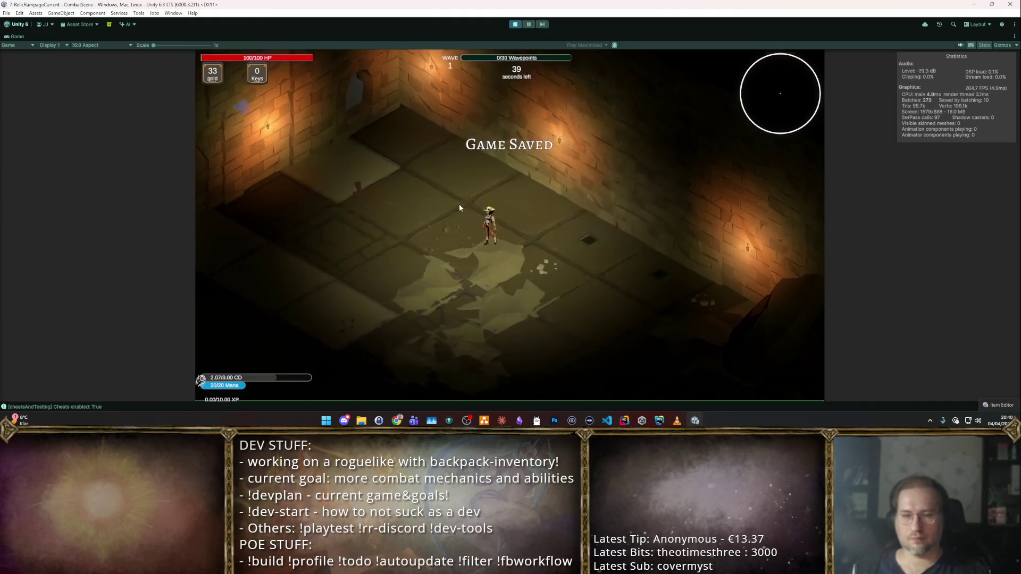
# - Fight the first waves and choose the Boost Agility and Boost Crit Chance upgrades
pyautogui.press('d')
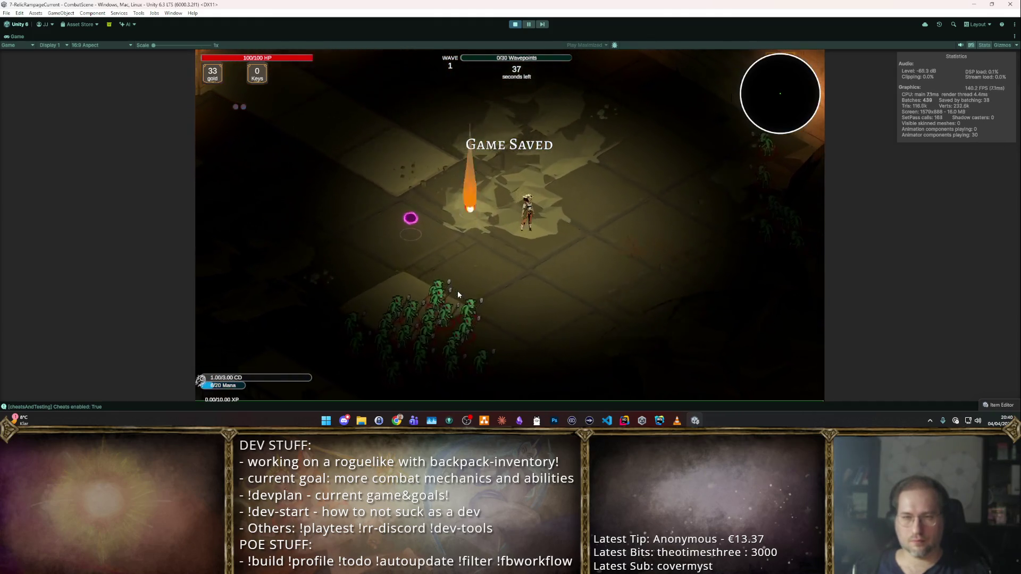
pyautogui.press('a')
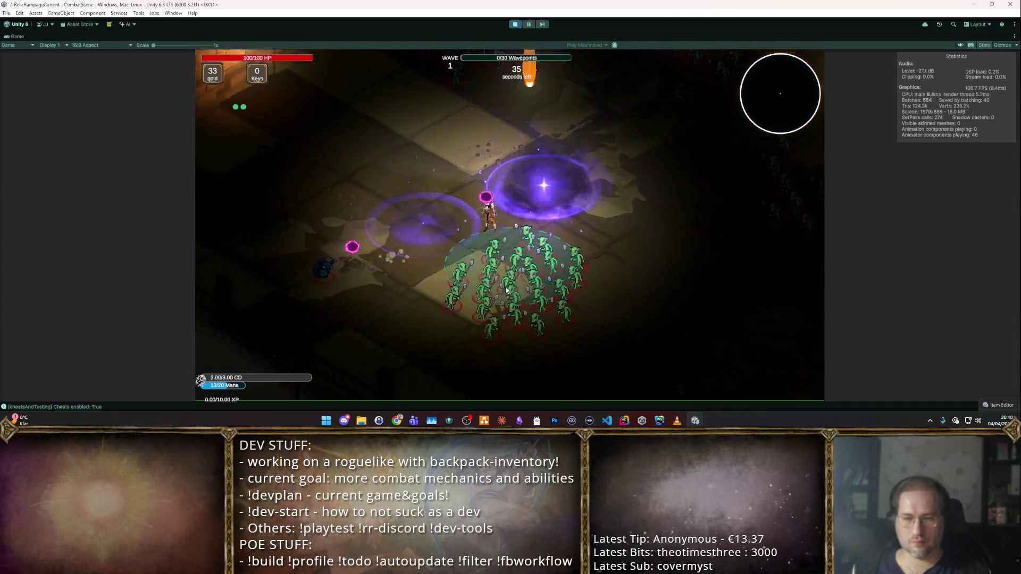
pyautogui.press('s')
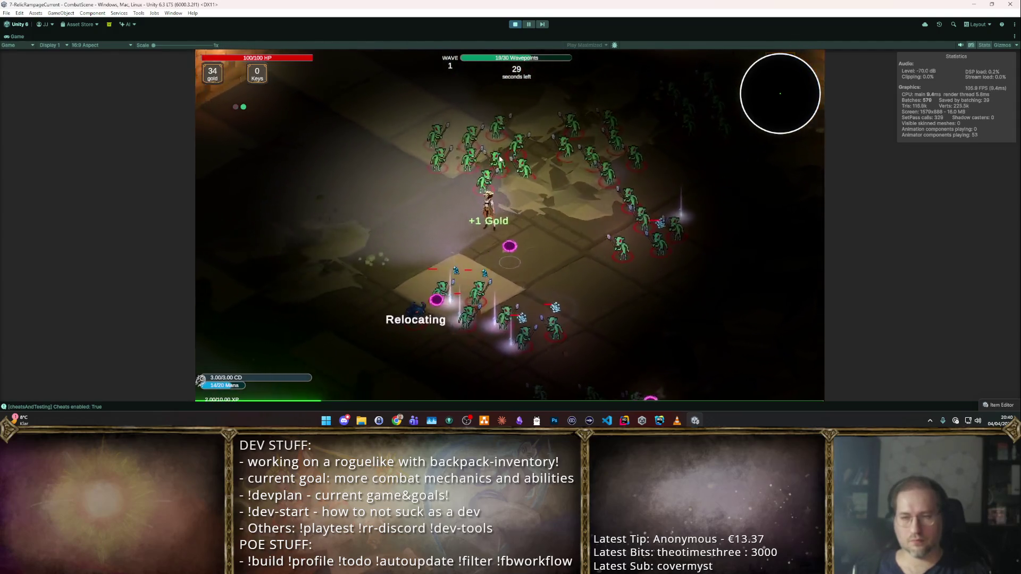
pyautogui.press('s')
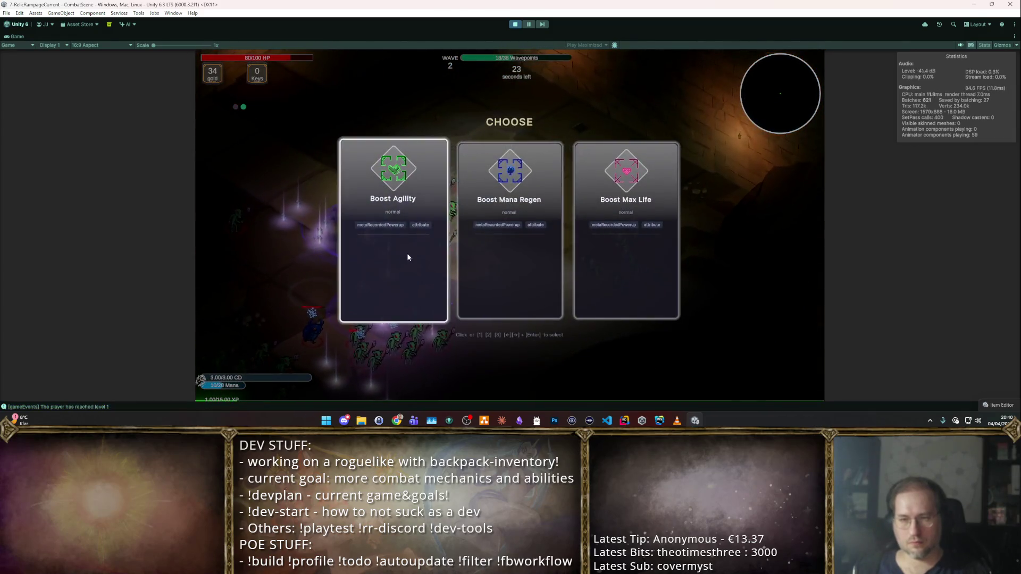
pyautogui.click(408, 257)
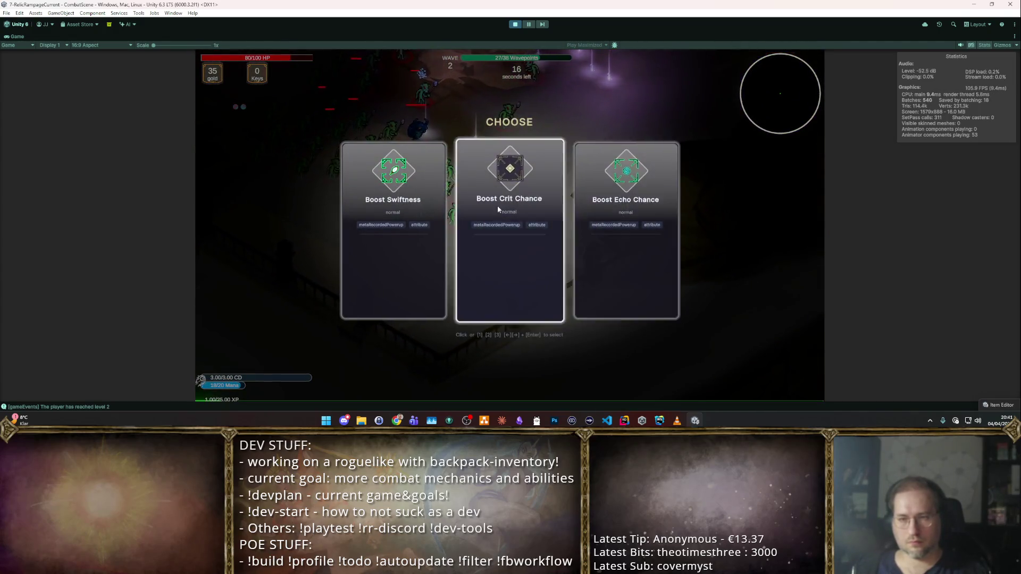
pyautogui.click(498, 209)
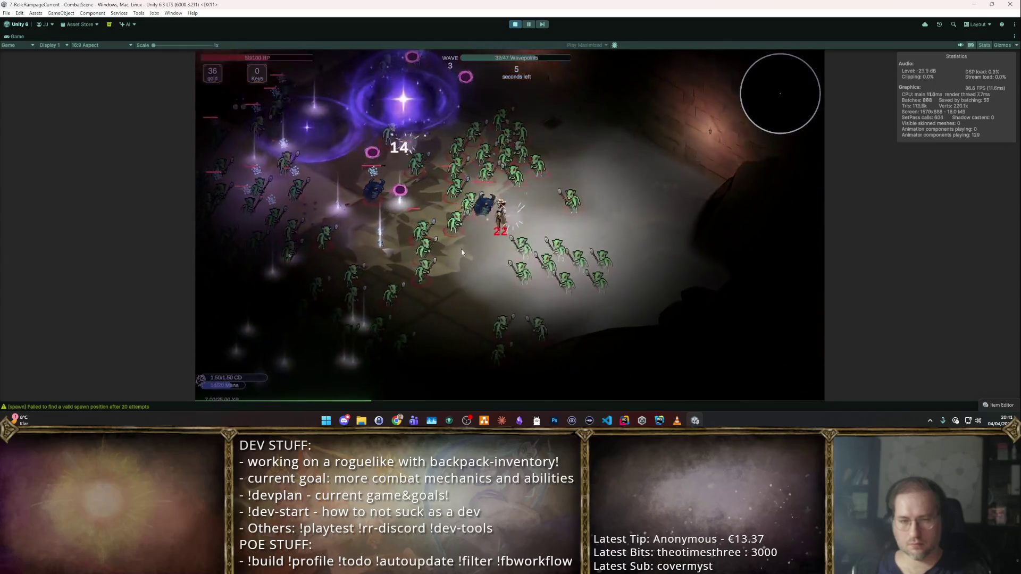
# - Switch to auto-attack mode, take the Area of Effect reward, and stop the playtest
pyautogui.press('t')
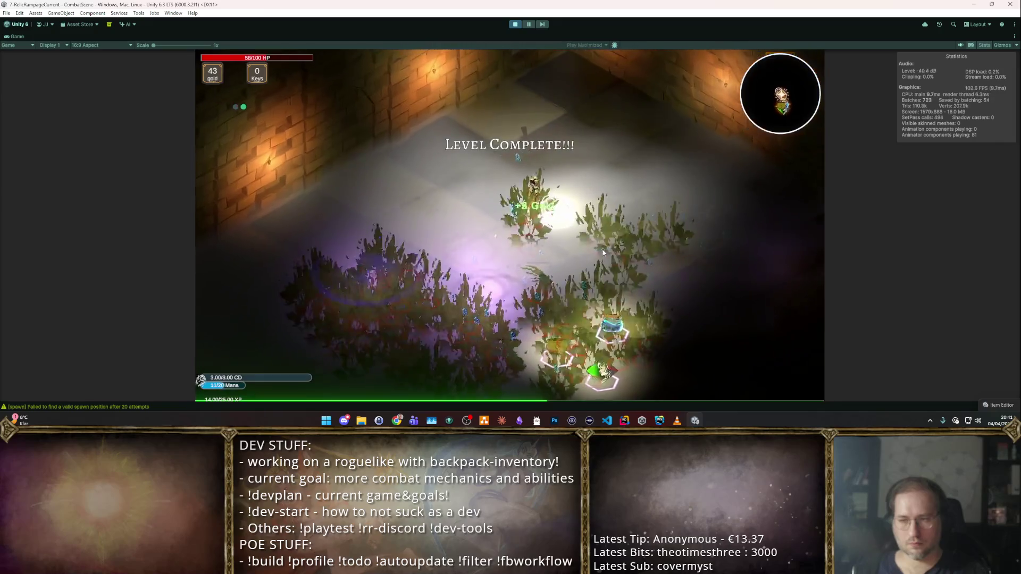
pyautogui.click(601, 244)
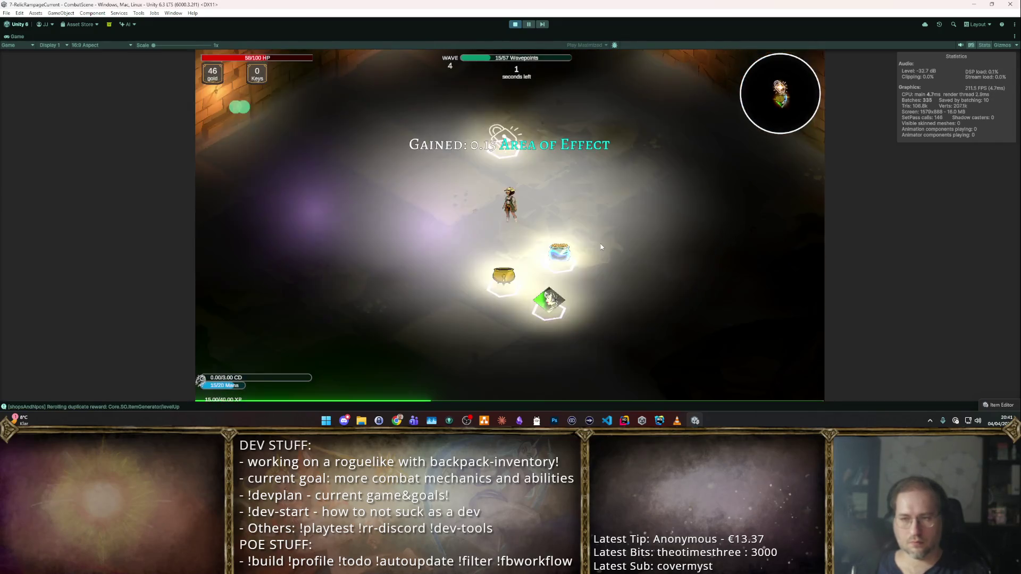
pyautogui.press('s')
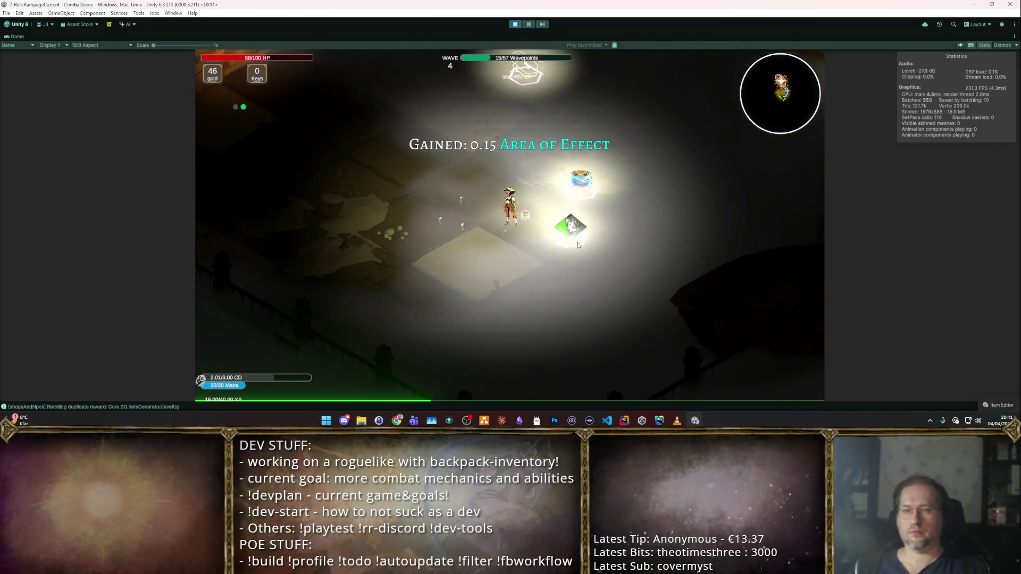
pyautogui.click(511, 25)
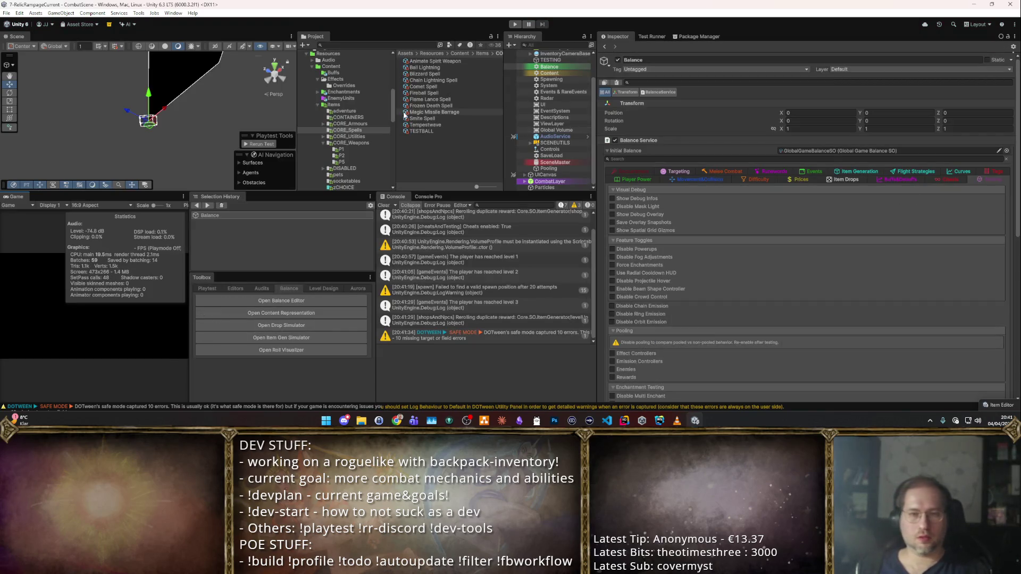
# - Change Blizzard Spell's Intelligence Scaling dropdown to B and show its Effectform tab
pyautogui.click(445, 74)
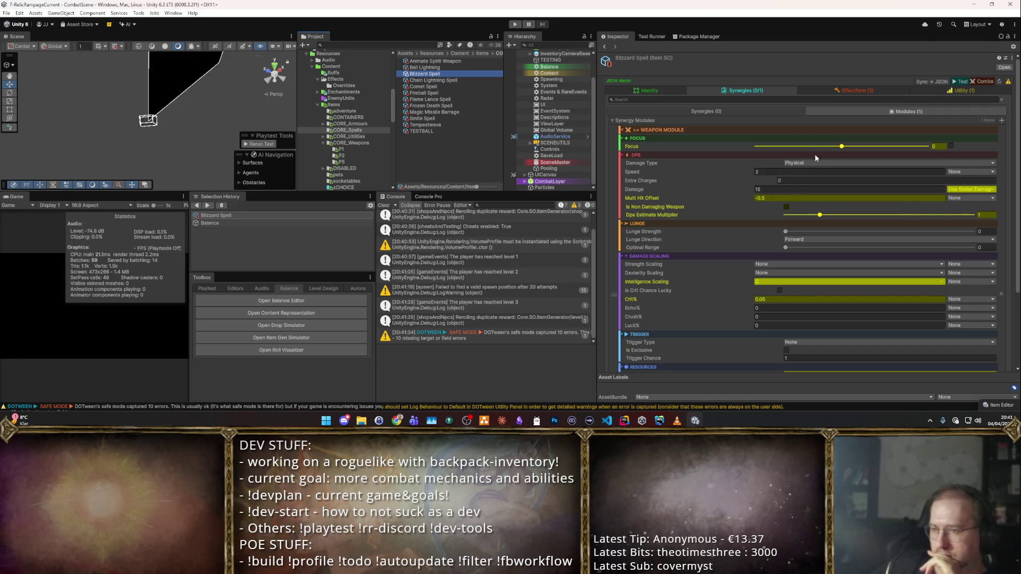
pyautogui.scroll(-3, 792, 191)
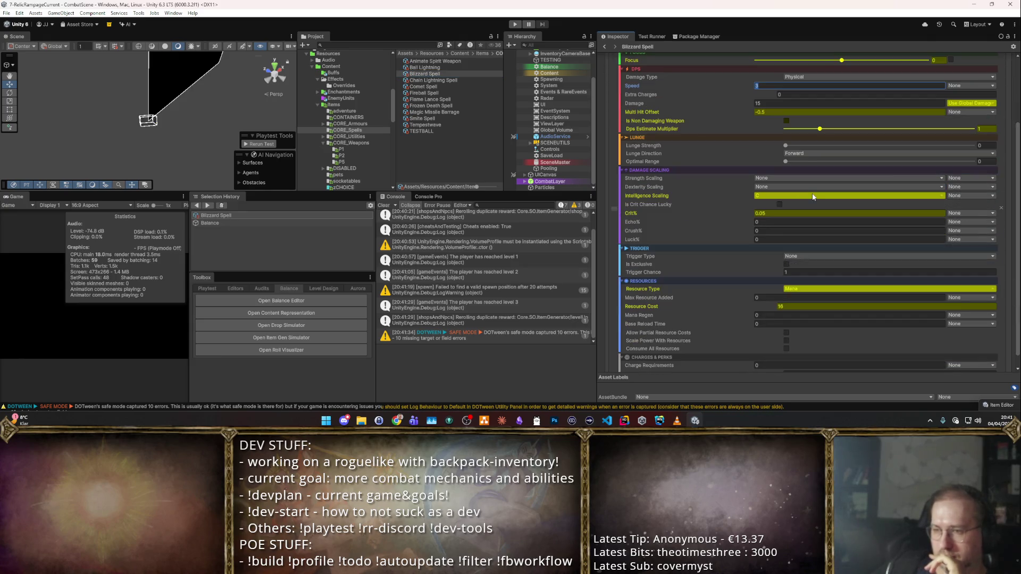
pyautogui.click(813, 197)
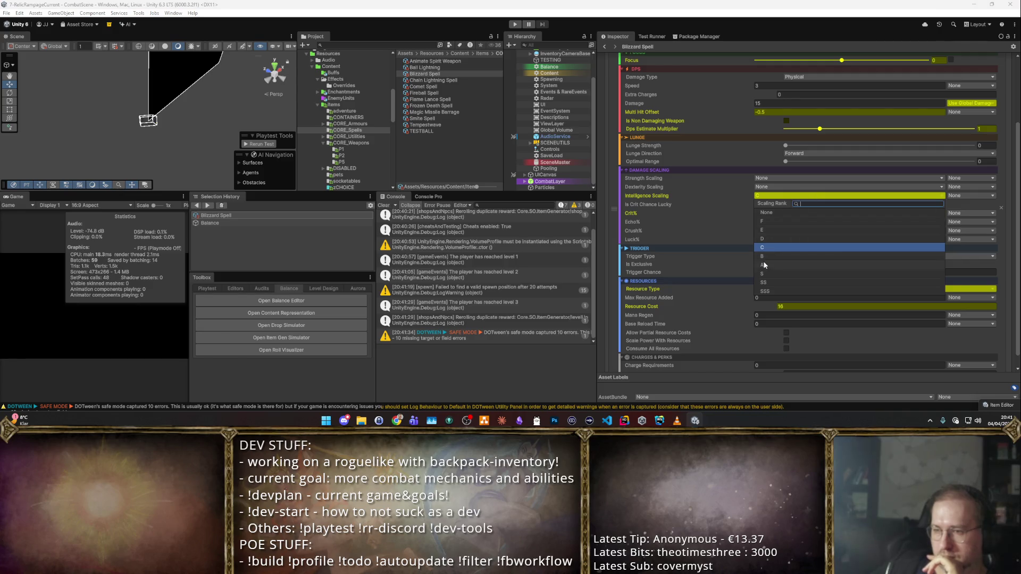
pyautogui.click(769, 256)
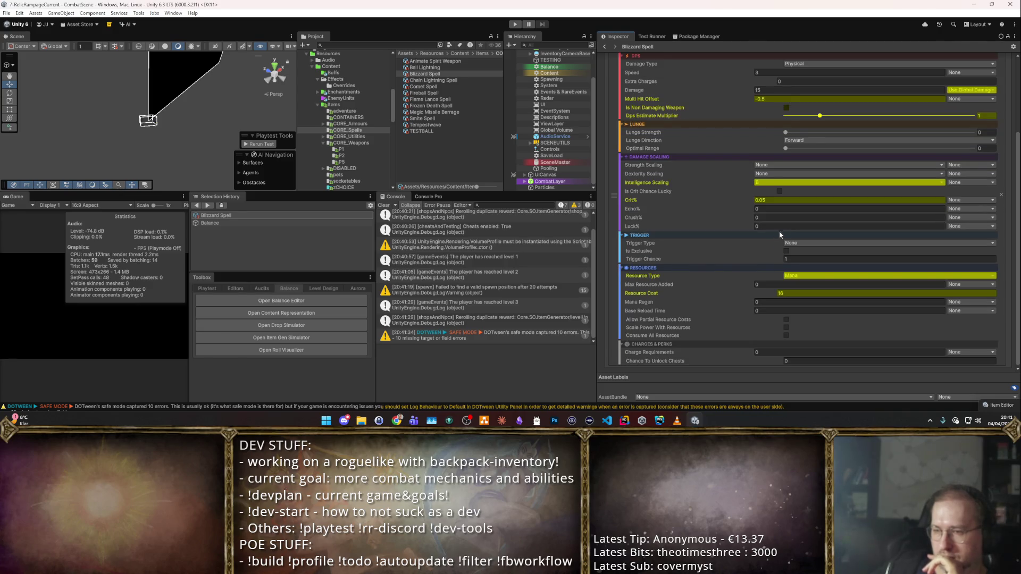
pyautogui.scroll(3, 813, 292)
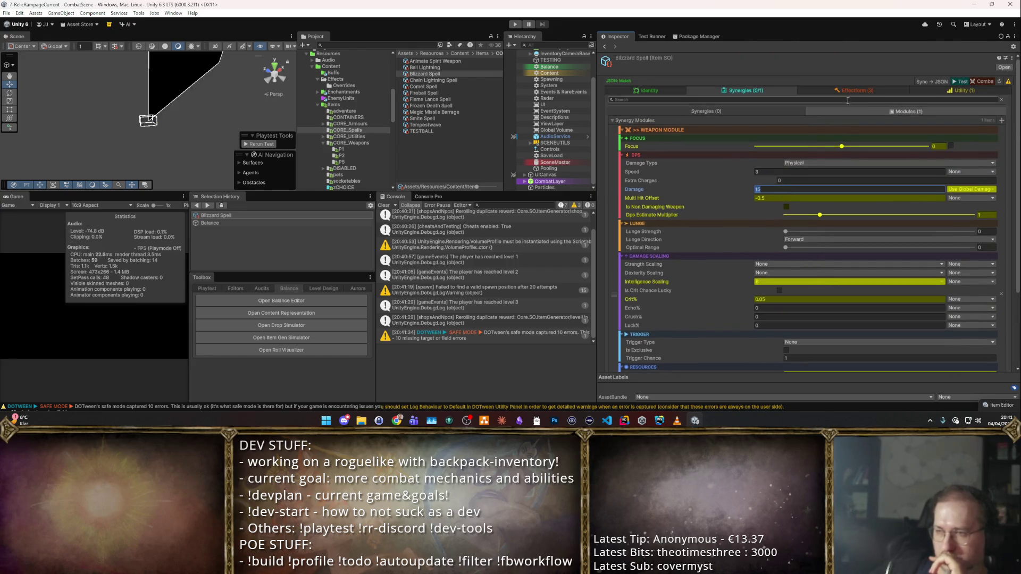
pyautogui.click(869, 91)
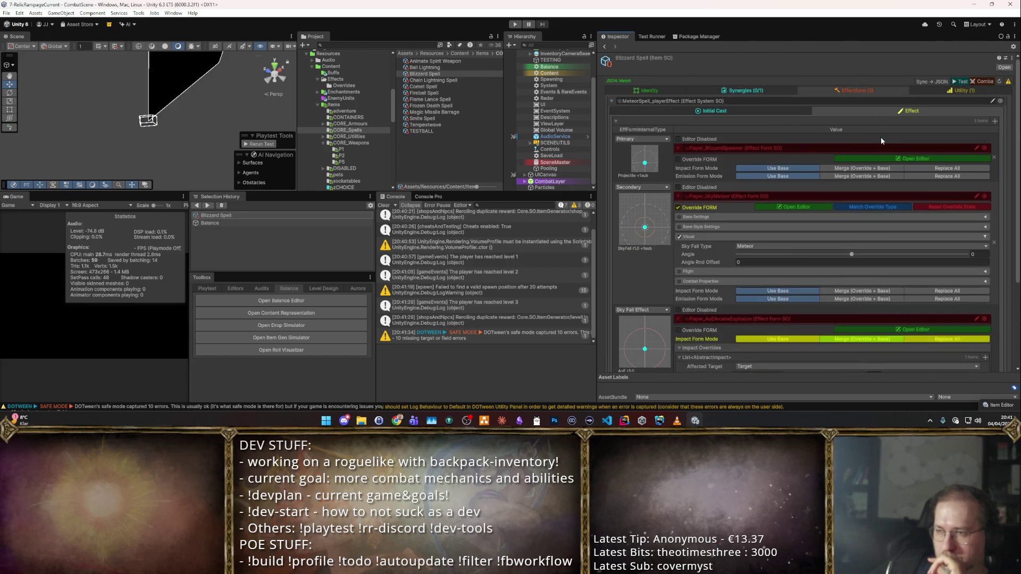
# - Set the Blizzard effect form's PERIODIC UPDATES interval to 0.25 and launch the combat test
pyautogui.click(911, 160)
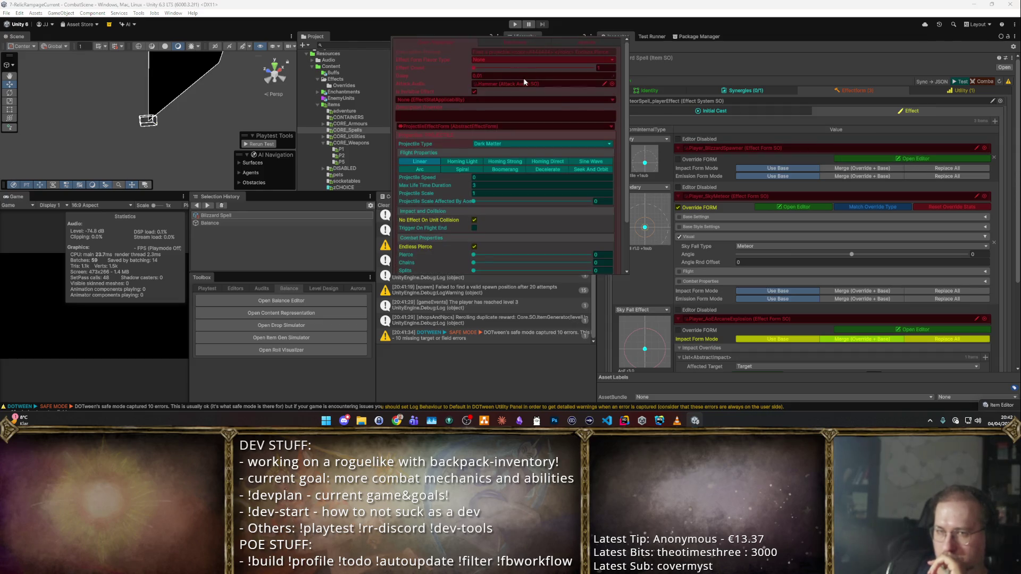
pyautogui.click(528, 42)
pyautogui.scroll(-3, 543, 139)
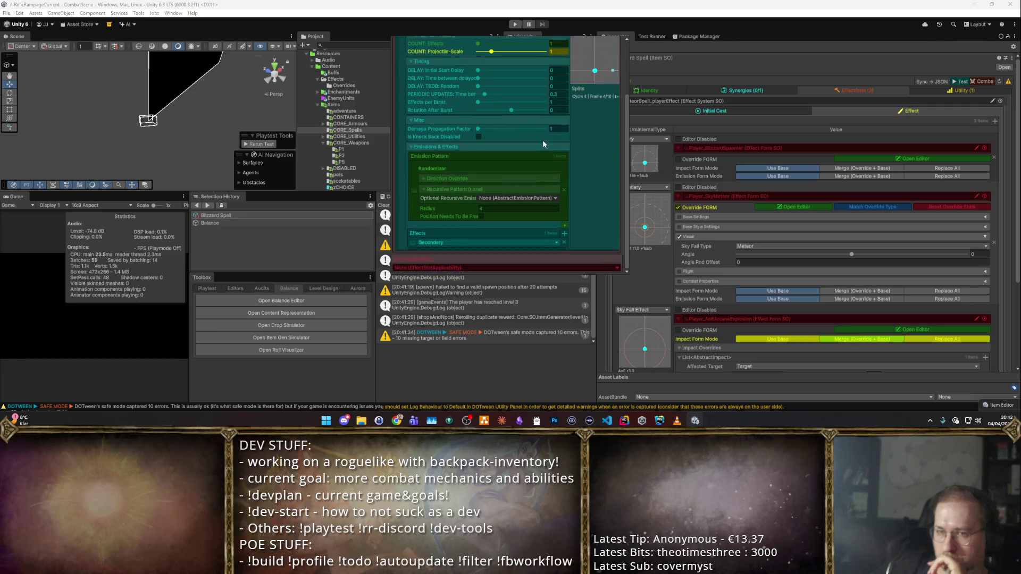
pyautogui.scroll(1, 547, 138)
pyautogui.press('BackSpace')
pyautogui.write('0.25')
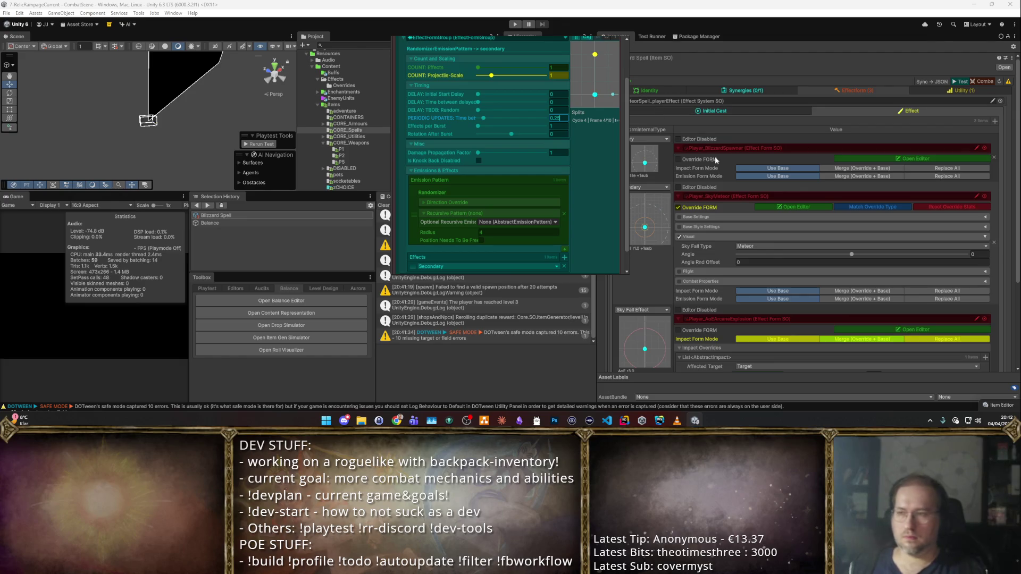
pyautogui.hotkey('ctrl', 'p')
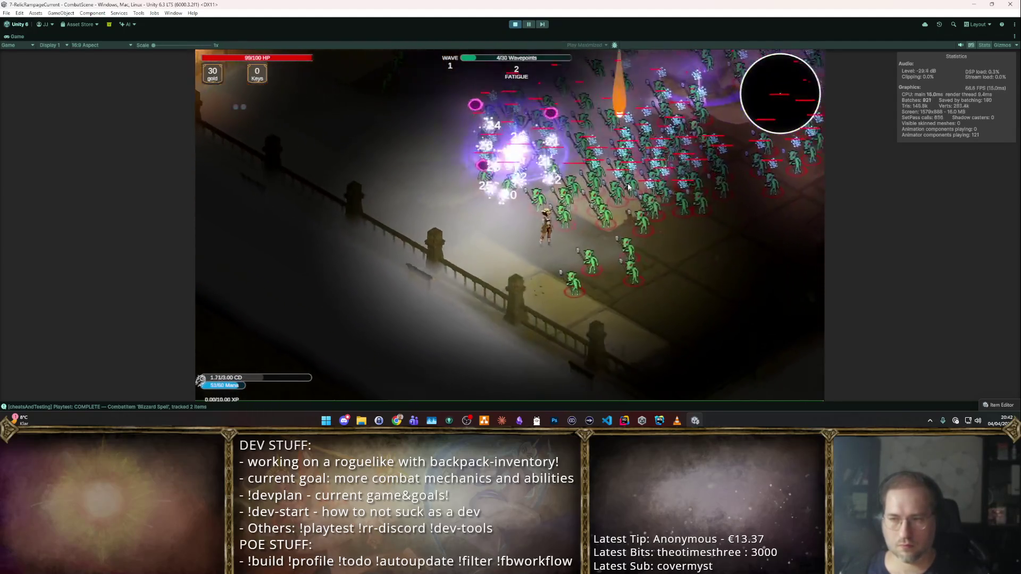
# - Stop the Blizzard combat playtest to return Unity to edit mode
pyautogui.click(515, 25)
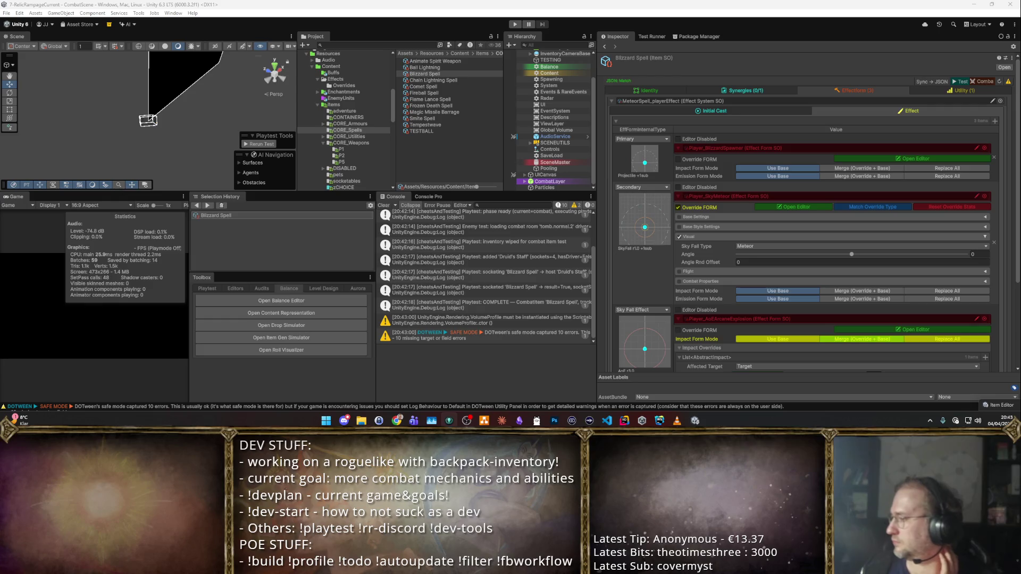
# - Stage all pending file changes in GitKraken and return to Unity
pyautogui.hotkey('alt', 'Tab')
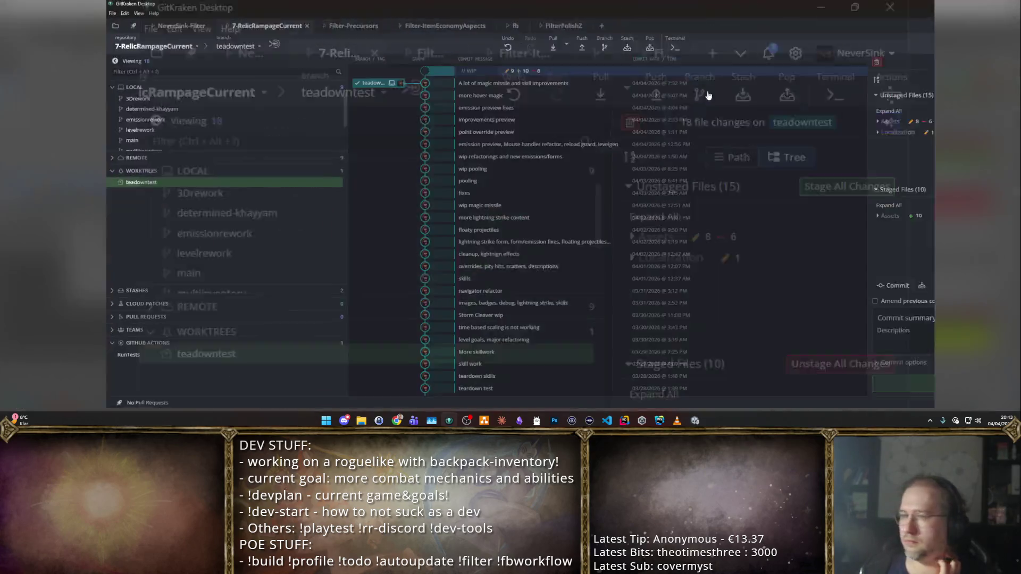
pyautogui.click(985, 96)
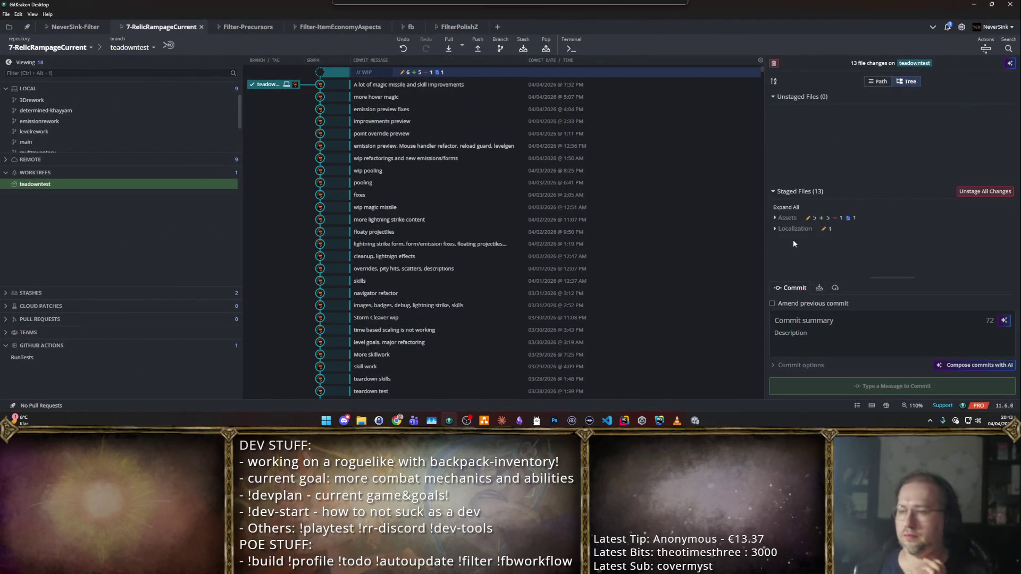
pyautogui.hotkey('alt', 'Tab')
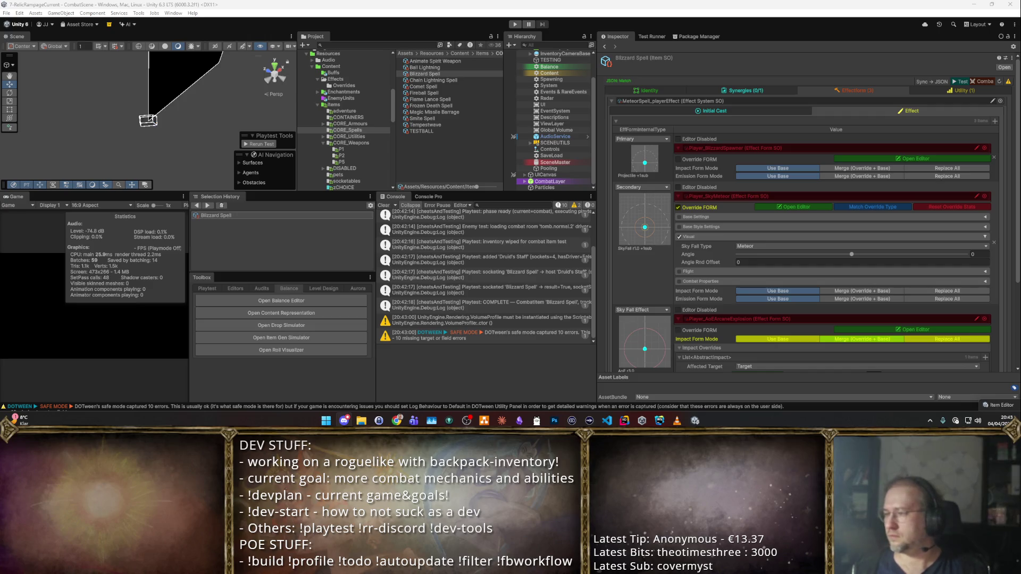
# - Post '- Added a blizzard type spell and a lot of magic missile synergies' in rr-work-changelog
pyautogui.hotkey('alt', 'Tab')
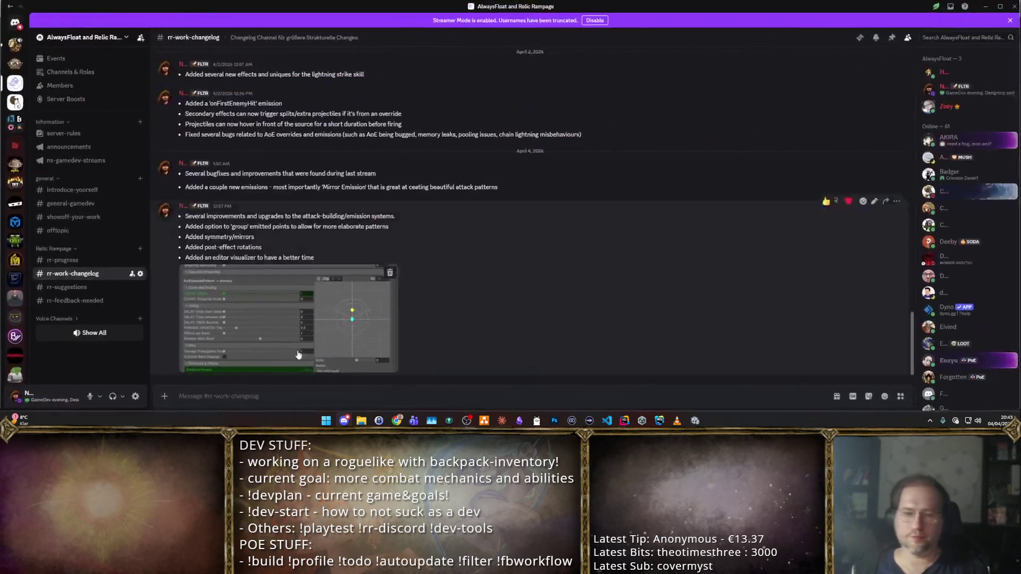
pyautogui.write('-')
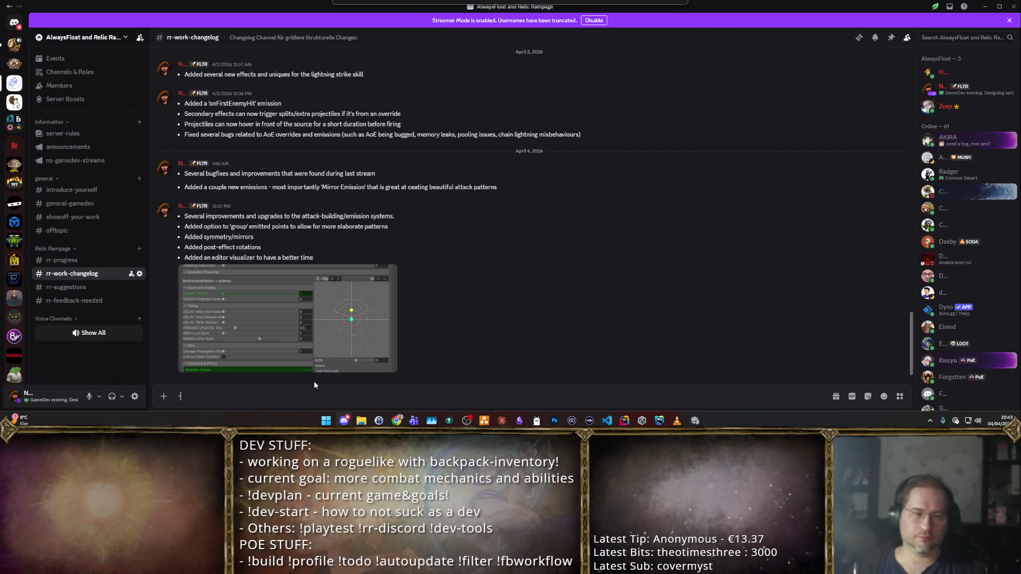
pyautogui.write(' Added a blizza')
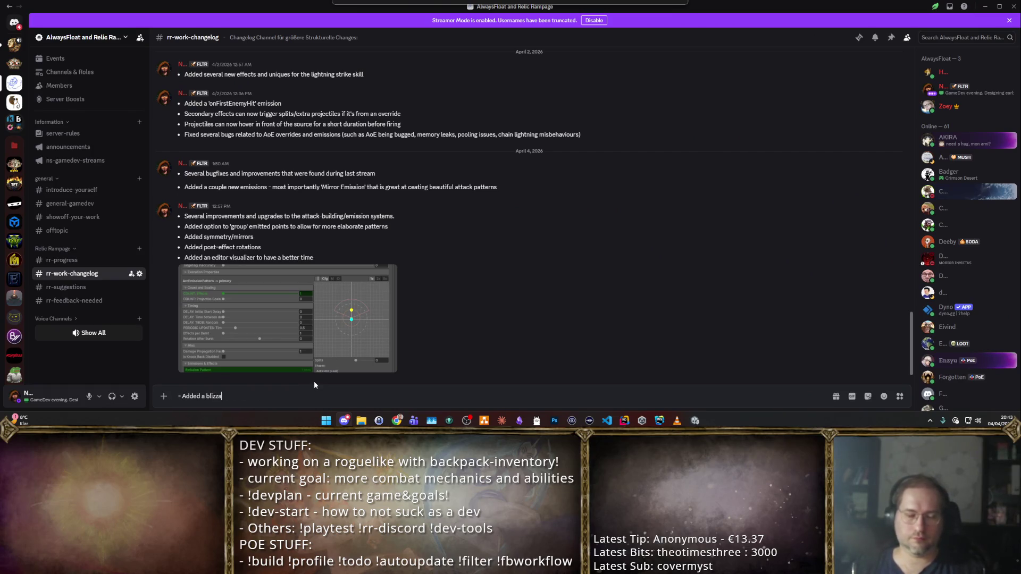
pyautogui.write('rd type spell and a lot of magic mi')
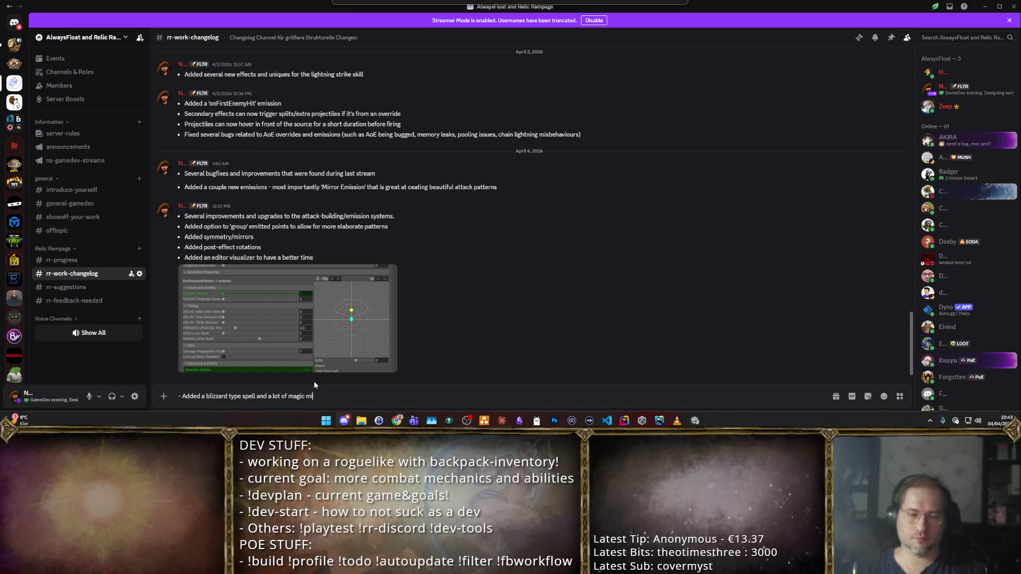
pyautogui.write('ssile synergi')
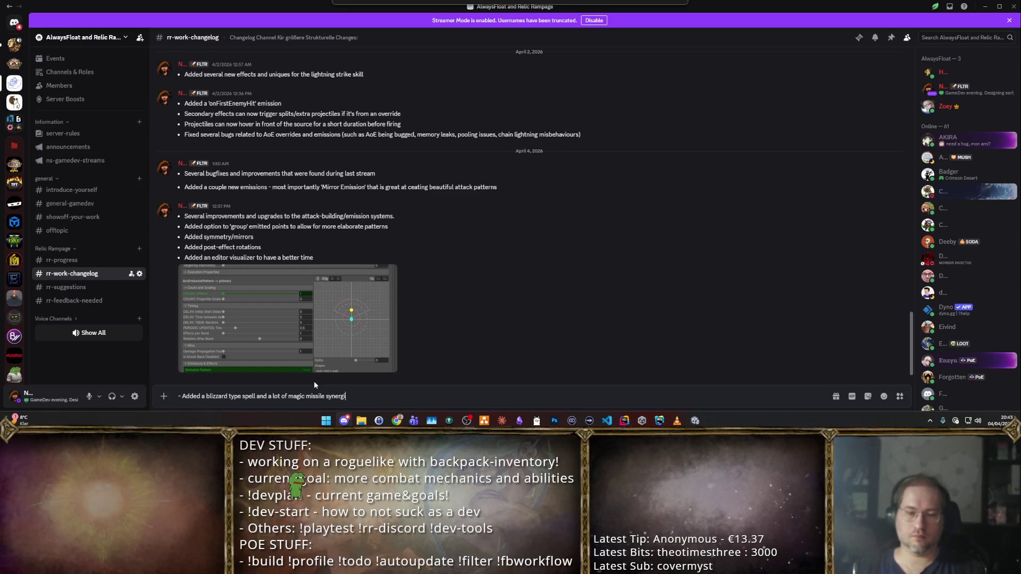
pyautogui.write('es')
pyautogui.press('Return')
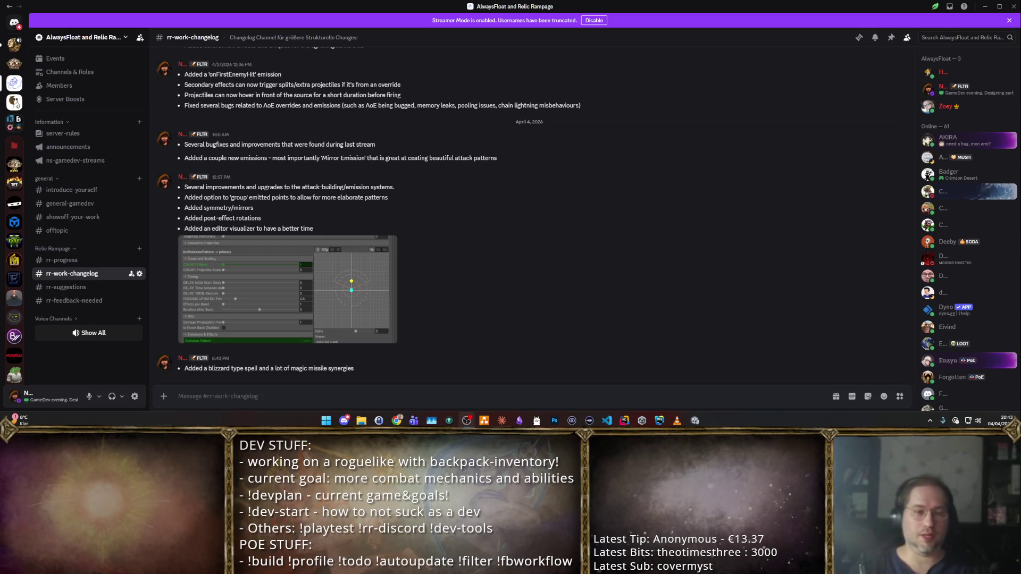
pyautogui.hotkey('alt', 'Tab')
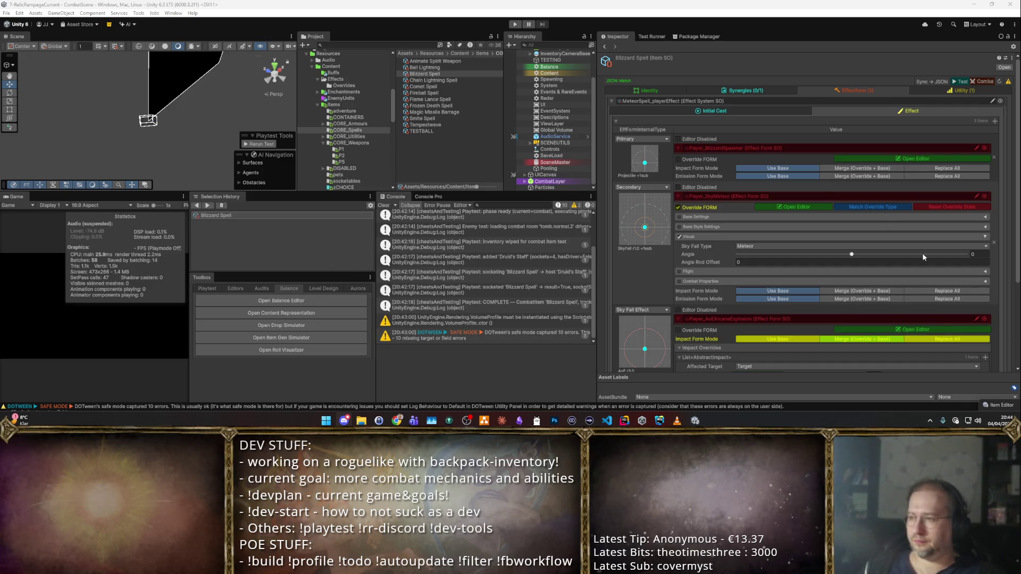
# - Scroll back through the rr-work-changelog channel and minimize Discord
pyautogui.hotkey('alt', 'Tab')
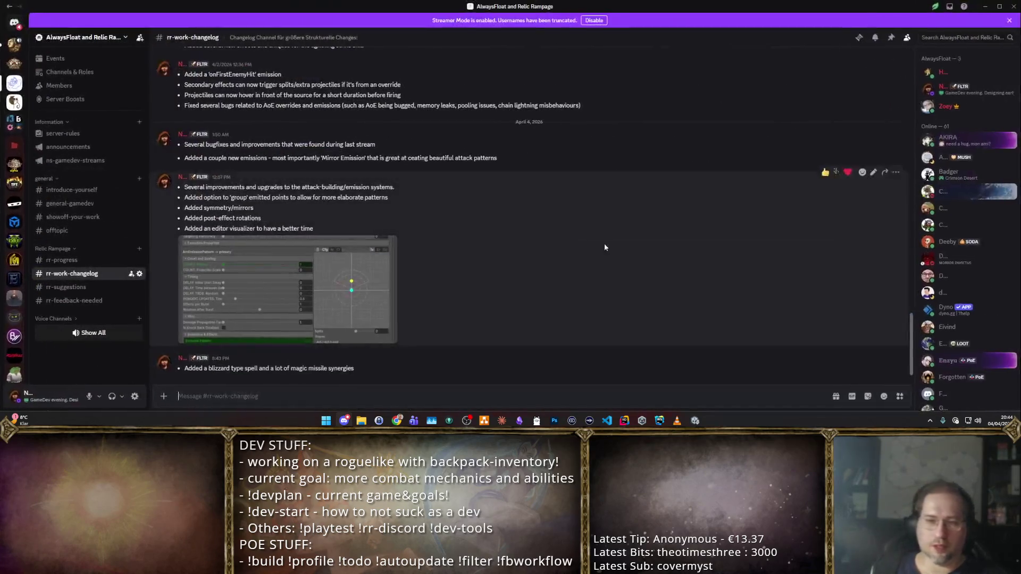
pyautogui.scroll(15, 252, 327)
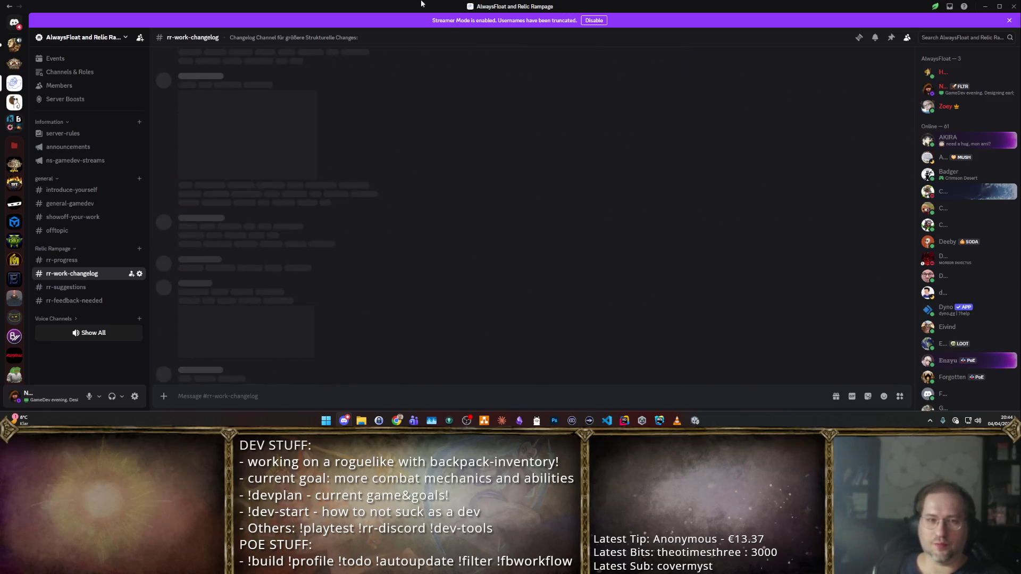
pyautogui.press('super+Down')
pyautogui.press('super+Down')
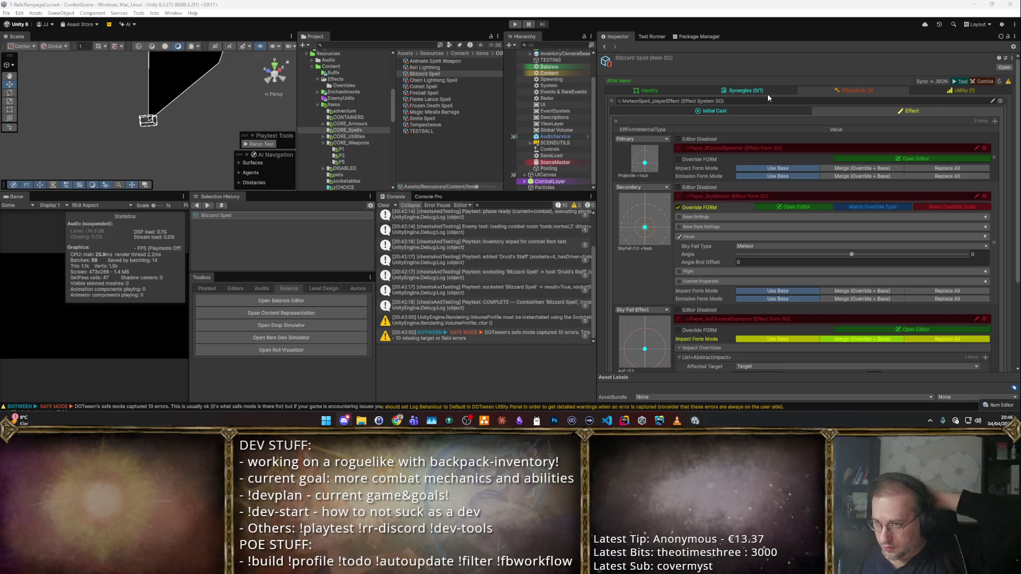
# - Review the Blizzard Spell's Initial Cast targeting, execution and timing values against its Effect forms
pyautogui.click(755, 109)
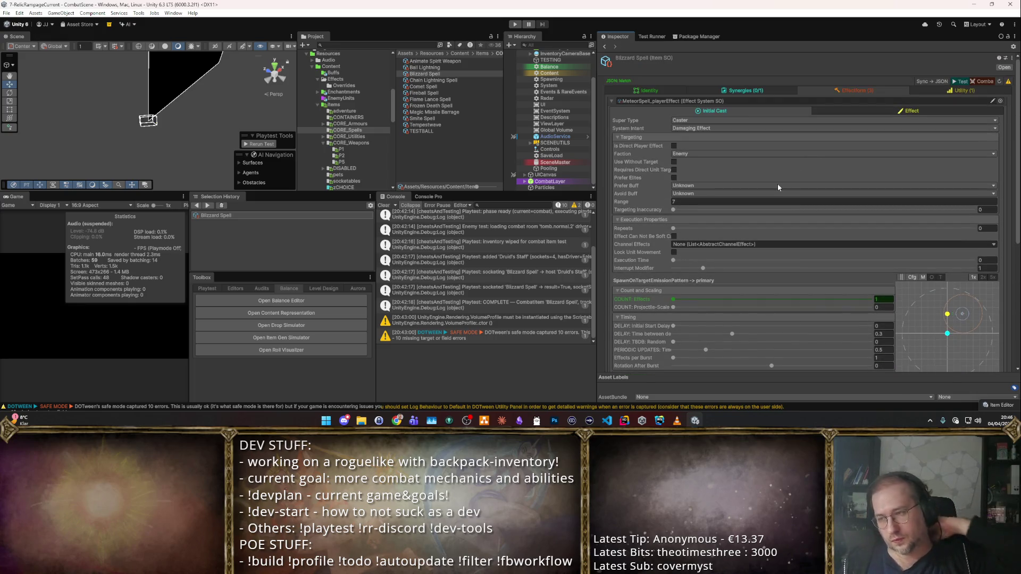
pyautogui.click(845, 111)
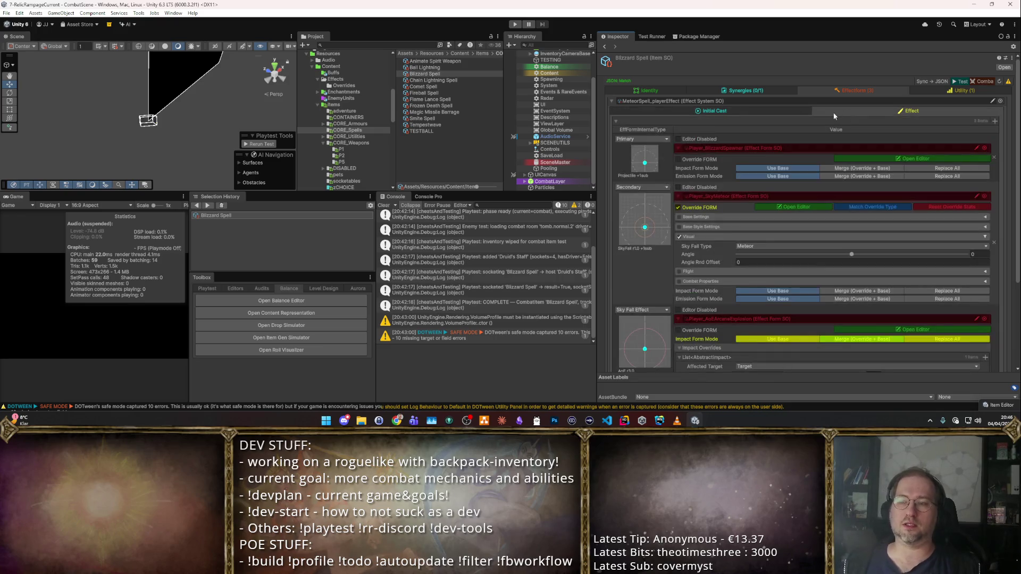
pyautogui.scroll(-5, 798, 133)
pyautogui.scroll(5, 769, 127)
pyautogui.click(771, 110)
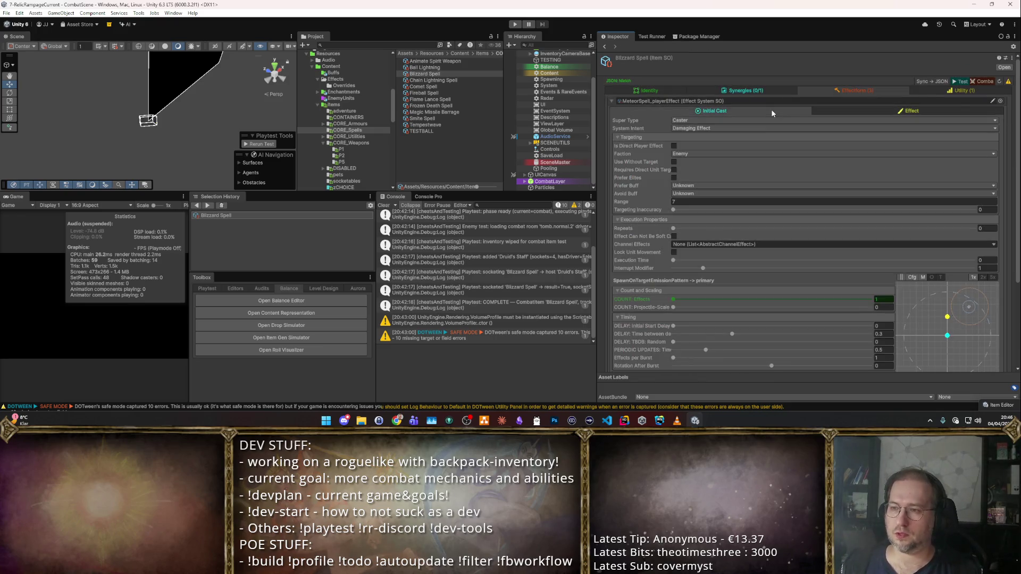
pyautogui.scroll(-4, 822, 192)
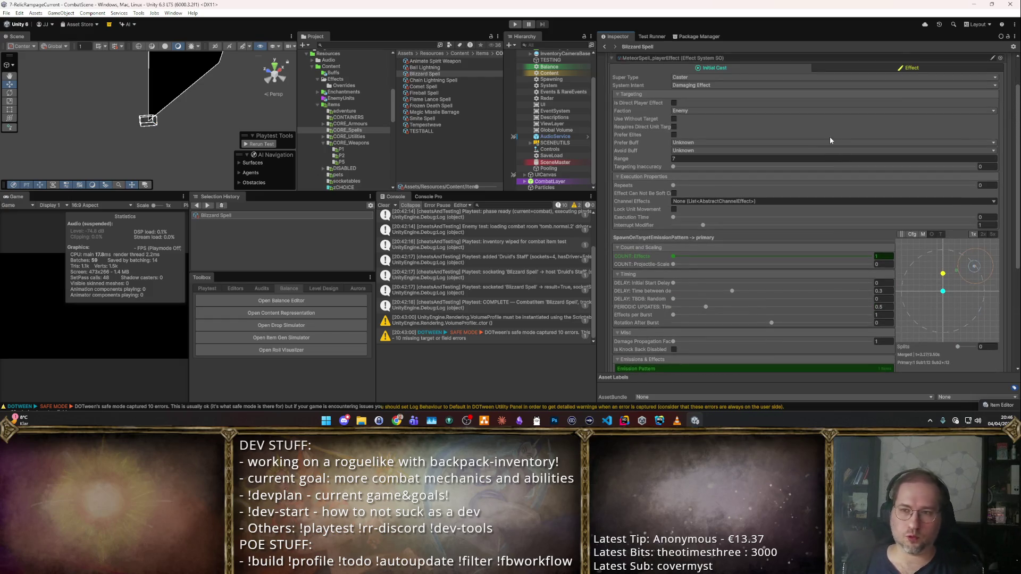
pyautogui.scroll(4, 829, 136)
pyautogui.moveTo(798, 404)
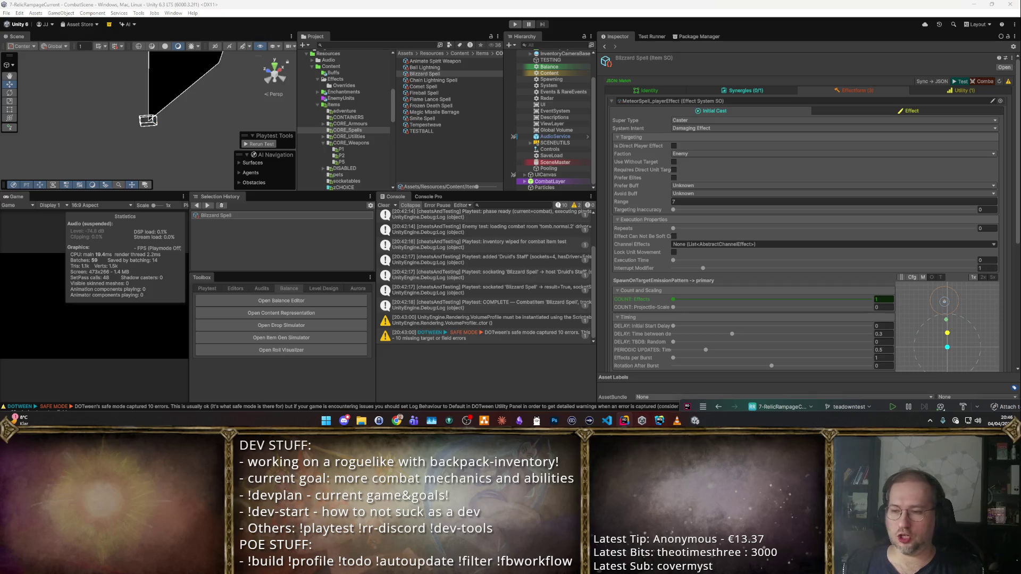
pyautogui.click(882, 406)
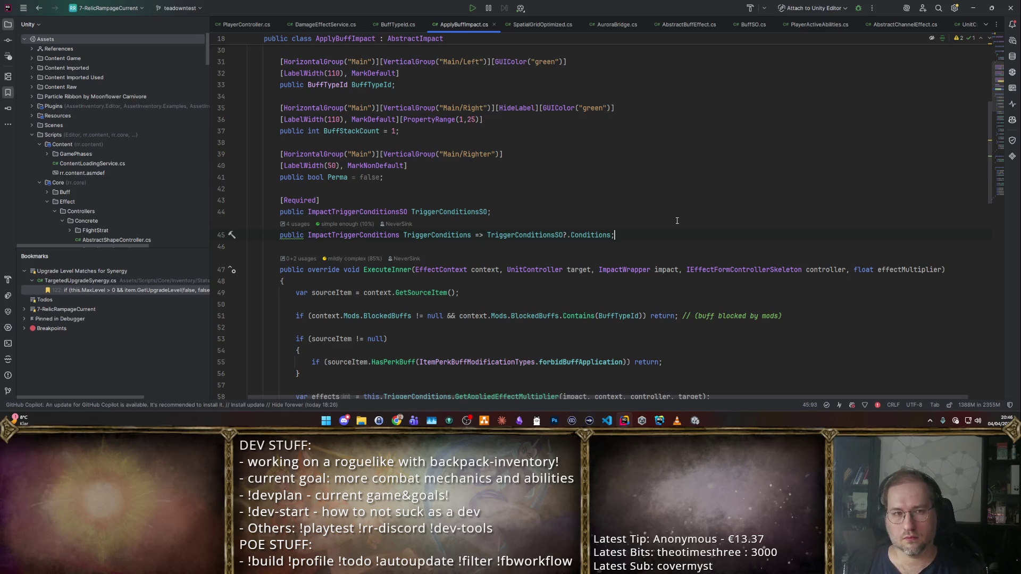
# - Search Rider for FlavorType, landing on the FlavorType field in GlossaryEntryData.cs
pyautogui.hotkey('shift', 'alt', 't')
pyautogui.write('FlavourTy')
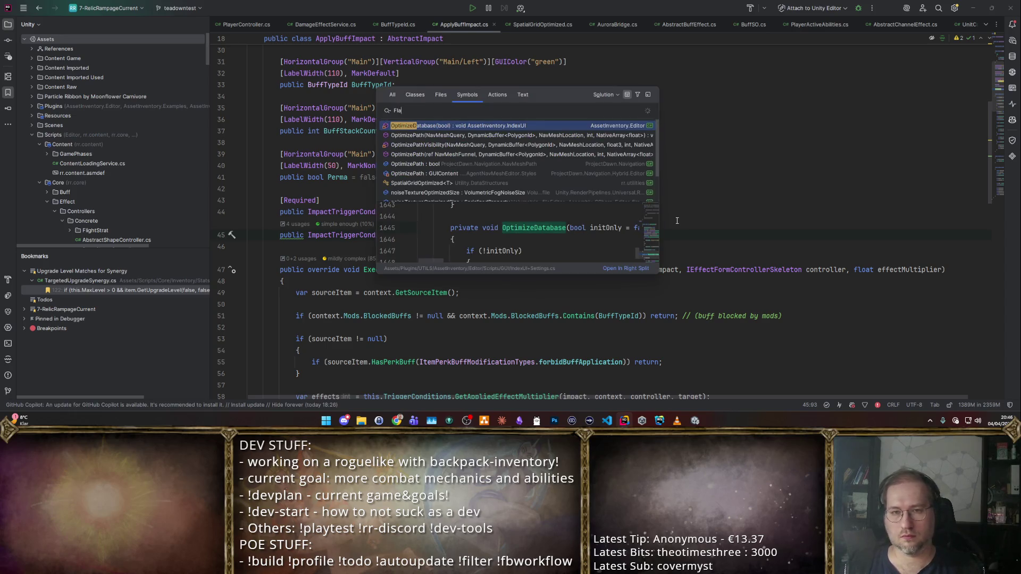
pyautogui.press('BackSpace')
pyautogui.press('BackSpace')
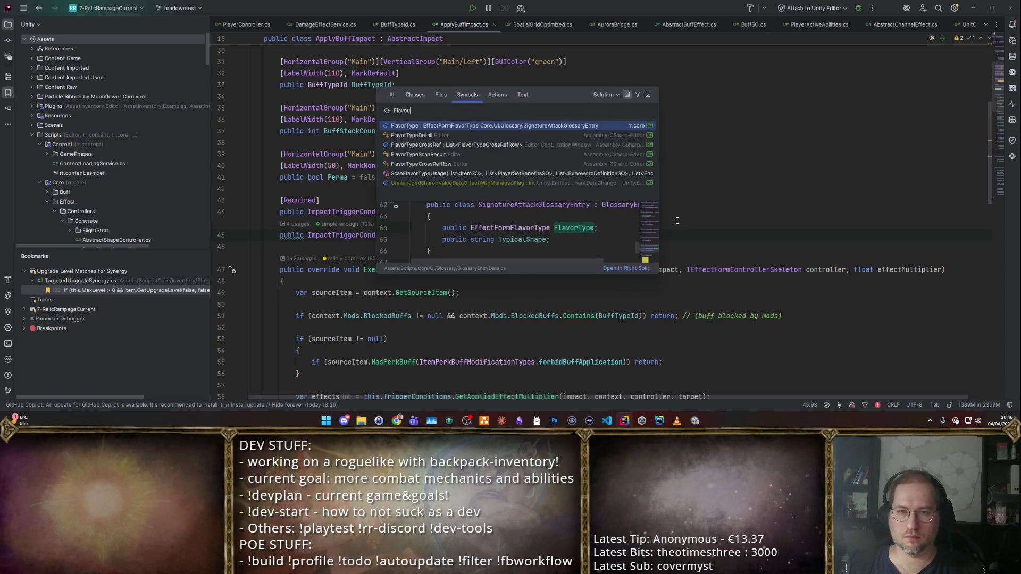
pyautogui.press('Return')
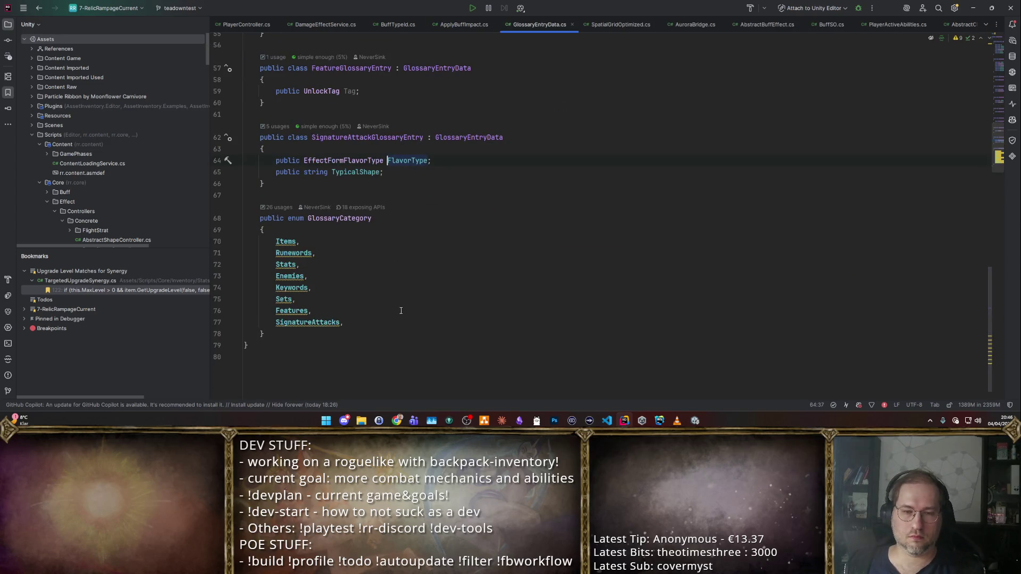
# - Add 'blizzard = 90,' after magicMissile in the EffectFormFlavorType enum in Enums.cs
pyautogui.hotkey('shift', 'alt', 't')
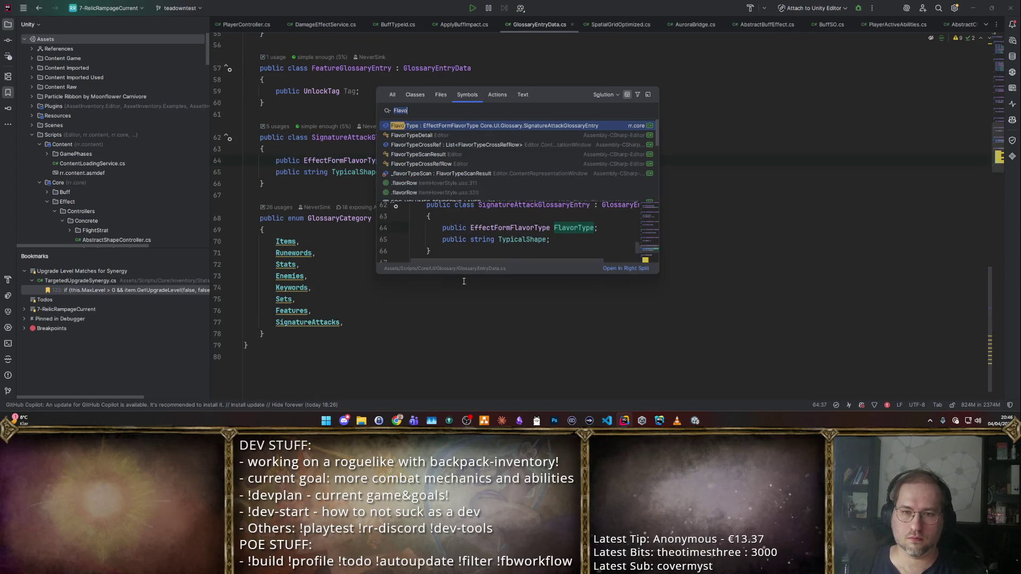
pyautogui.hotkey('ctrl', 'BackSpace')
pyautogui.write('EffectFormT')
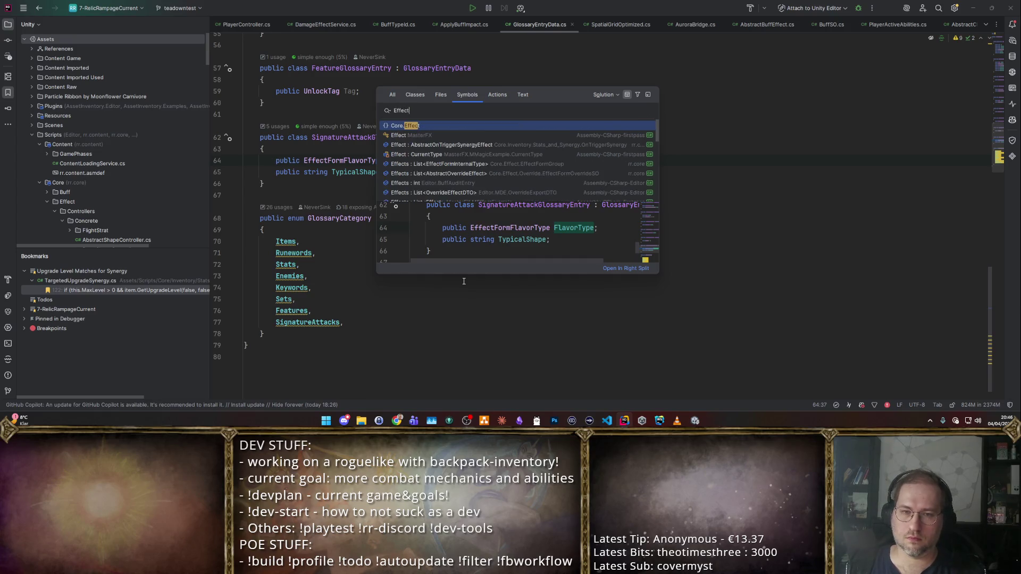
pyautogui.press('Down')
pyautogui.press('Down')
pyautogui.press('Down')
pyautogui.press('Return')
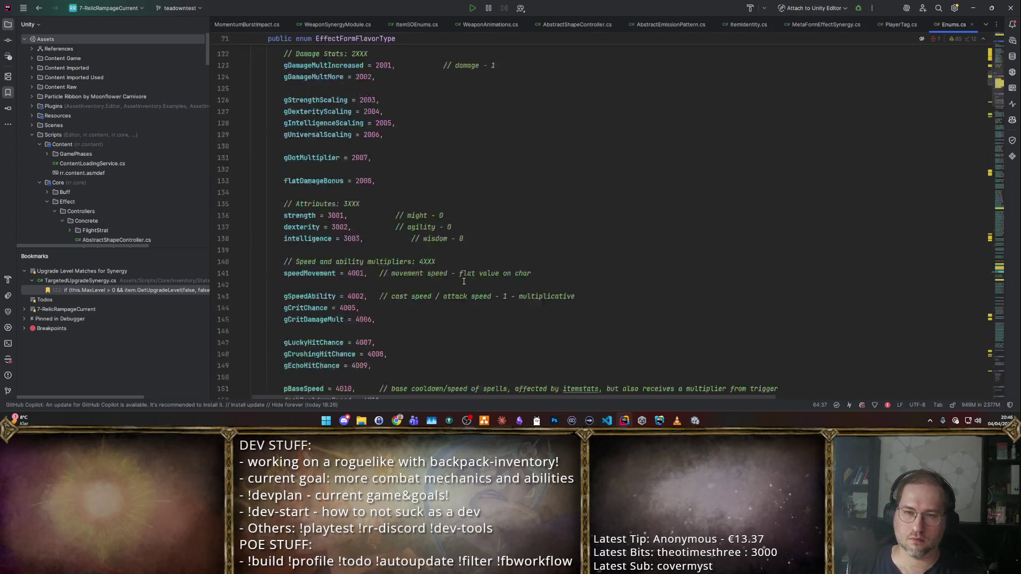
pyautogui.click(421, 319)
pyautogui.press('Return')
pyautogui.write('blizzard = 90,')
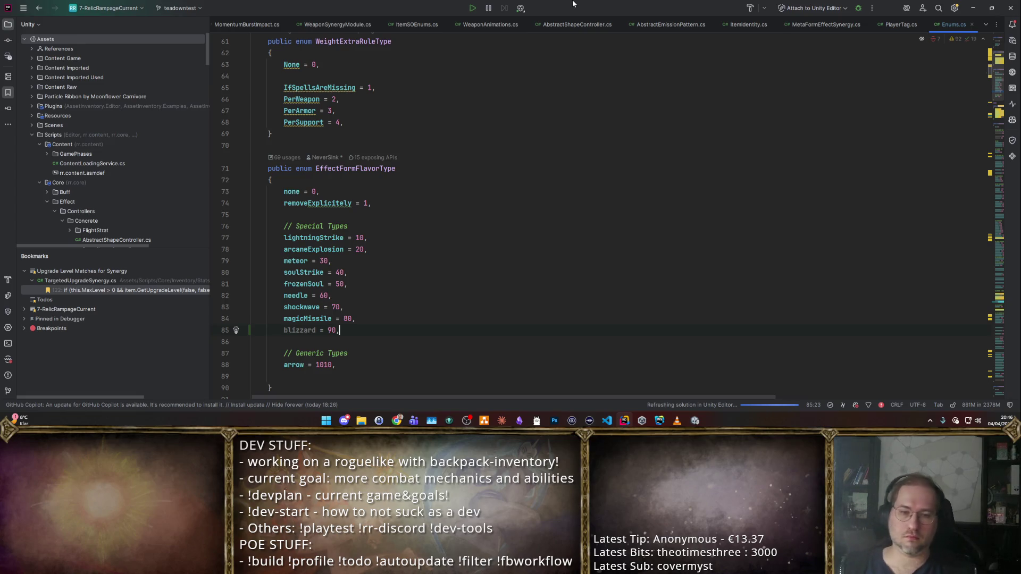
pyautogui.hotkey('alt', 'Tab')
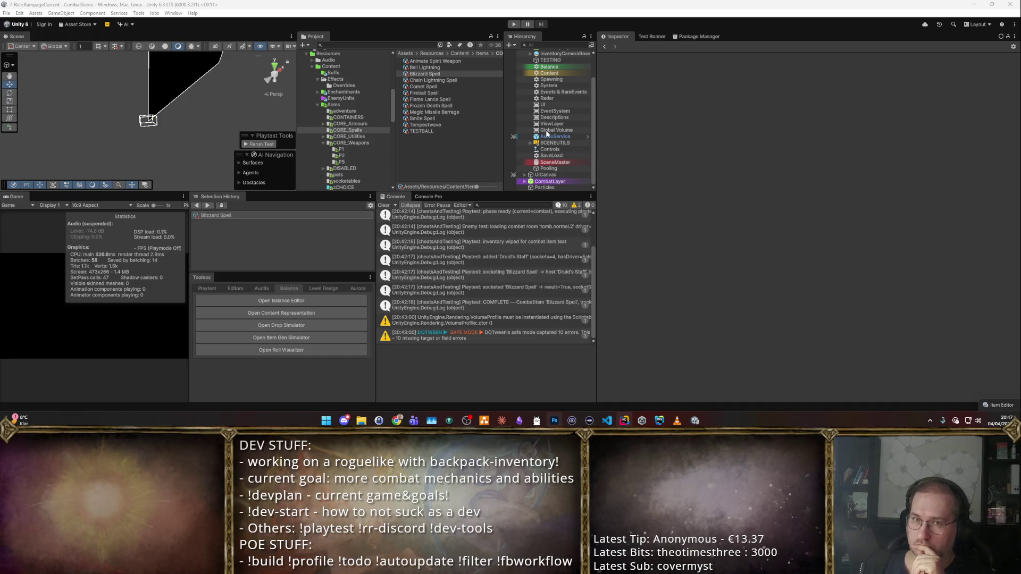
# - Compare the Fireball Spell, Tempestwave and Frozen Death Spell items in the Inspector
pyautogui.click(441, 91)
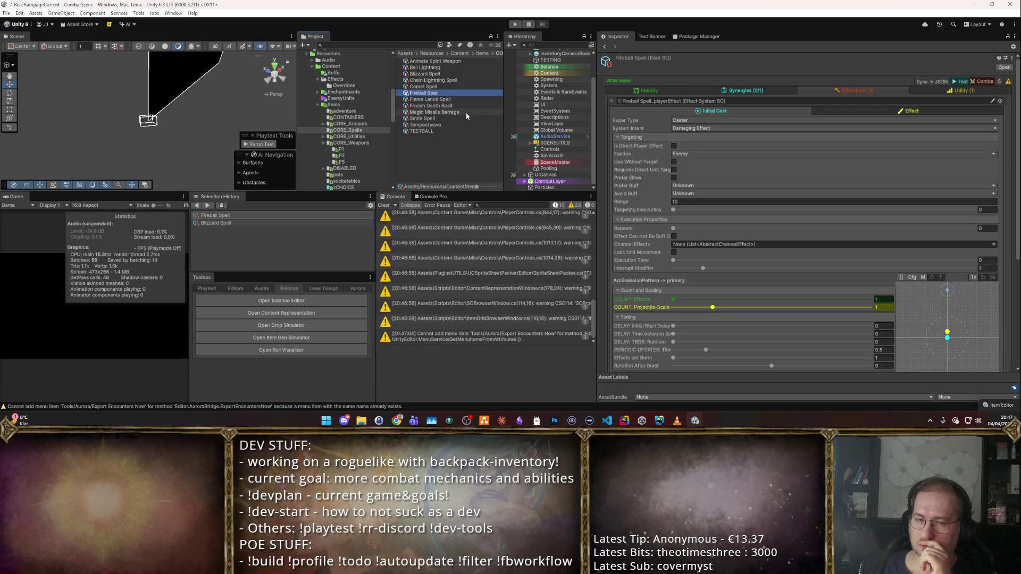
pyautogui.click(435, 125)
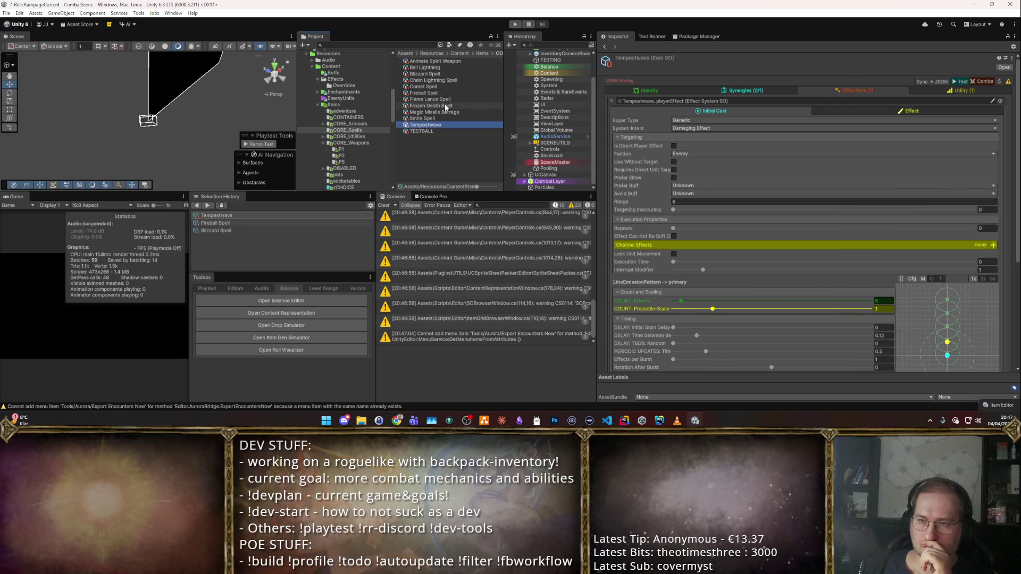
pyautogui.click(445, 106)
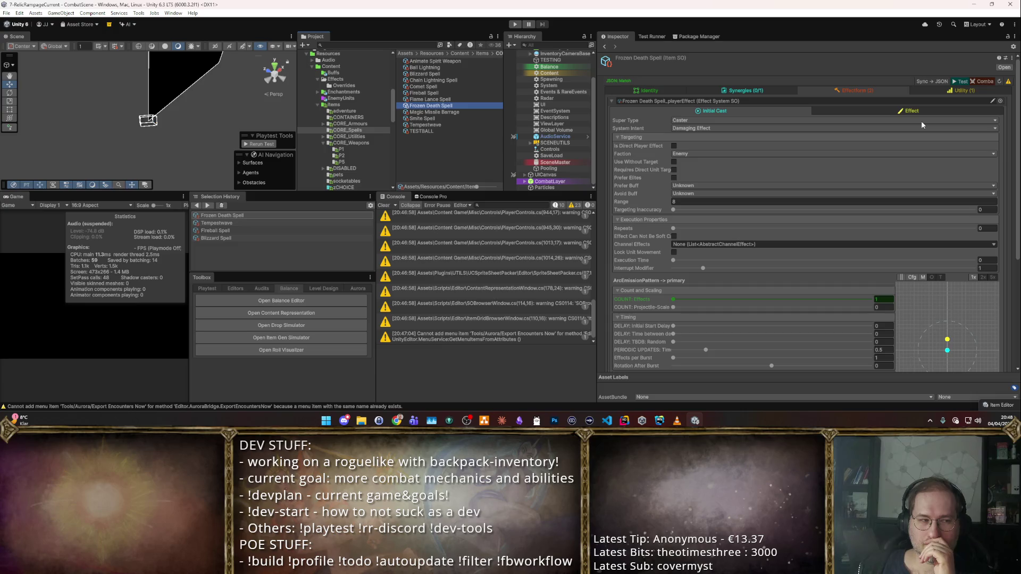
pyautogui.scroll(-1, 921, 123)
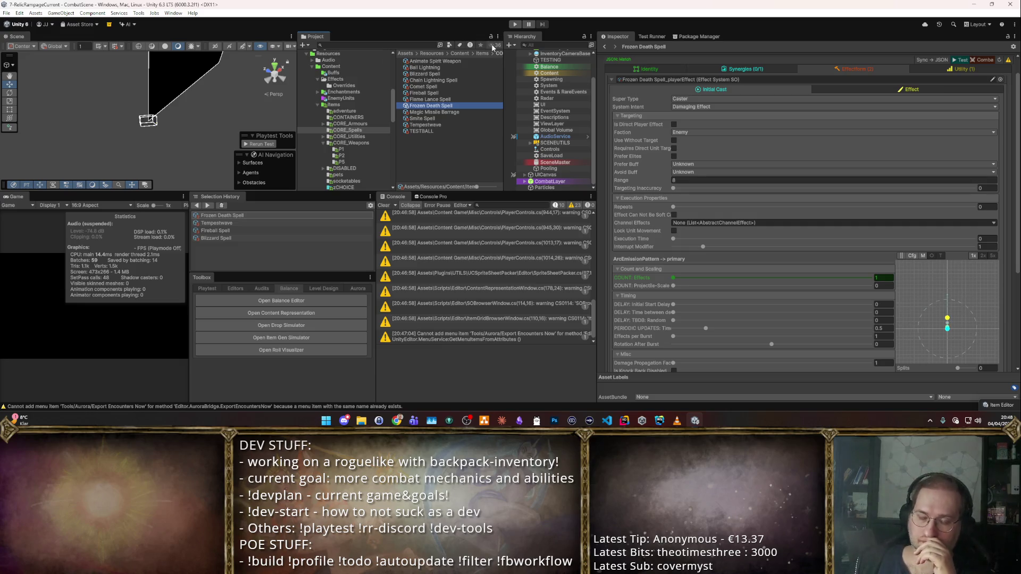
# - Reselect Blizzard Spell in the Project window and show the Toolbox's Editors list
pyautogui.click(452, 75)
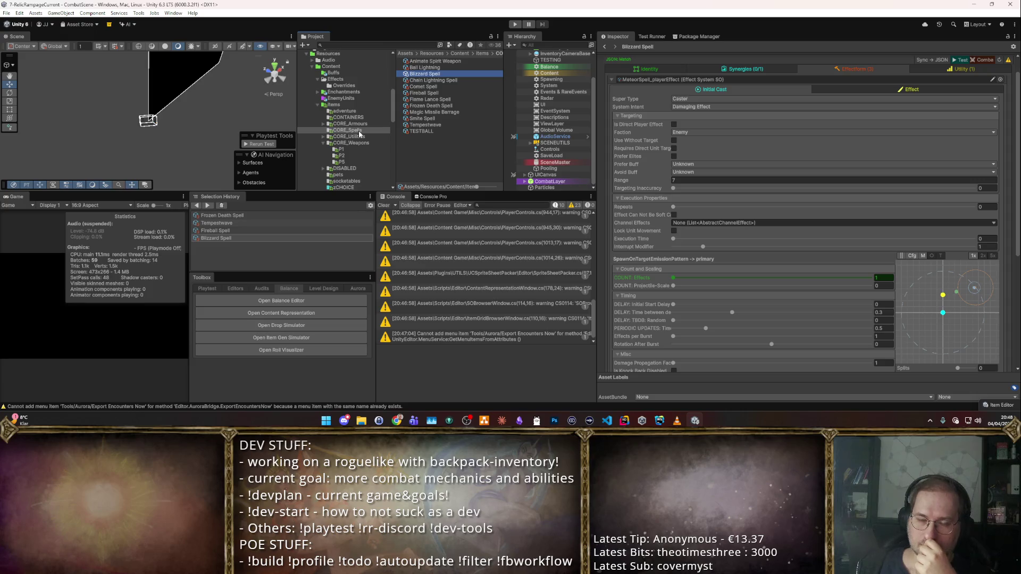
pyautogui.scroll(-3, 361, 122)
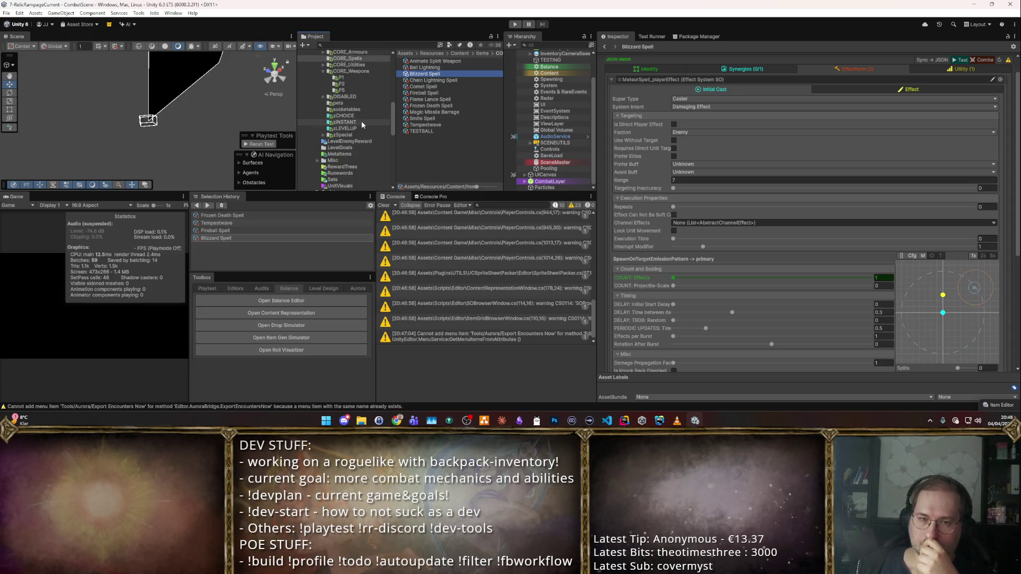
pyautogui.scroll(-1, 362, 124)
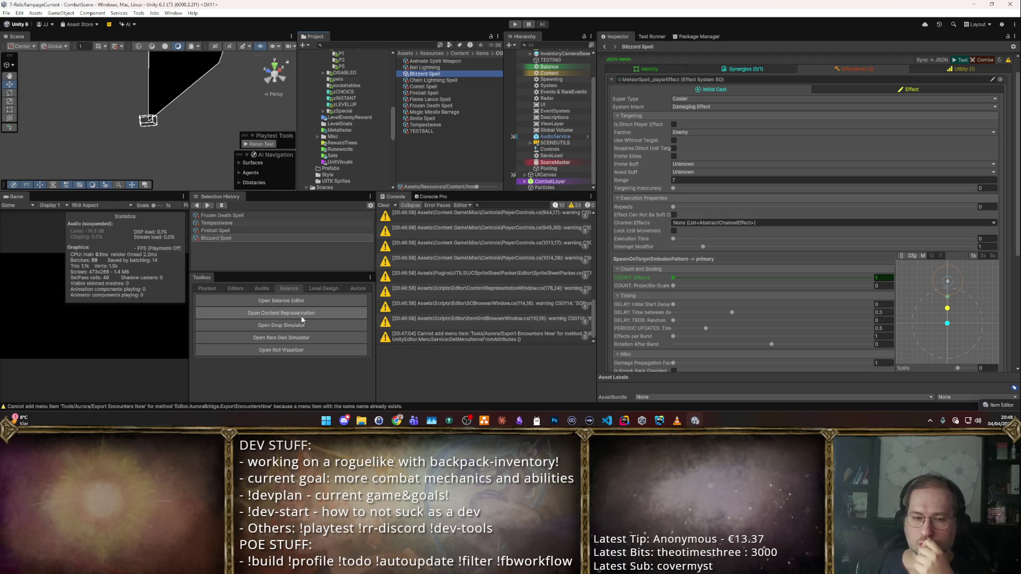
pyautogui.click(235, 288)
# - Clone MagicMissile_Splits1 in the Effect Form Override editor and rename the copy Blizzard_Duration1
pyautogui.scroll(-2, 265, 324)
pyautogui.click(276, 391)
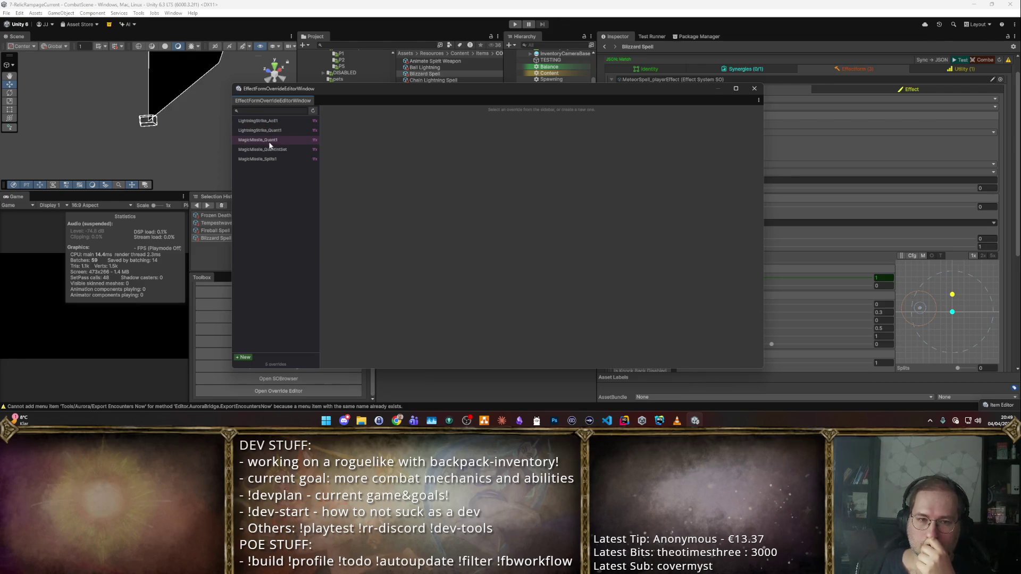
pyautogui.click(263, 157)
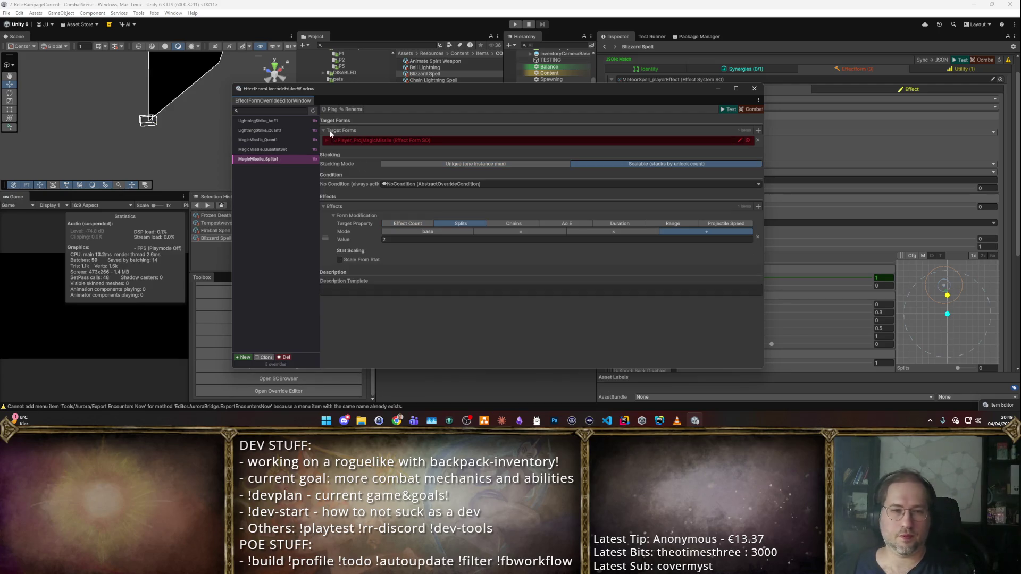
pyautogui.click(265, 357)
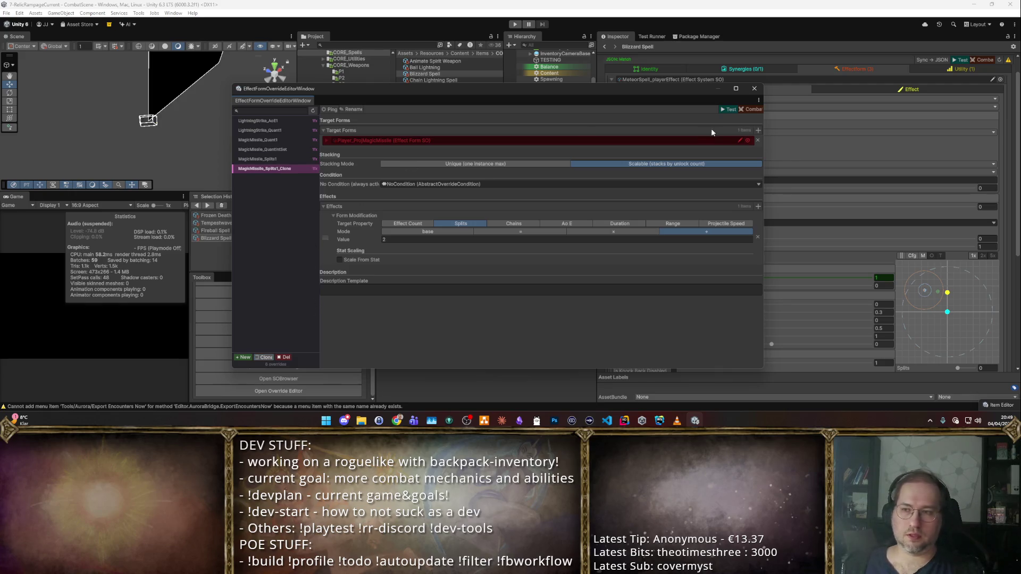
pyautogui.moveTo(356, 91)
pyautogui.mouseDown()
pyautogui.moveTo(691, 218)
pyautogui.moveTo(672, 214)
pyautogui.mouseUp()
pyautogui.click(436, 92)
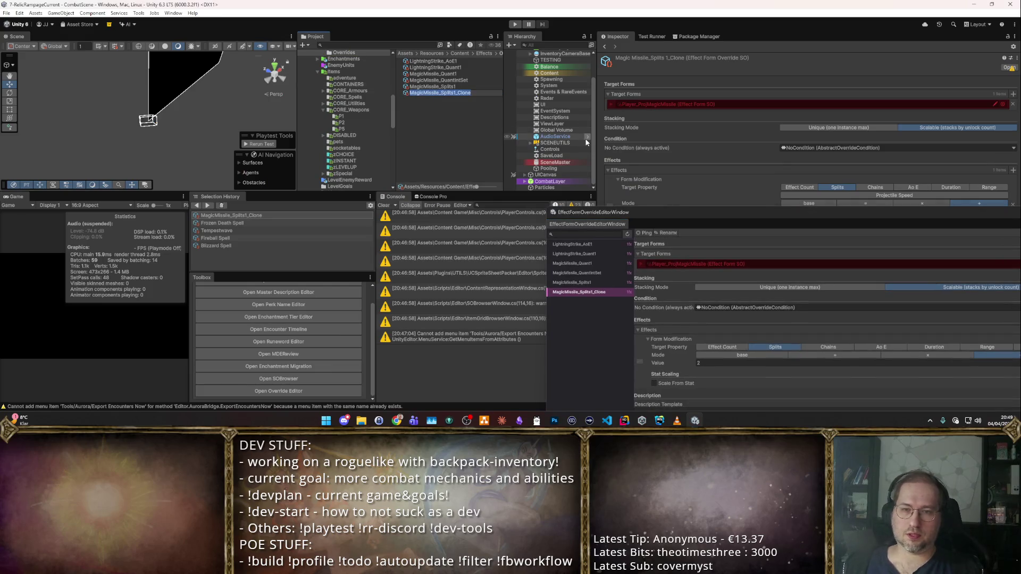
pyautogui.write('Blizzard')
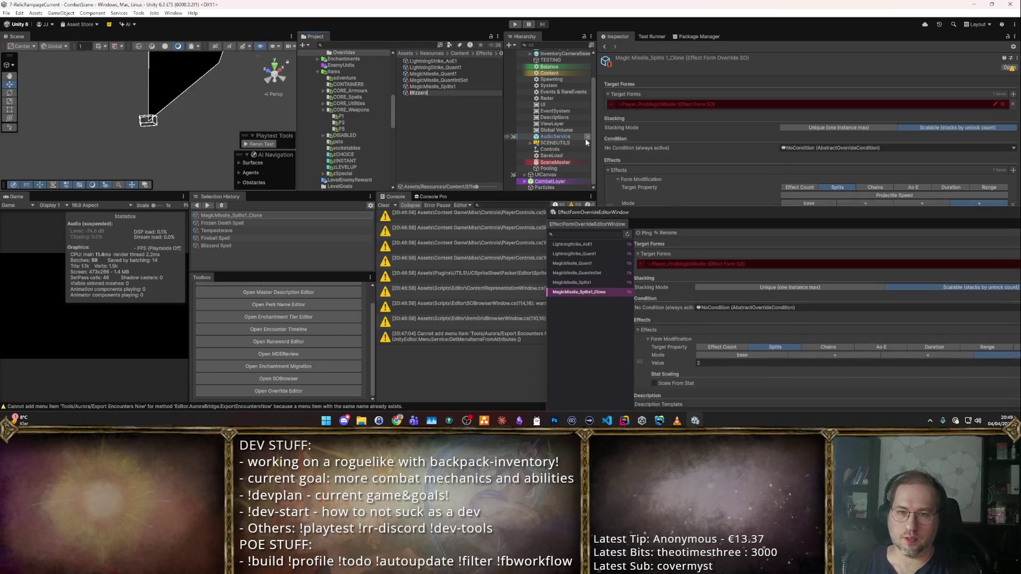
pyautogui.write('_Duration1')
pyautogui.press('Return')
pyautogui.moveTo(740, 214)
pyautogui.mouseDown()
pyautogui.moveTo(493, 291)
pyautogui.moveTo(270, 324)
pyautogui.mouseUp()
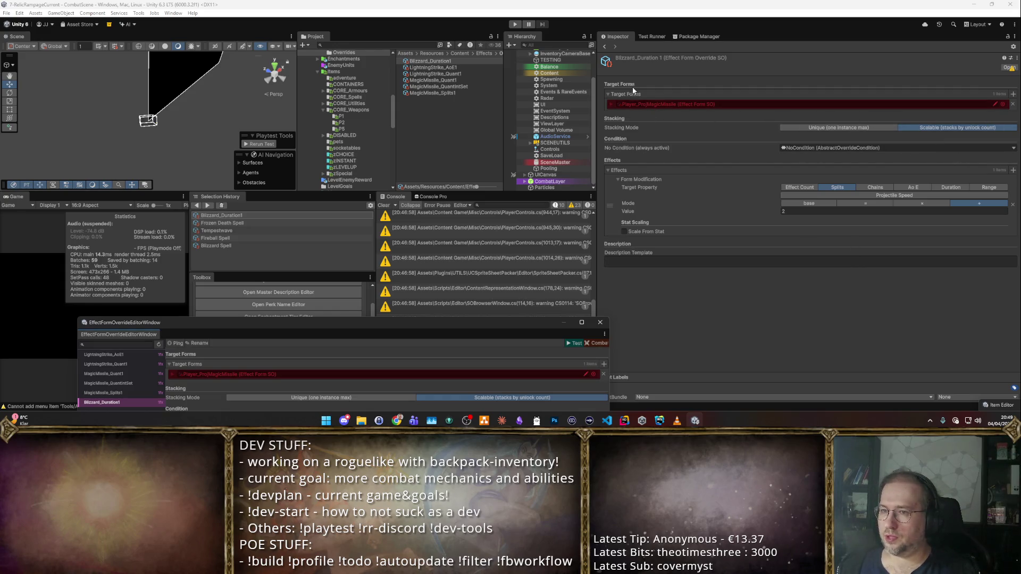
# - Make the override multiply Player_BlizzardSpawner's Duration by 2
pyautogui.click(1003, 103)
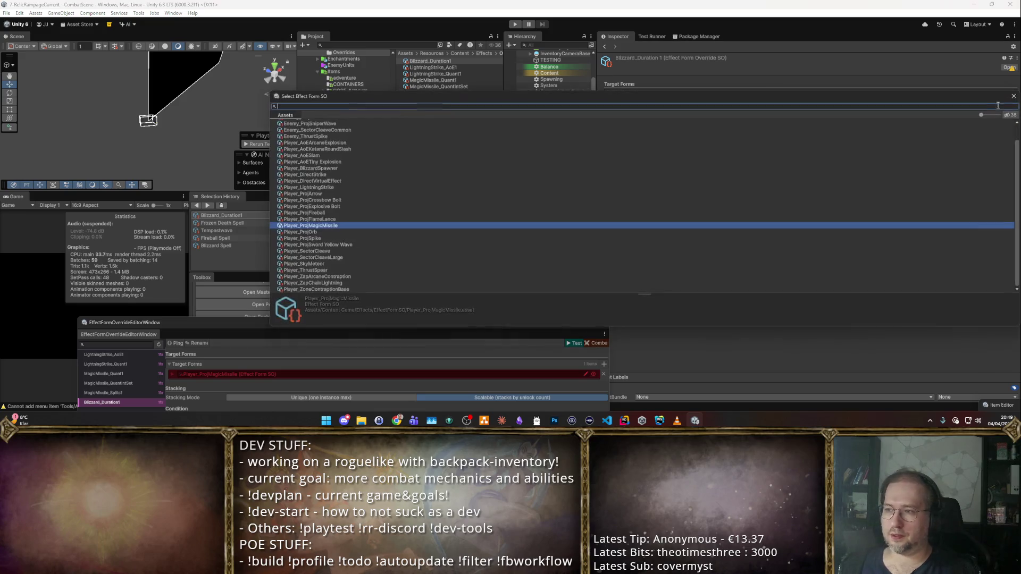
pyautogui.write('Blizz')
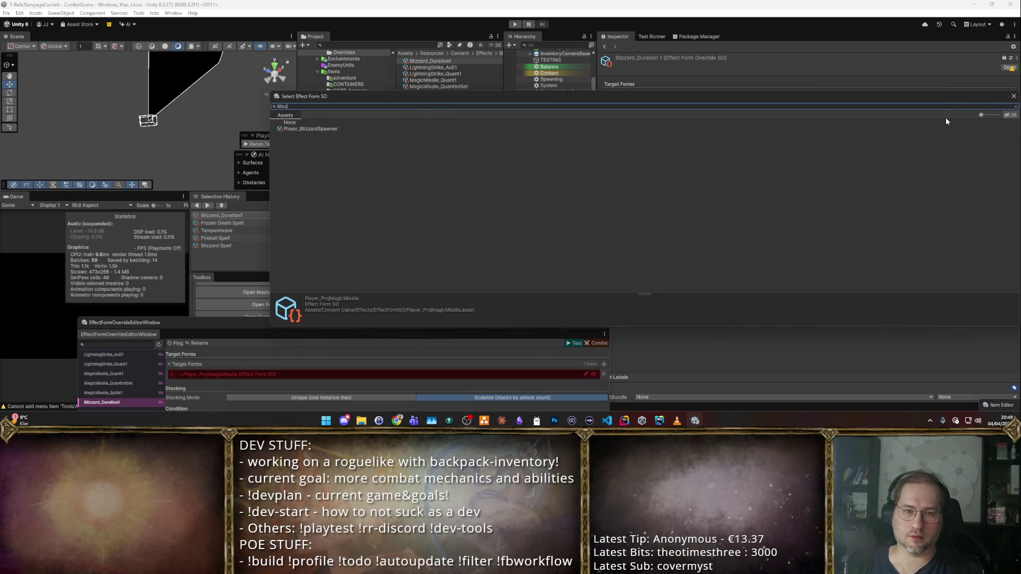
pyautogui.press('Down')
pyautogui.press('Return')
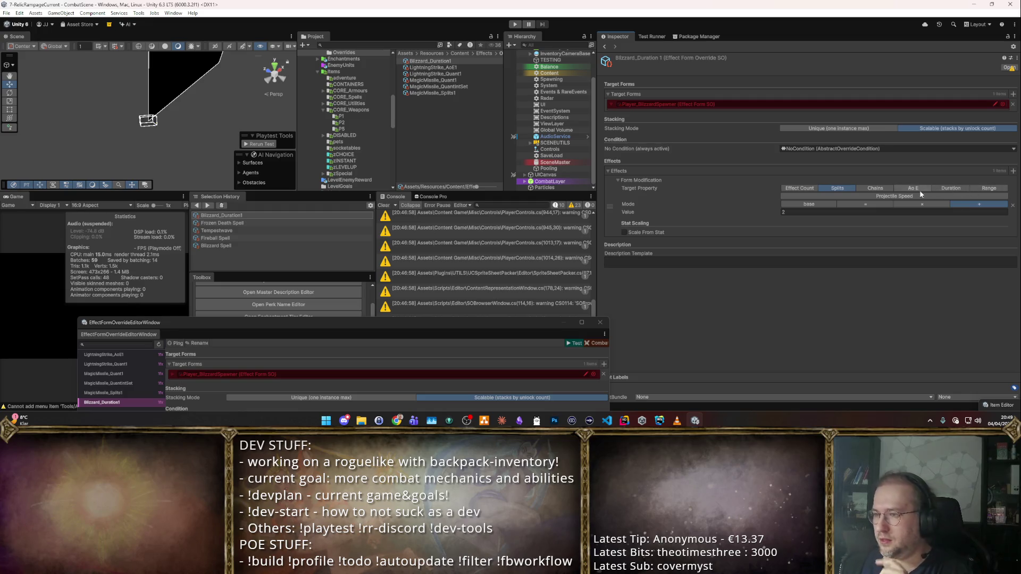
pyautogui.click(950, 188)
pyautogui.click(915, 205)
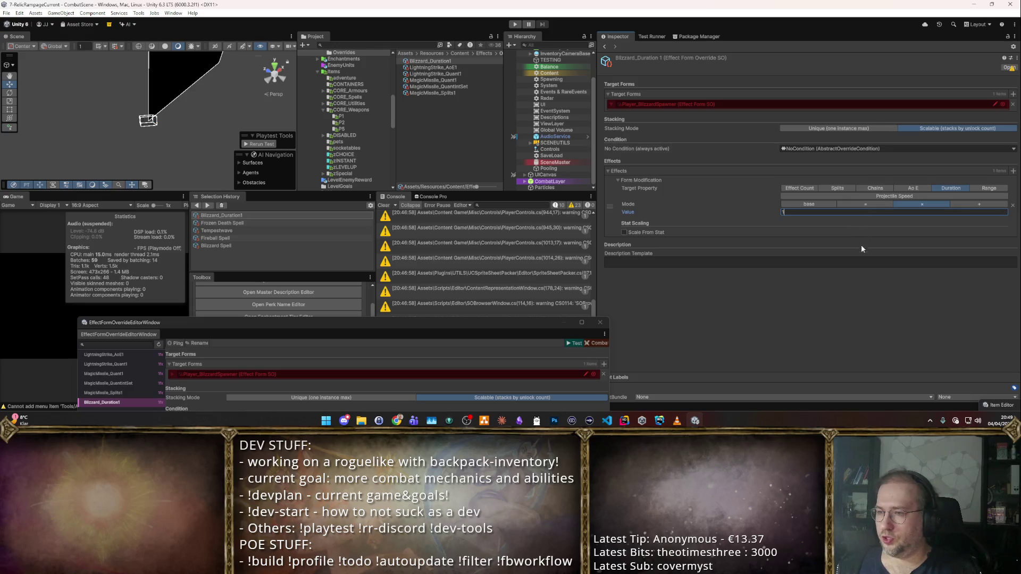
pyautogui.press('Escape')
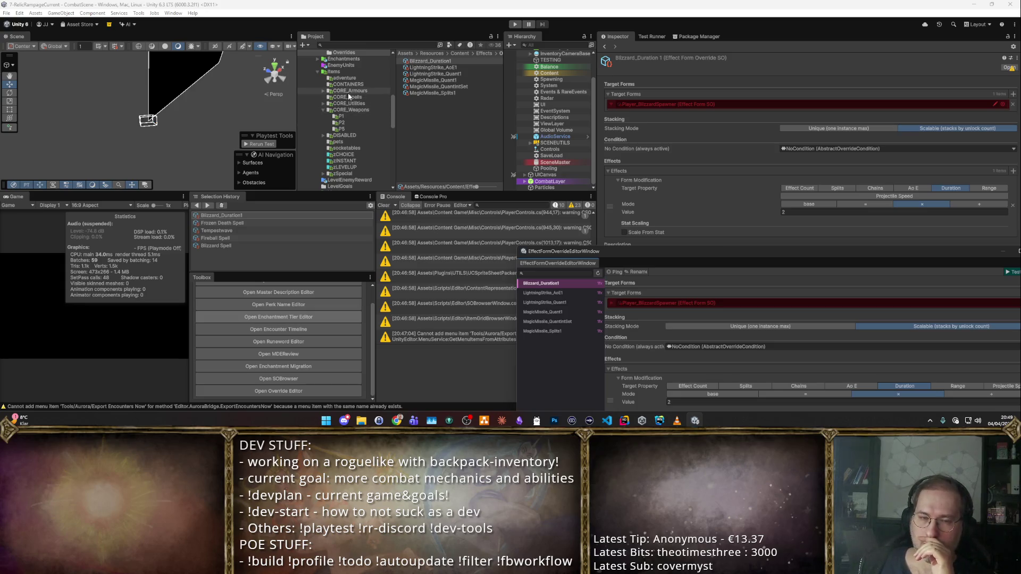
pyautogui.click(351, 91)
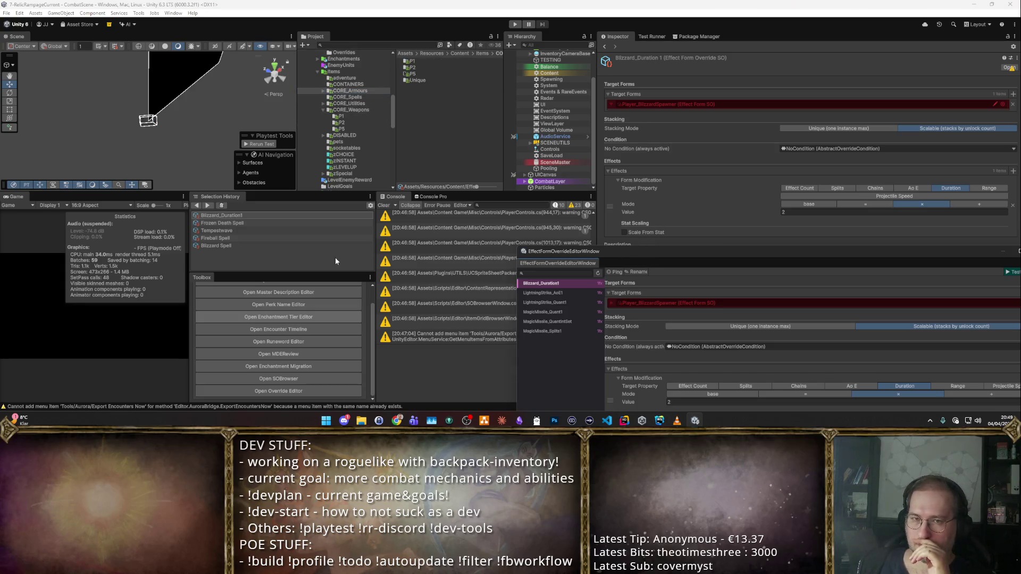
# - Browse the CORE_Armours Unique items, including Dragon Scale Armor and Aegis of the Overlord
pyautogui.doubleClick(417, 80)
pyautogui.click(429, 67)
pyautogui.click(563, 275)
pyautogui.click(432, 100)
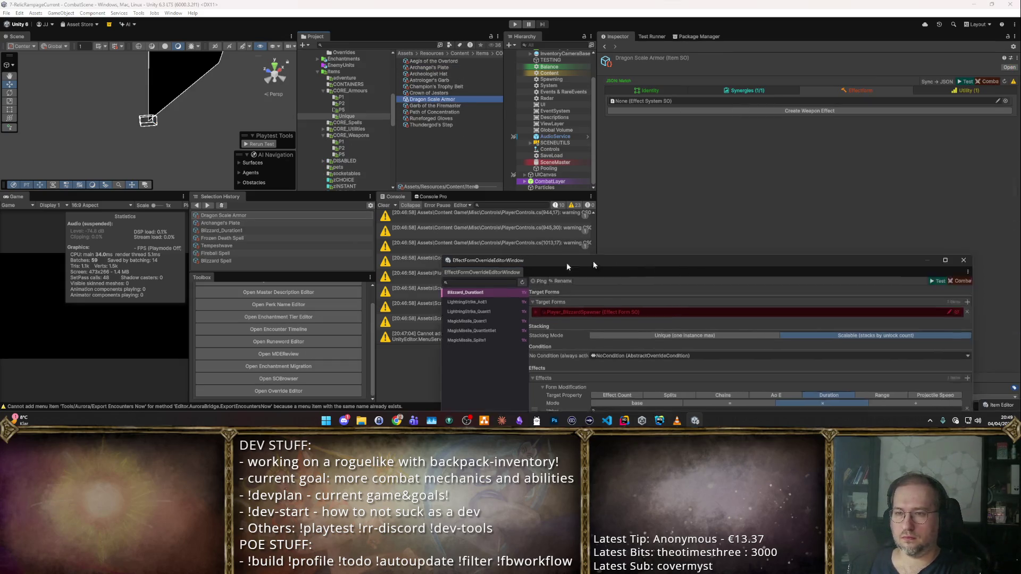
pyautogui.click(650, 89)
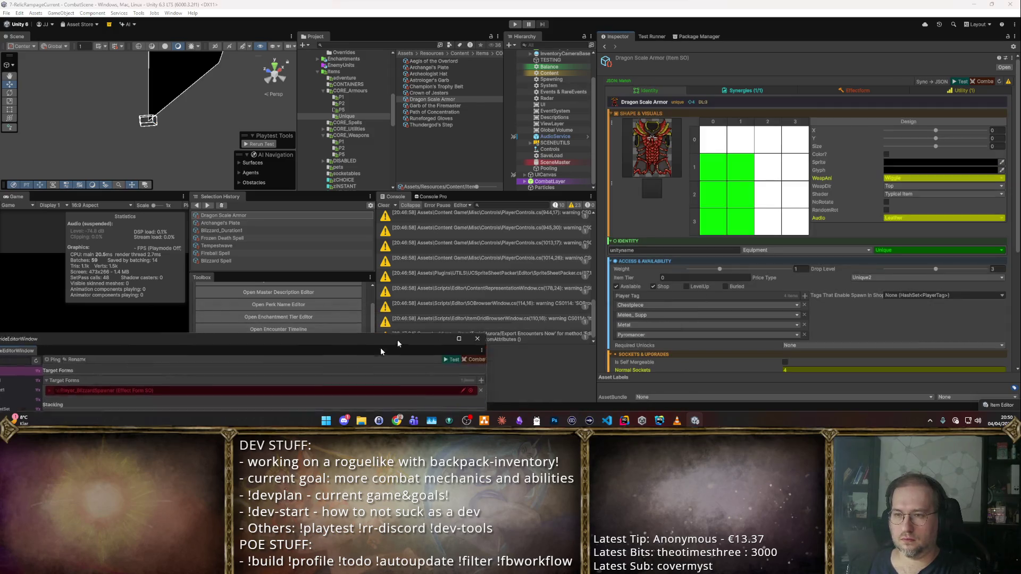
pyautogui.click(460, 112)
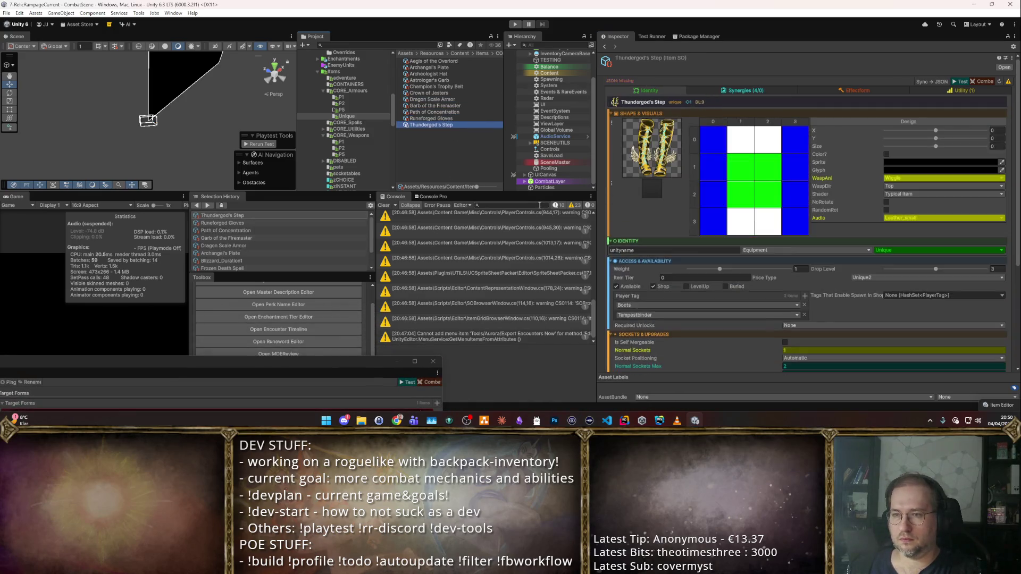
pyautogui.press('Up')
pyautogui.press('Up')
pyautogui.press('Up')
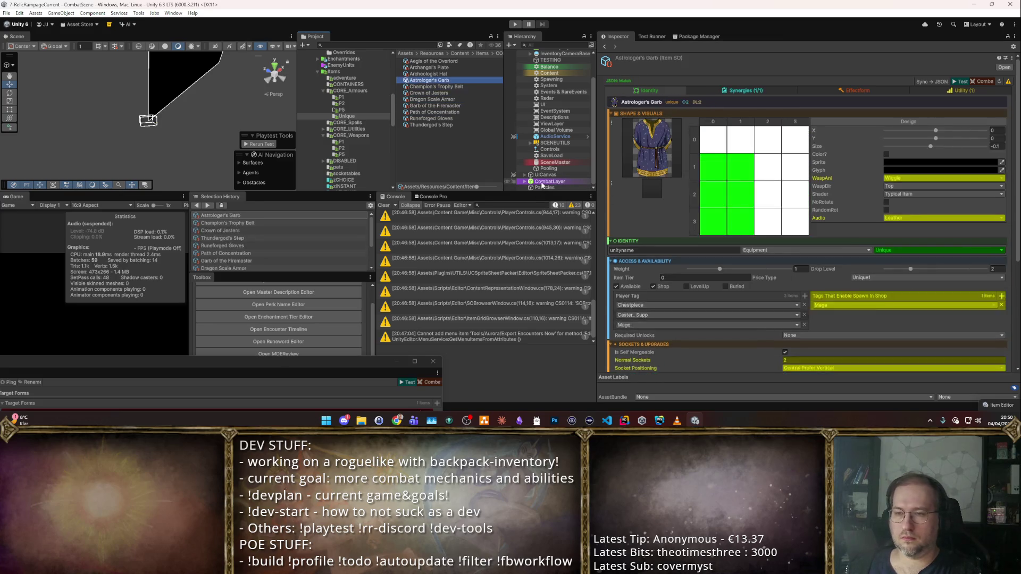
pyautogui.press('Up')
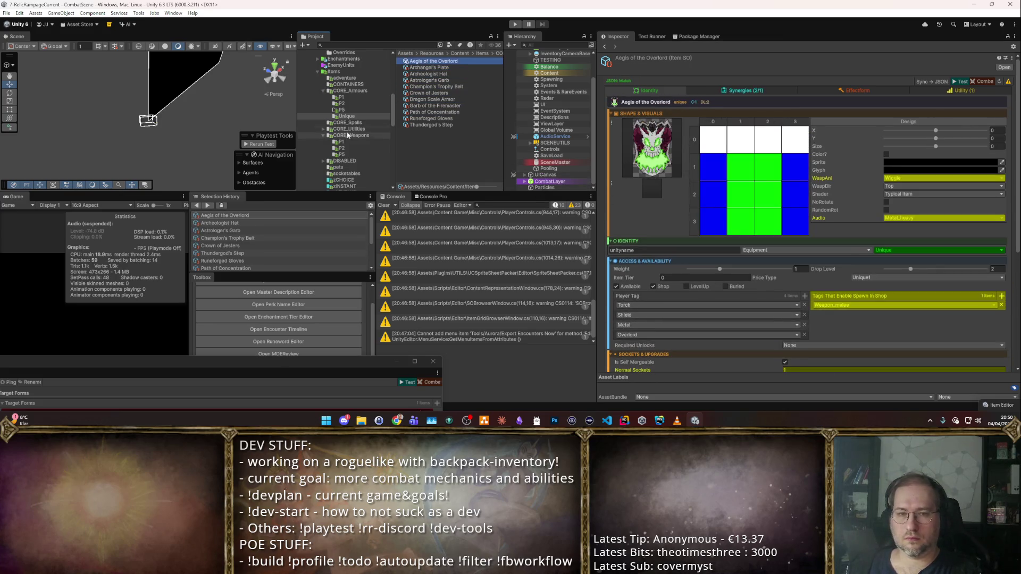
# - Select Tempestbinder Badge in the CORE_Utilities unique P2 folder
pyautogui.click(328, 129)
pyautogui.click(347, 180)
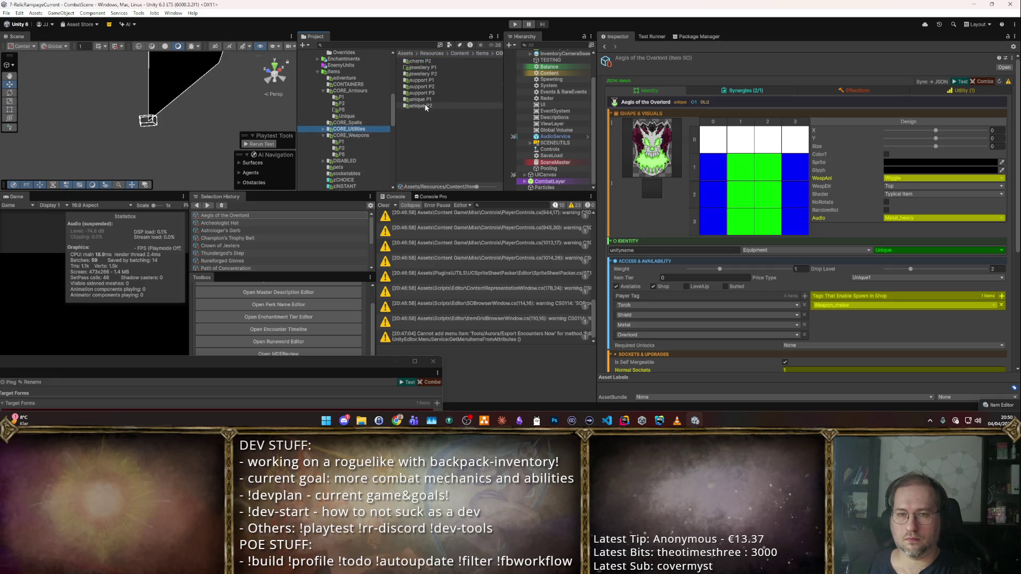
pyautogui.click(428, 67)
pyautogui.press('Down')
pyautogui.press('Down')
pyautogui.press('Down')
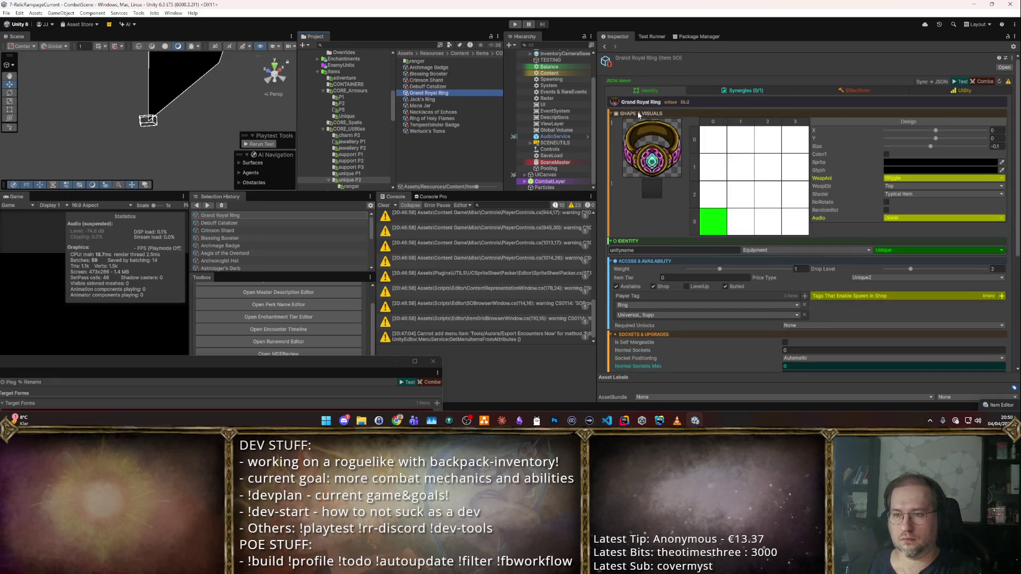
pyautogui.press('Down')
pyautogui.press('Down')
pyautogui.press('Down')
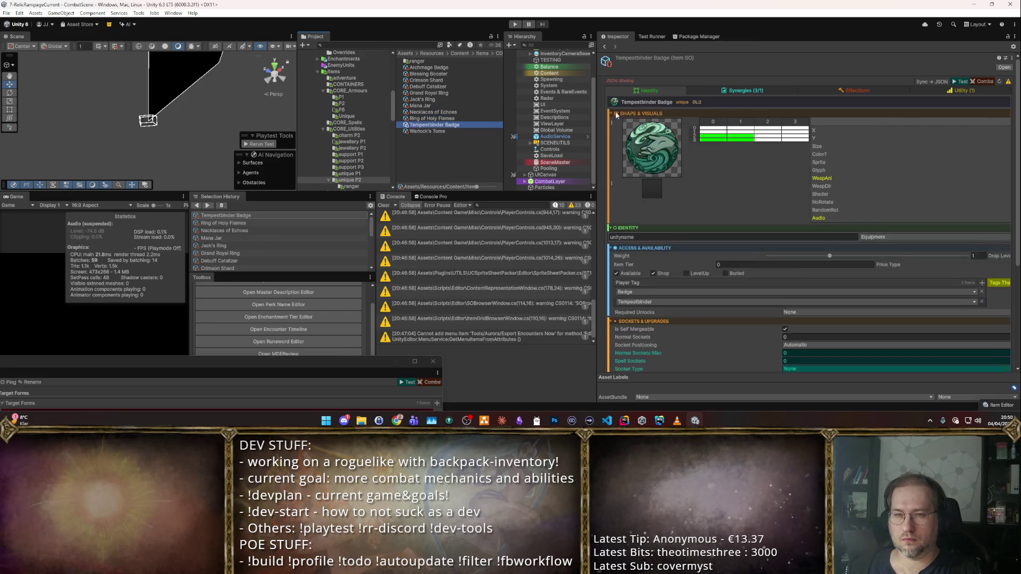
# - View the Tempestbinder Badge's three passive synergies and open the synergy type list
pyautogui.click(771, 89)
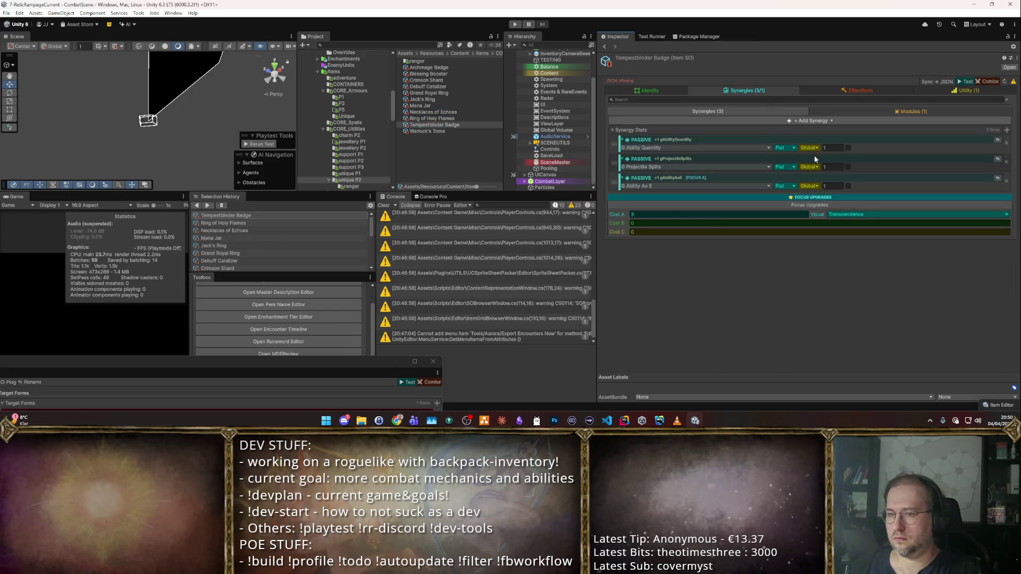
pyautogui.press('Return')
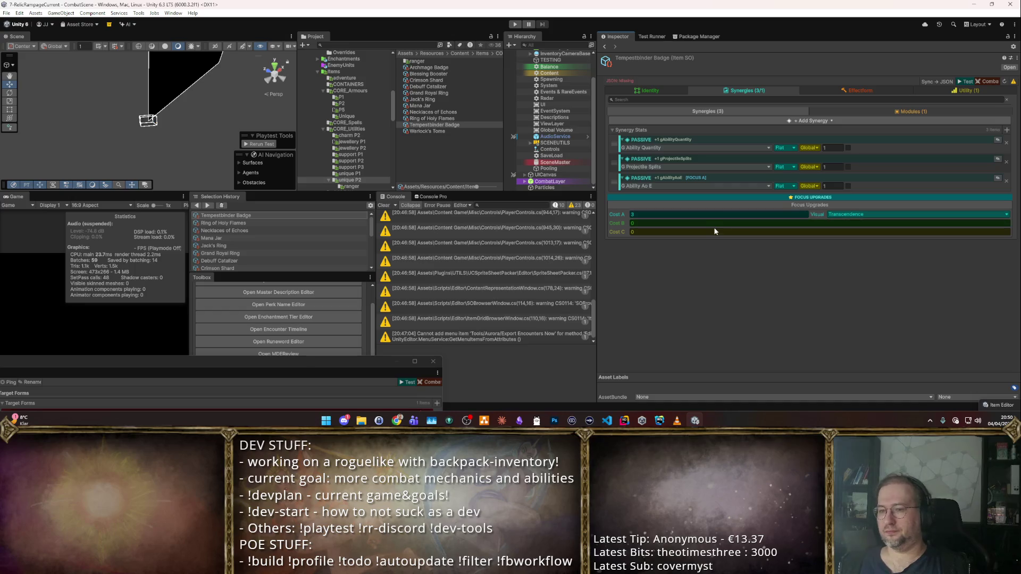
pyautogui.click(1007, 130)
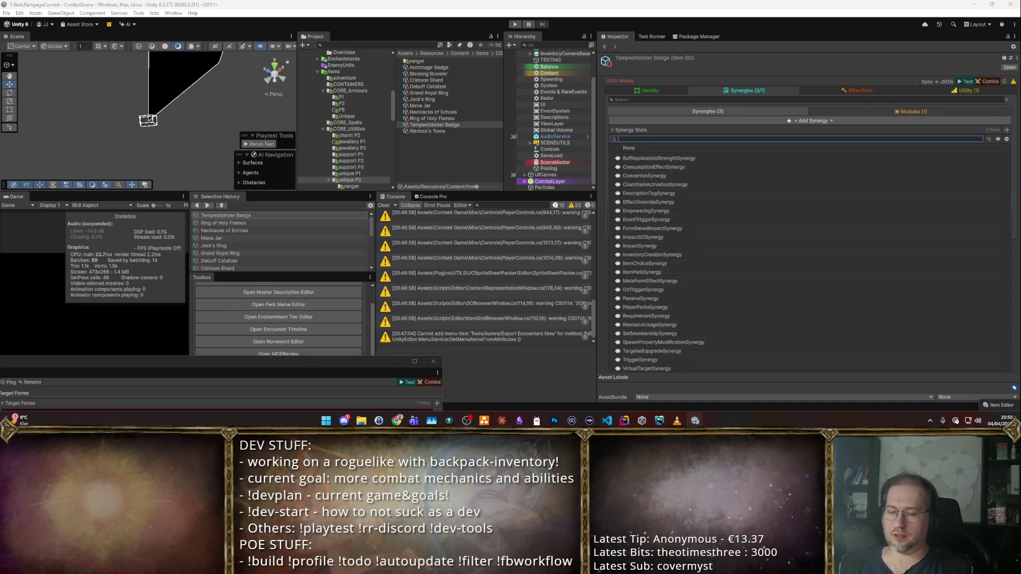
# - Add an EffectOverrideSynergy to the badge using Blizzard_Duration1 as the override
pyautogui.write('Over')
pyautogui.click(796, 158)
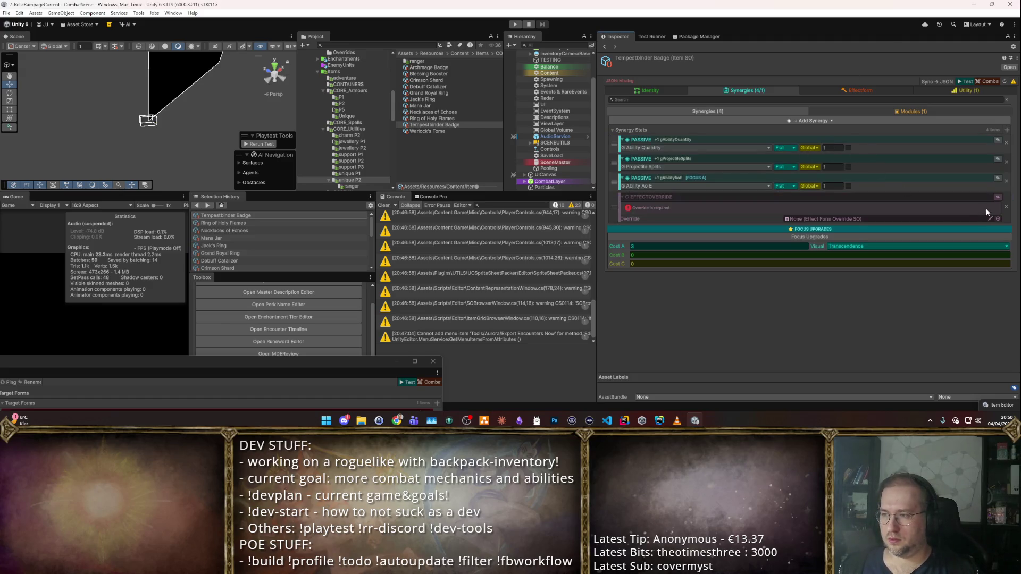
pyautogui.click(997, 219)
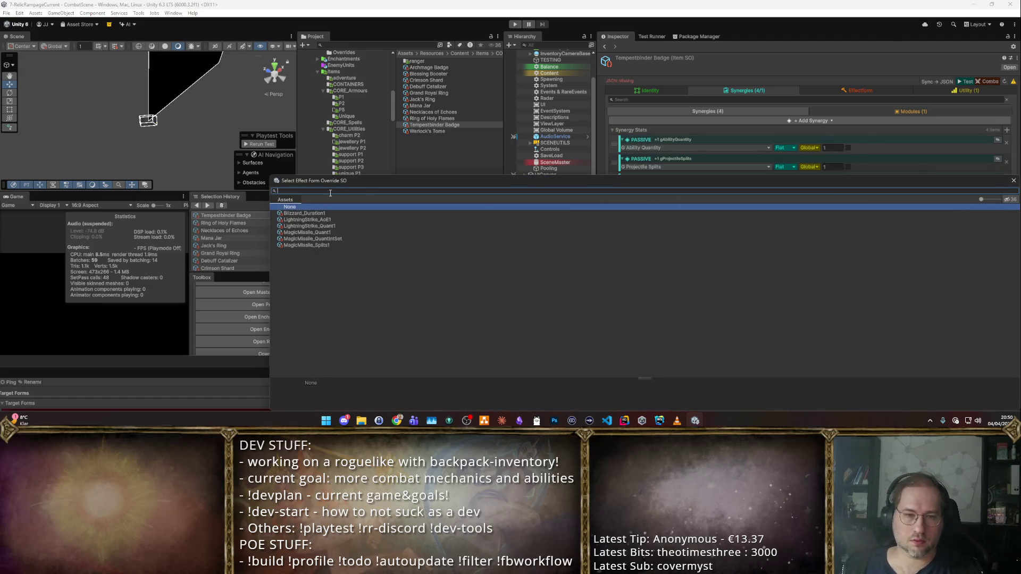
pyautogui.doubleClick(318, 214)
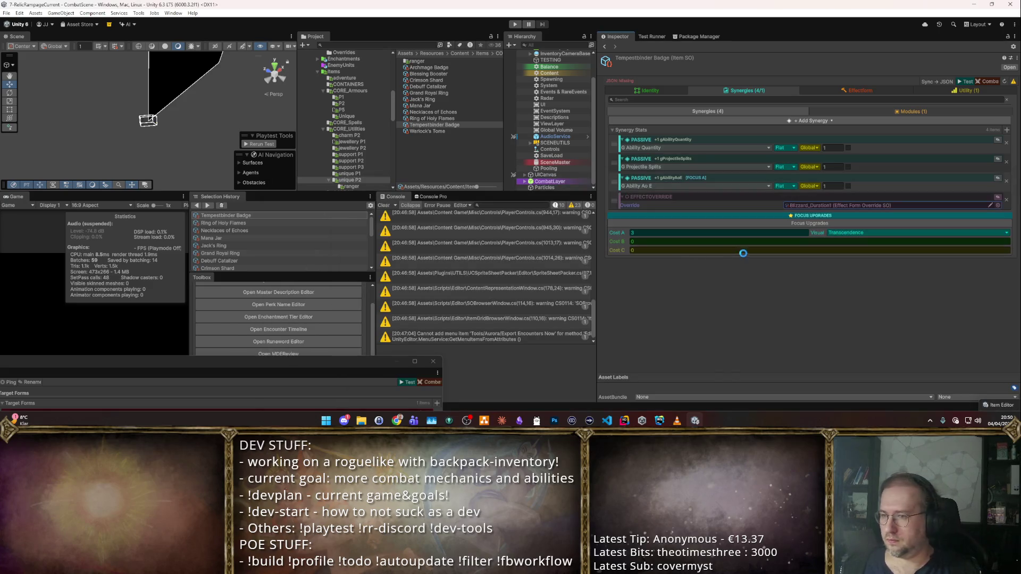
# - Set the override's requirements to ItemSynergyRequirements and tick its first requirement option
pyautogui.click(998, 197)
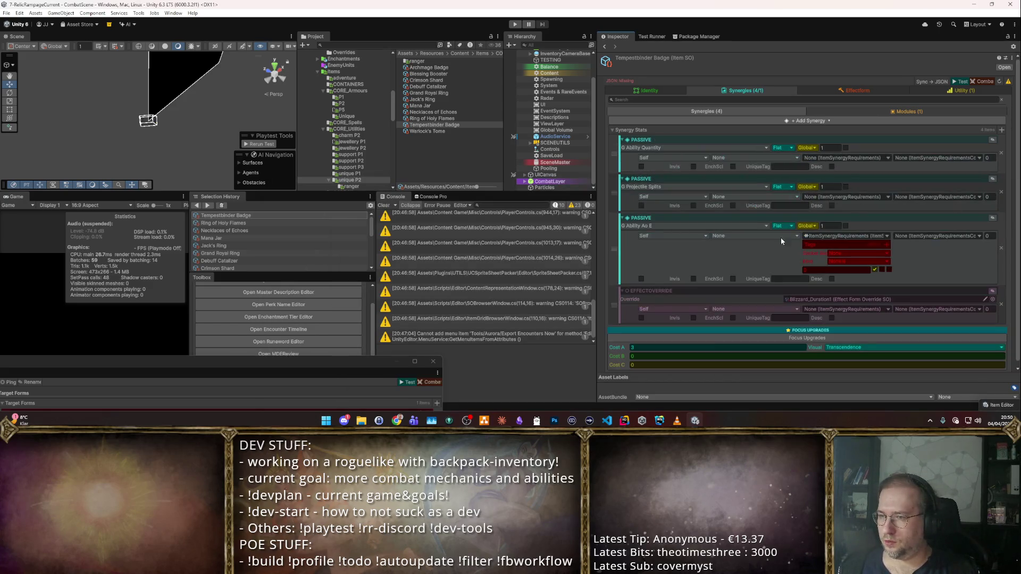
pyautogui.scroll(-1, 861, 309)
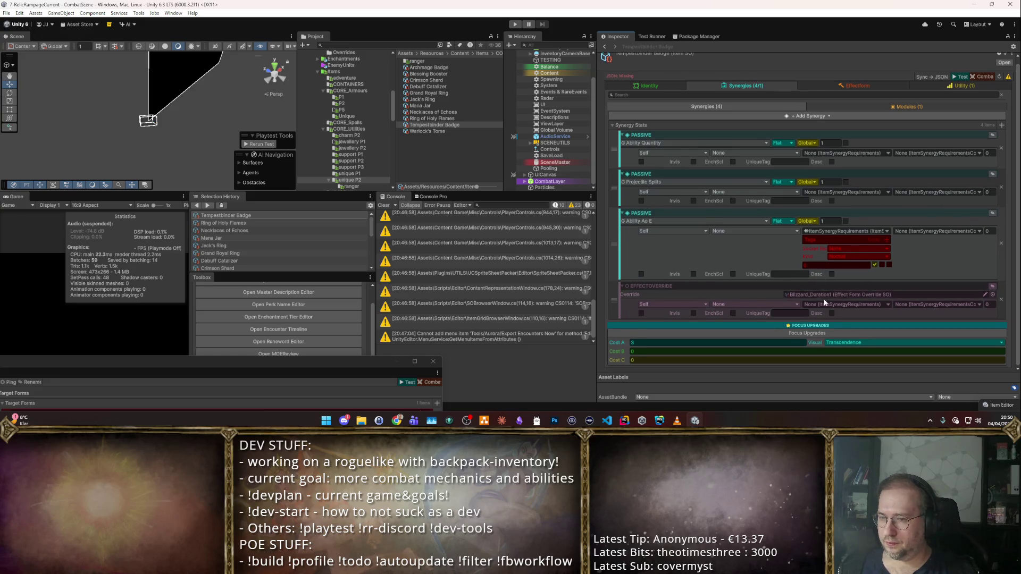
pyautogui.click(886, 305)
pyautogui.click(869, 312)
pyautogui.scroll(-3, 869, 308)
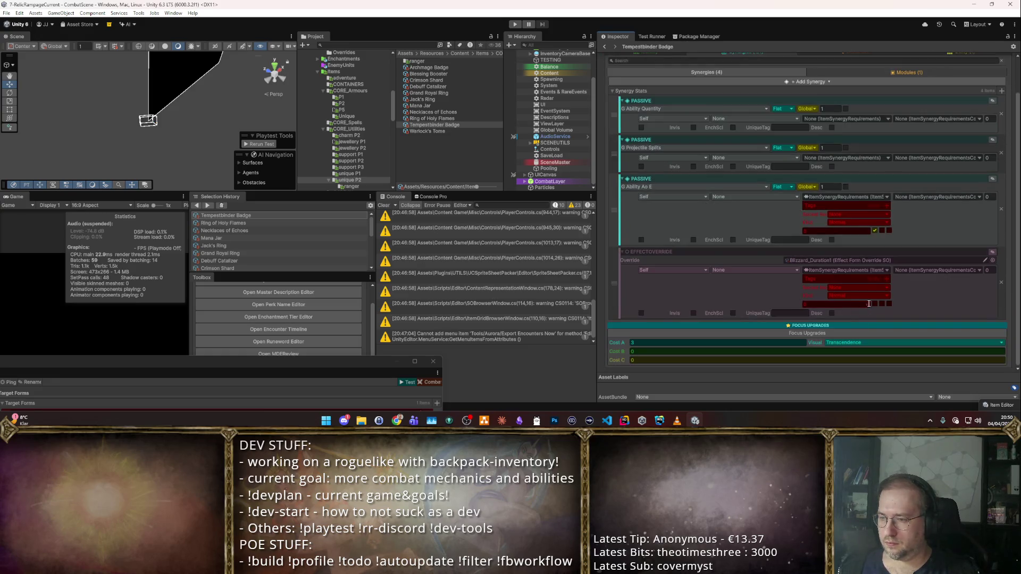
pyautogui.click(875, 304)
# - Tick another override requirement and set the Cost B focus upgrade to 2 with Cold Strong visual
pyautogui.click(881, 304)
pyautogui.click(720, 352)
pyautogui.write('2')
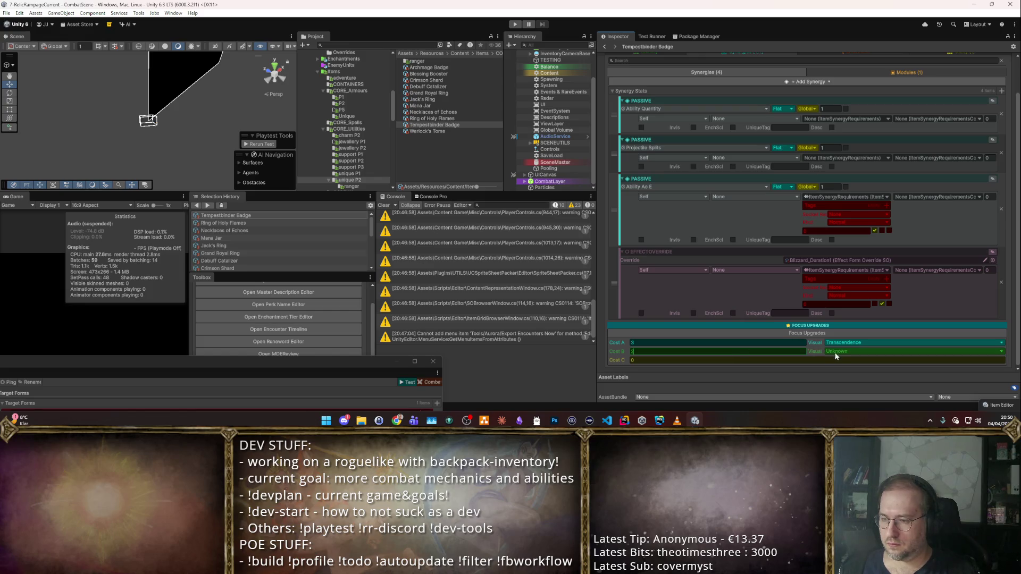
pyautogui.click(836, 352)
pyautogui.write('ice')
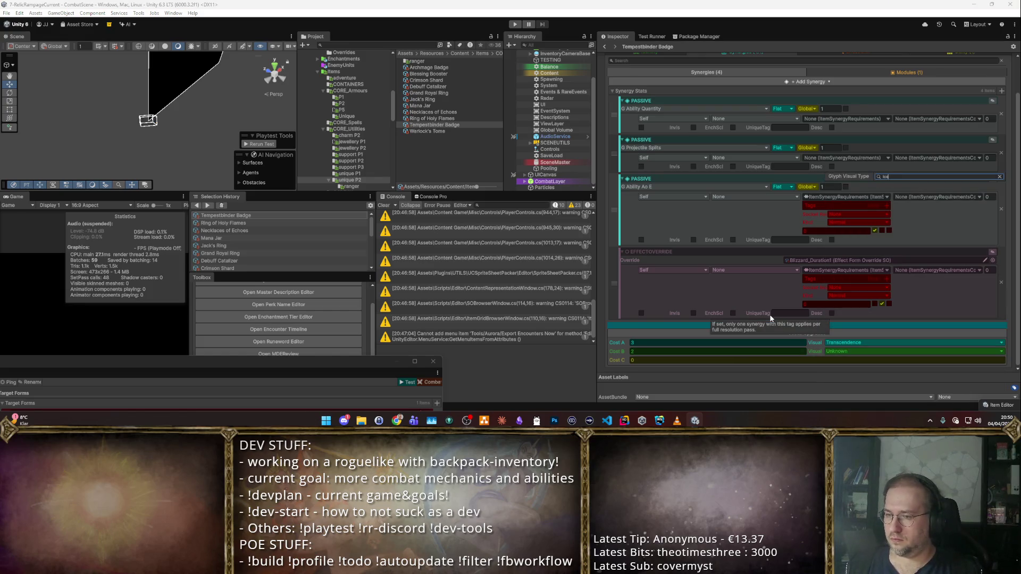
pyautogui.press('BackSpace')
pyautogui.press('BackSpace')
pyautogui.press('BackSpace')
pyautogui.scroll(-3, 857, 339)
pyautogui.click(876, 302)
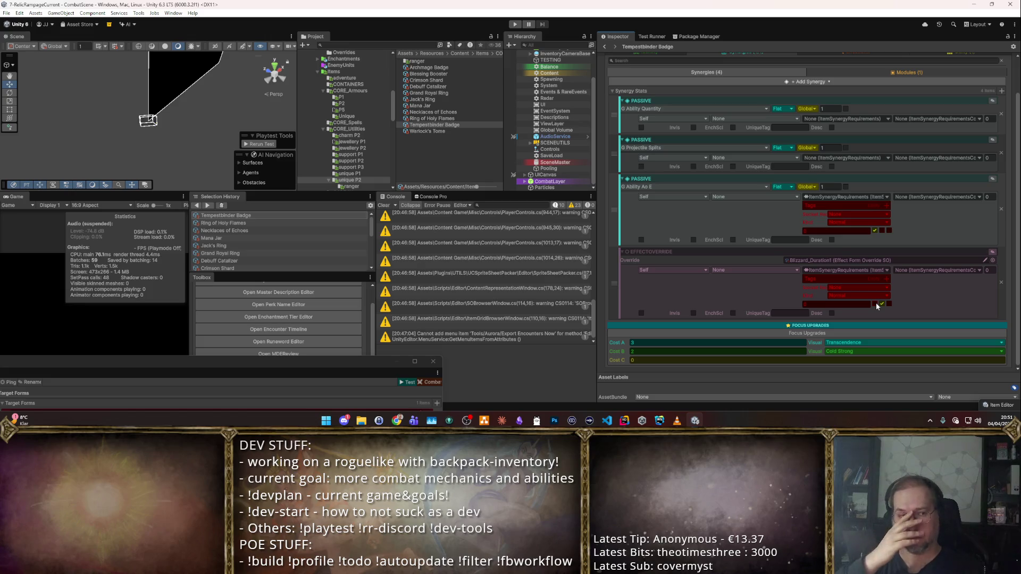
# - Return to the badge's Identity settings and start a combat playtest
pyautogui.scroll(2, 745, 192)
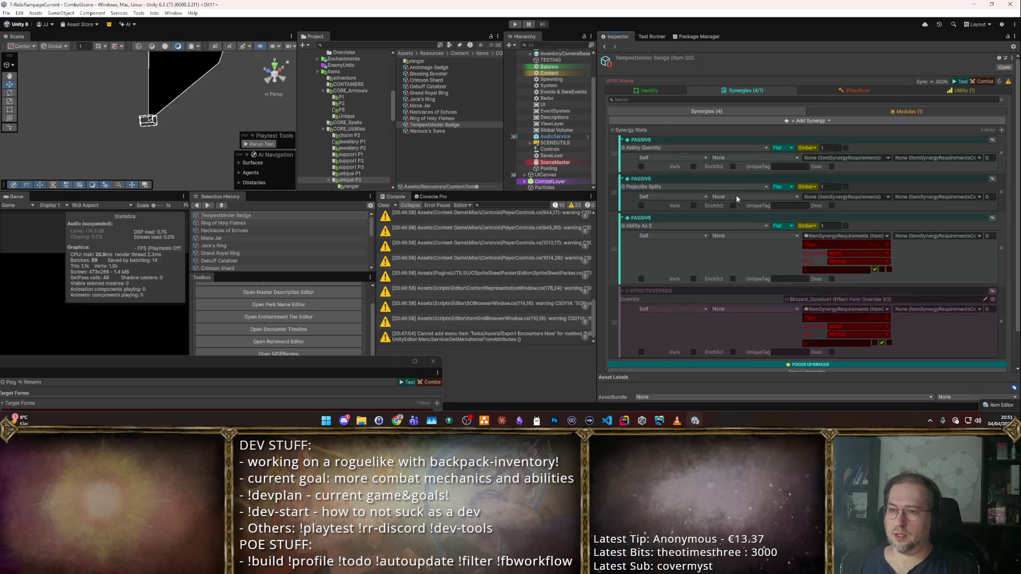
pyautogui.click(650, 91)
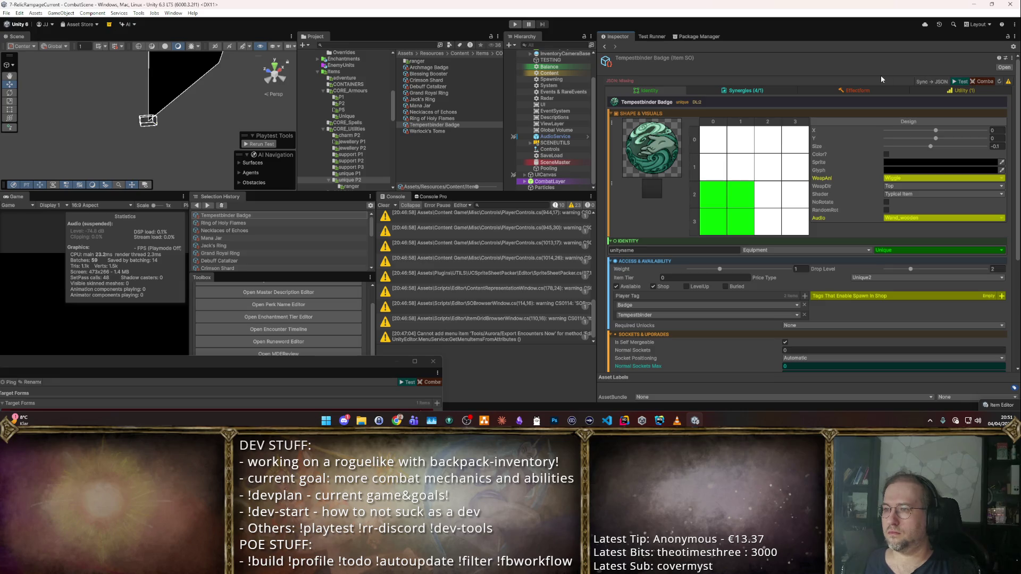
pyautogui.click(970, 81)
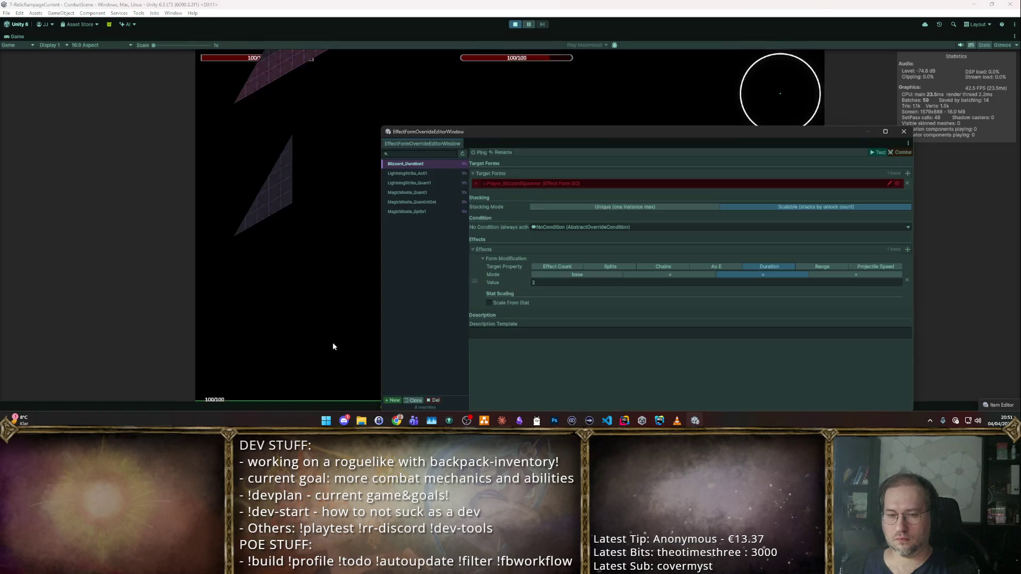
# - Close the effect override editor, stop play mode, and restart the badge's combat test
pyautogui.moveTo(777, 134)
pyautogui.mouseDown()
pyautogui.moveTo(734, 130)
pyautogui.moveTo(336, 362)
pyautogui.mouseUp()
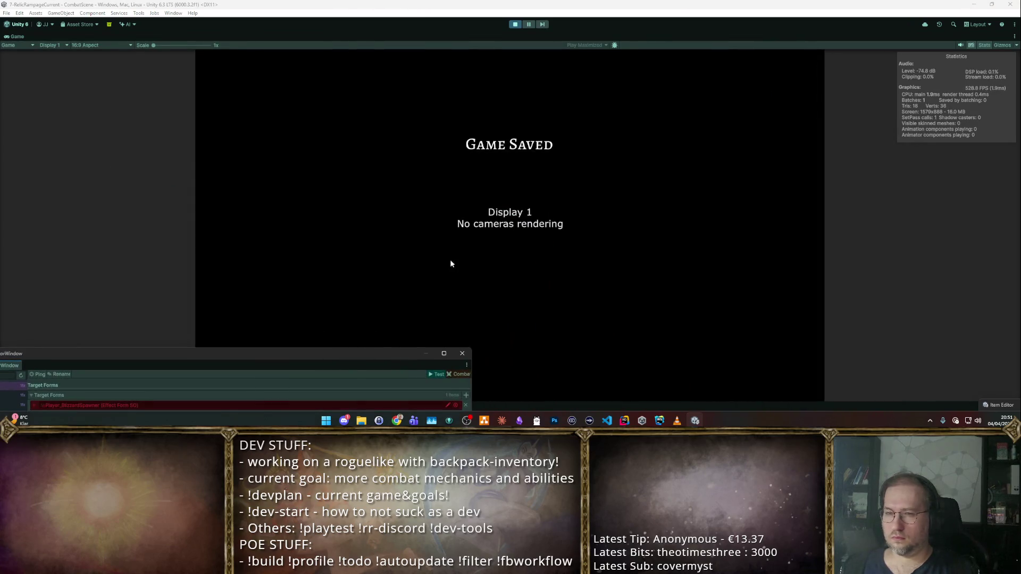
pyautogui.click(463, 353)
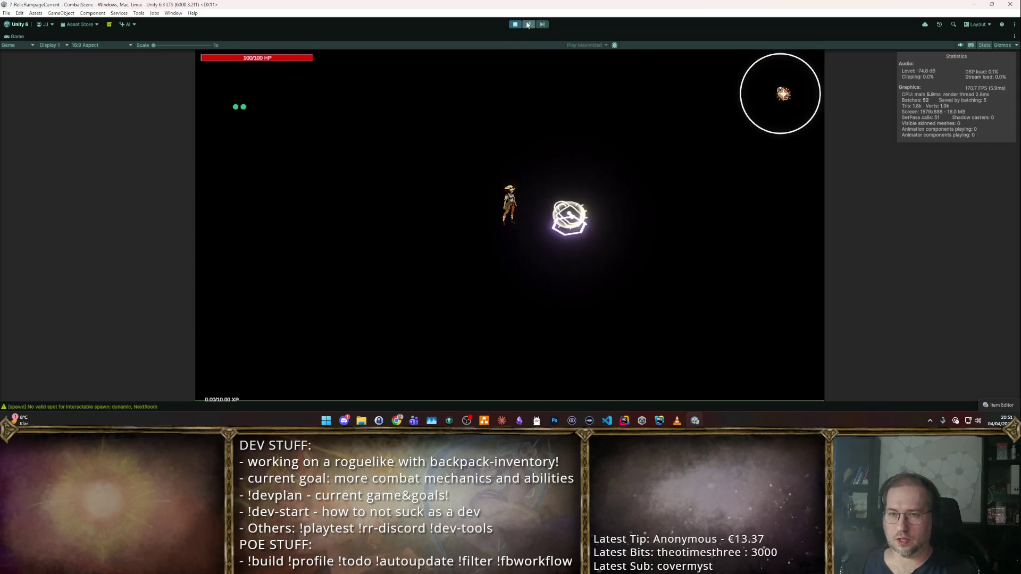
pyautogui.hotkey('ctrl', 'p')
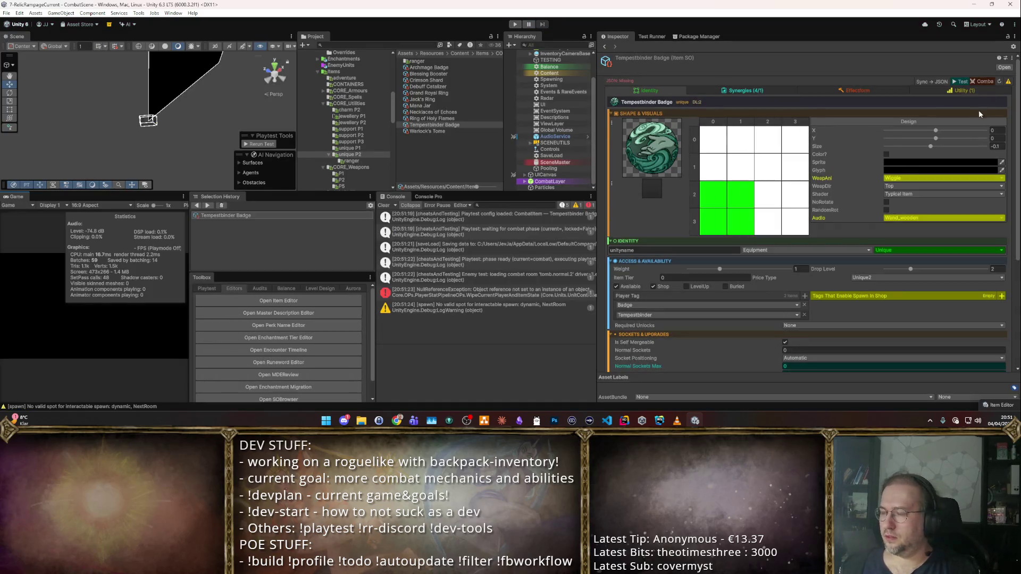
pyautogui.click(985, 83)
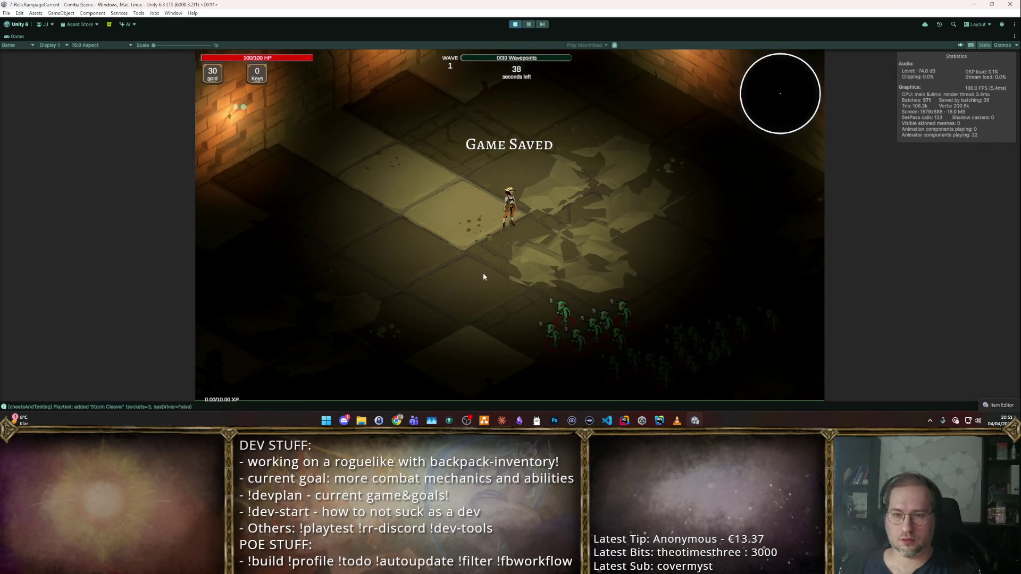
pyautogui.press('a')
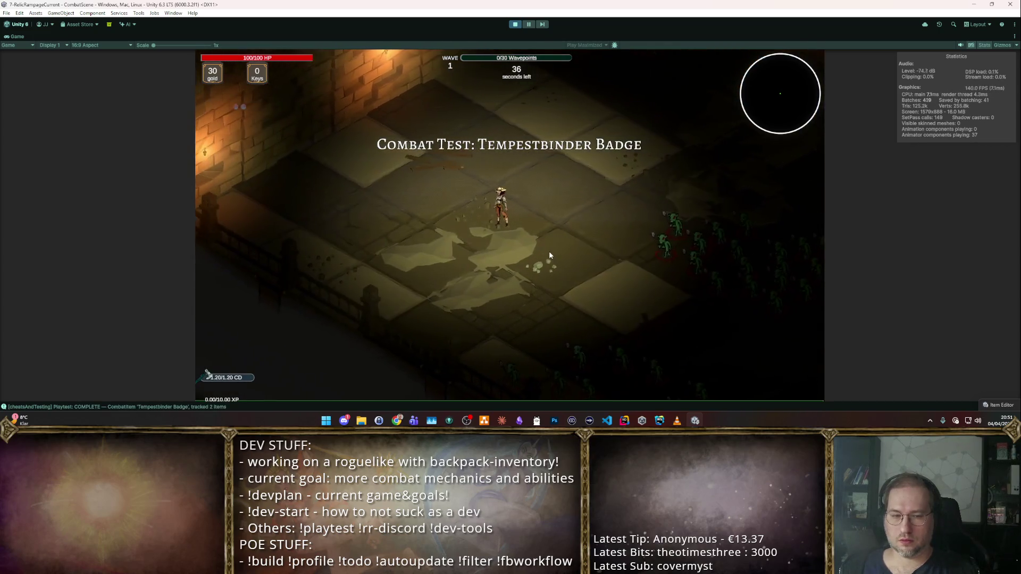
# - Open the inventory with cheats enabled and sell the axe and crossbow to the merchant
pyautogui.press('F1')
pyautogui.press('i')
pyautogui.moveTo(331, 276)
pyautogui.moveTo(403, 234); pyautogui.dragTo(729, 290)
pyautogui.press('F3')
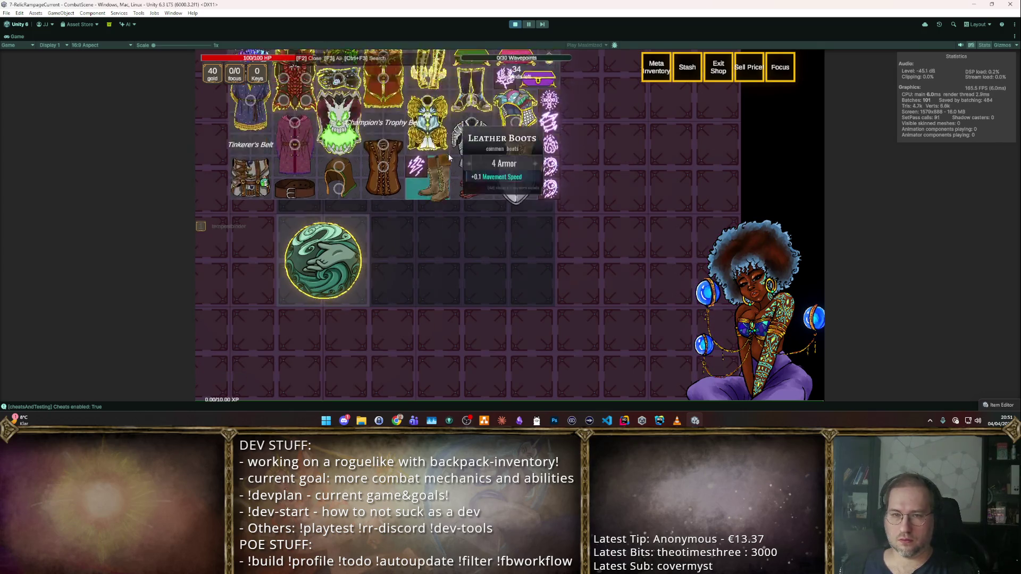
pyautogui.scroll(4, 532, 202)
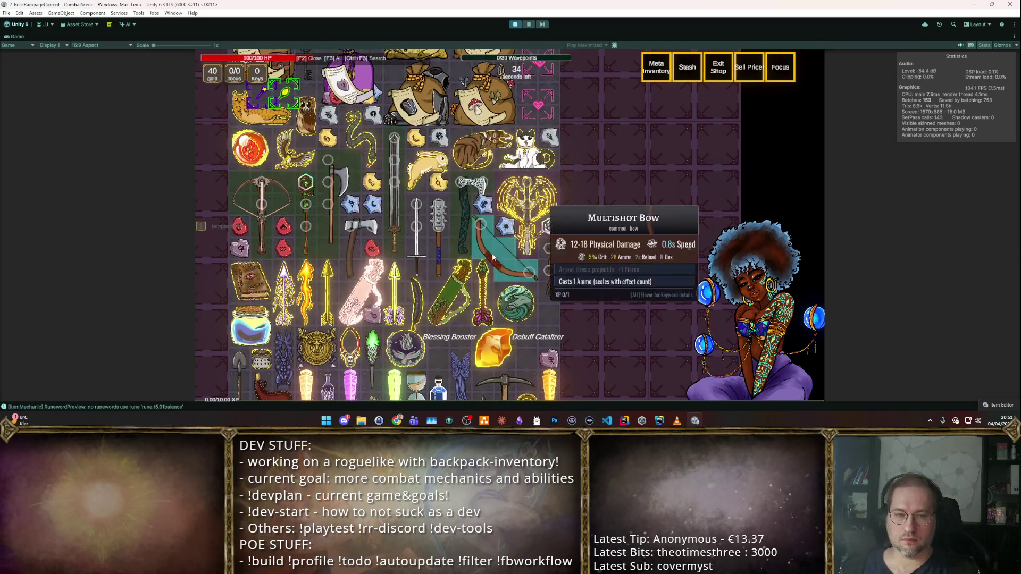
pyautogui.moveTo(296, 198)
pyautogui.moveTo(296, 197)
pyautogui.mouseDown()
pyautogui.moveTo(564, 190)
pyautogui.moveTo(426, 190)
pyautogui.moveTo(479, 181)
pyautogui.moveTo(700, 279)
pyautogui.mouseUp()
# - Place a staff from the cheat grid in the backpack and socket a pink spell on it
pyautogui.press('F3')
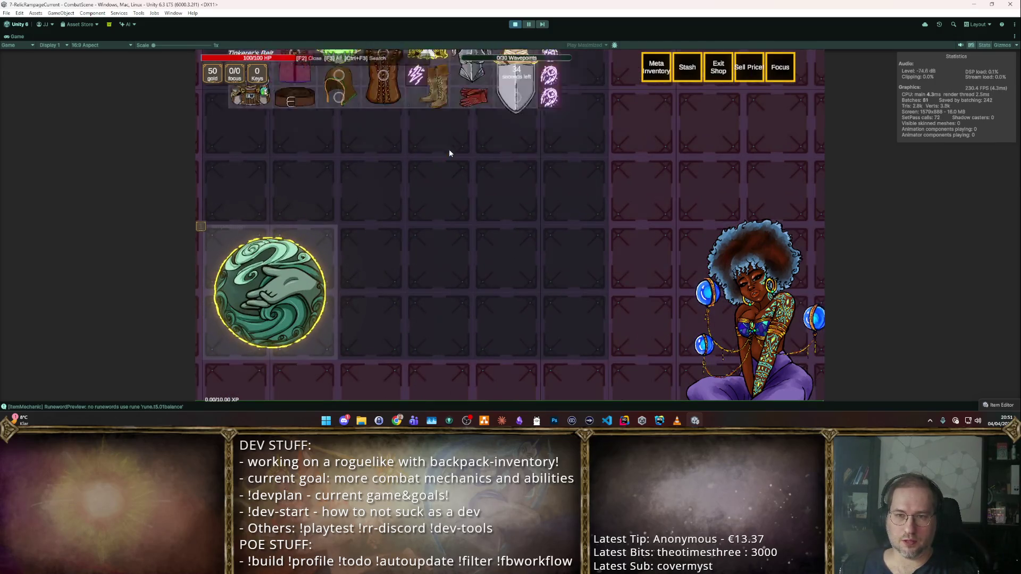
pyautogui.moveTo(506, 167)
pyautogui.moveTo(532, 205); pyautogui.dragTo(496, 199)
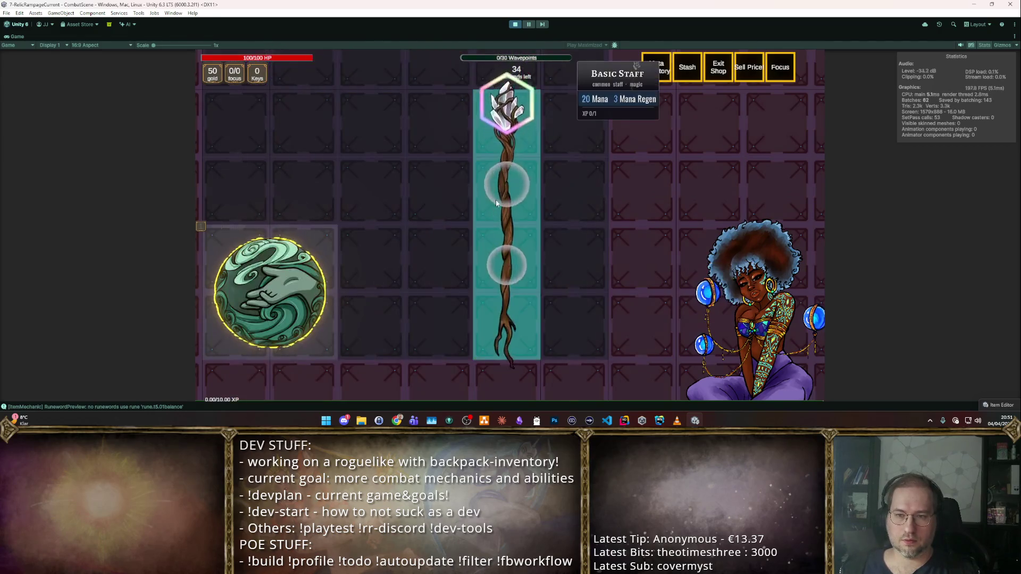
pyautogui.press('F3')
pyautogui.moveTo(548, 196)
pyautogui.moveTo(548, 216)
pyautogui.mouseDown()
pyautogui.moveTo(589, 212)
pyautogui.moveTo(619, 169)
pyautogui.mouseUp()
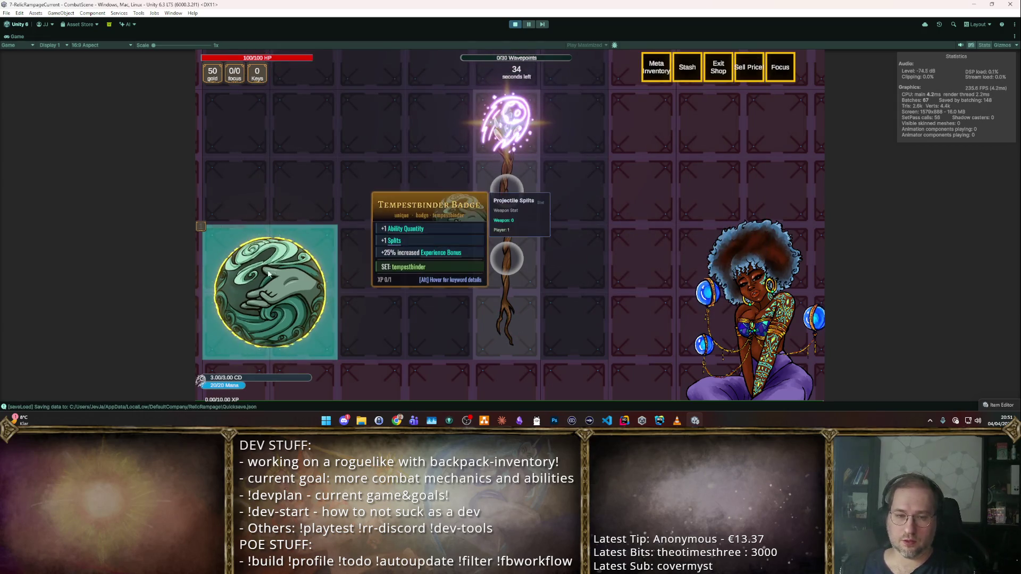
pyautogui.press('F3')
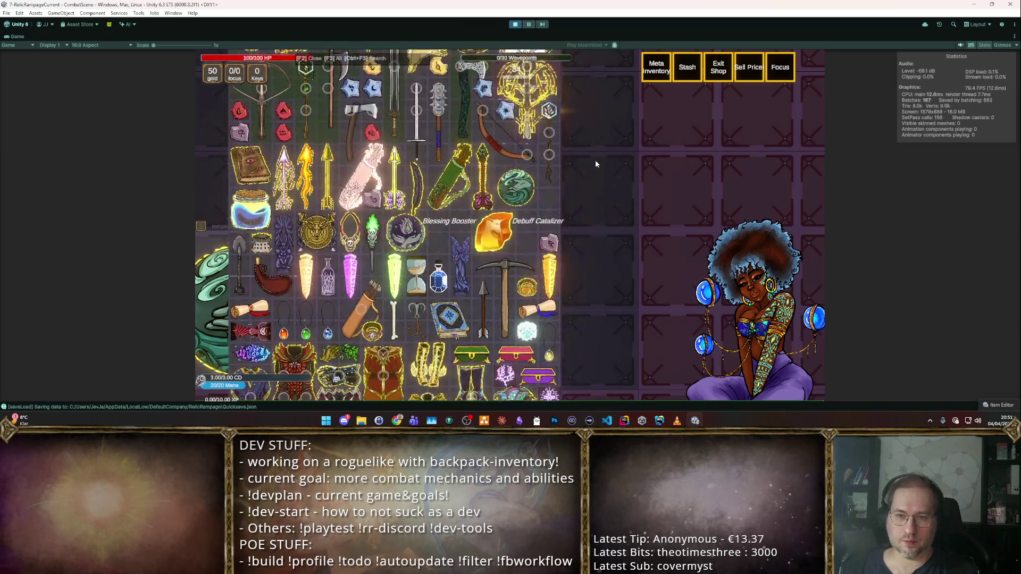
pyautogui.scroll(3, 480, 152)
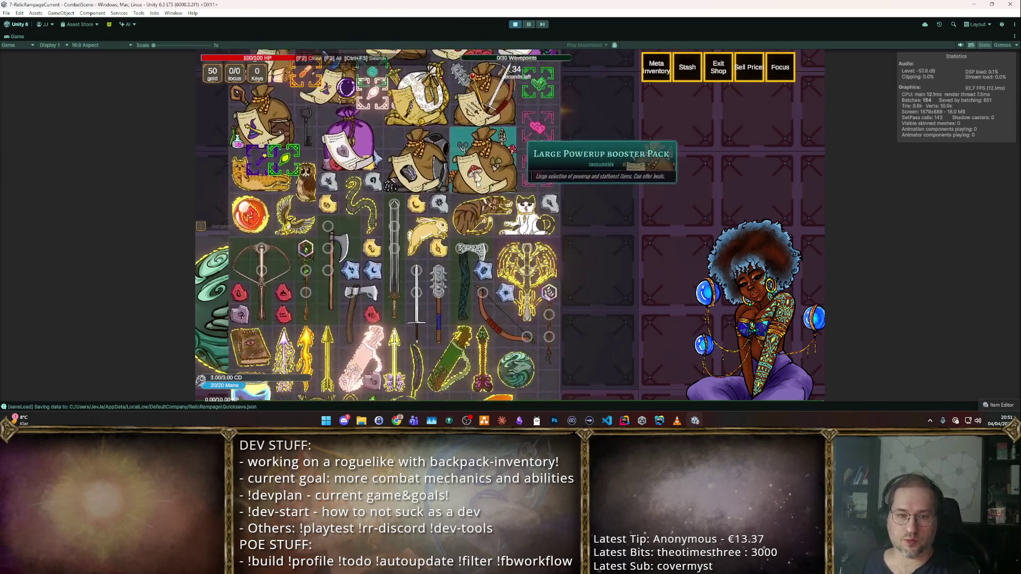
pyautogui.scroll(-5, 488, 218)
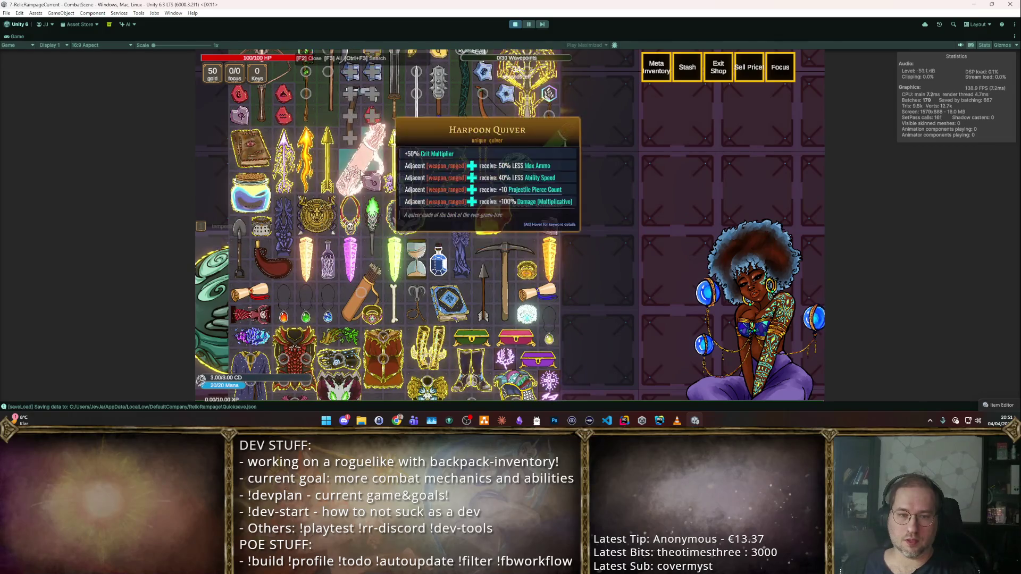
pyautogui.scroll(3, 500, 160)
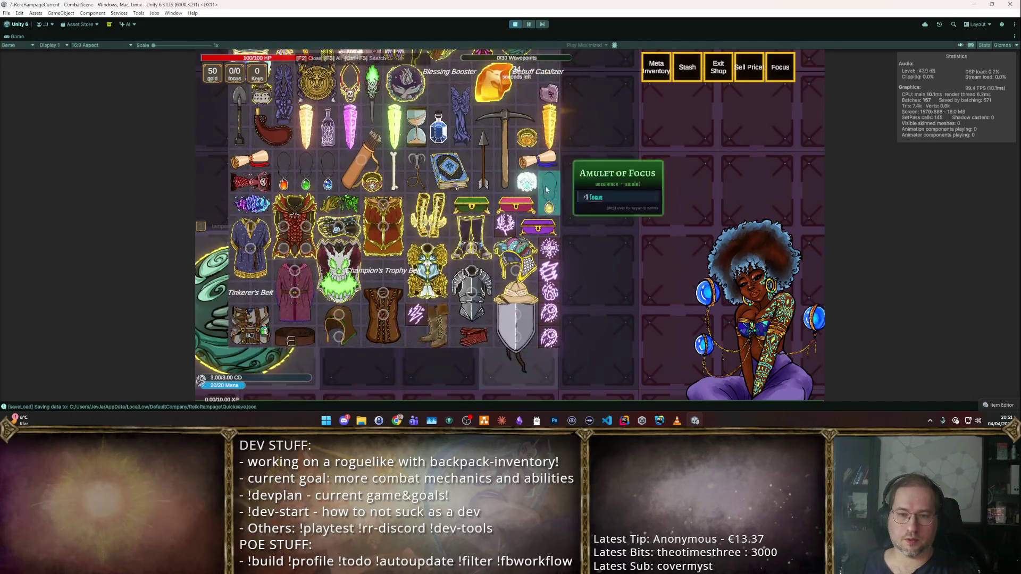
pyautogui.scroll(-5, 503, 158)
pyautogui.click(532, 255)
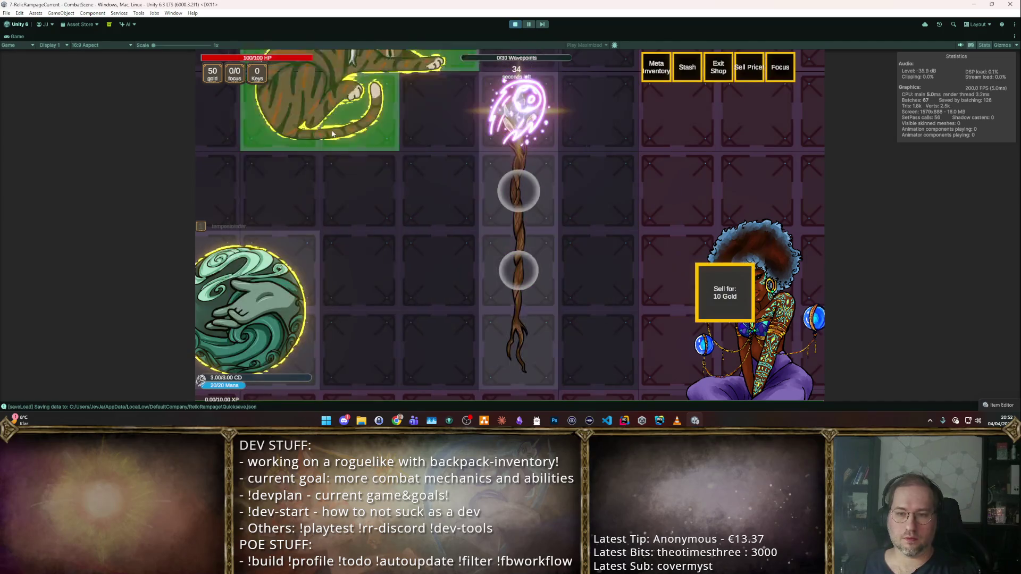
# - Allocate the badge's Duration x2 focus upgrade for 2 focus, then return to combat
pyautogui.press('f')
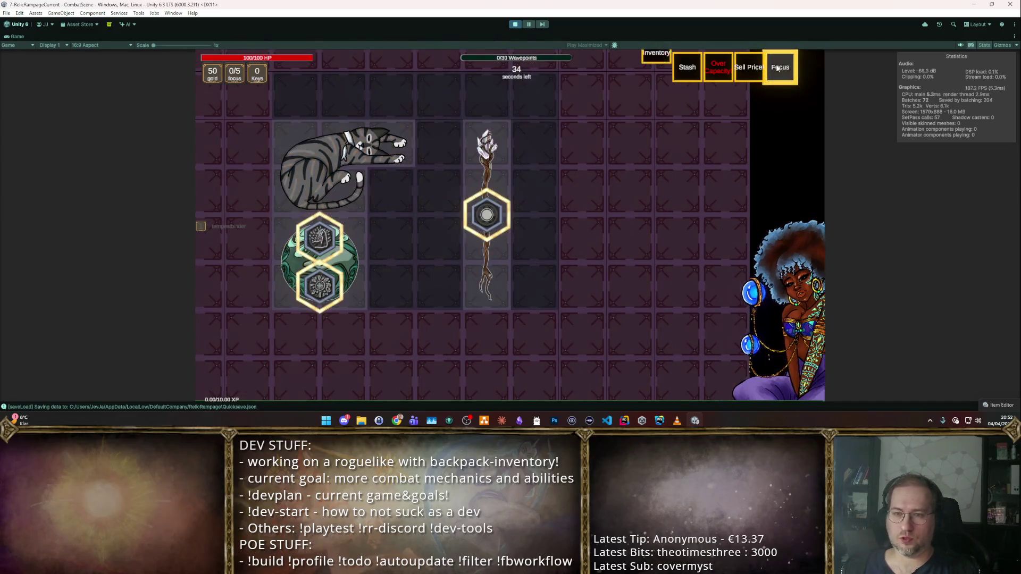
pyautogui.click(321, 292)
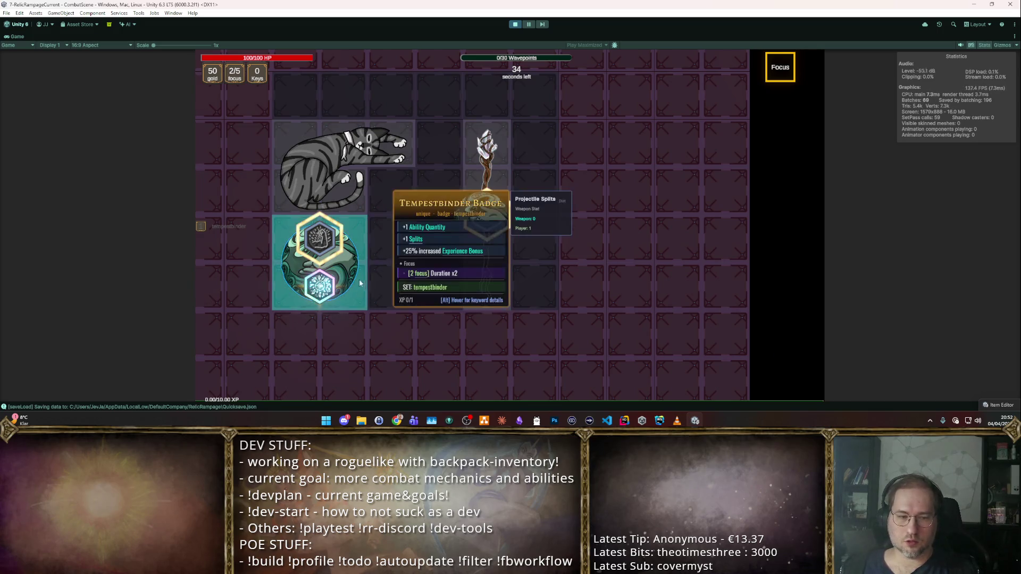
pyautogui.press('f')
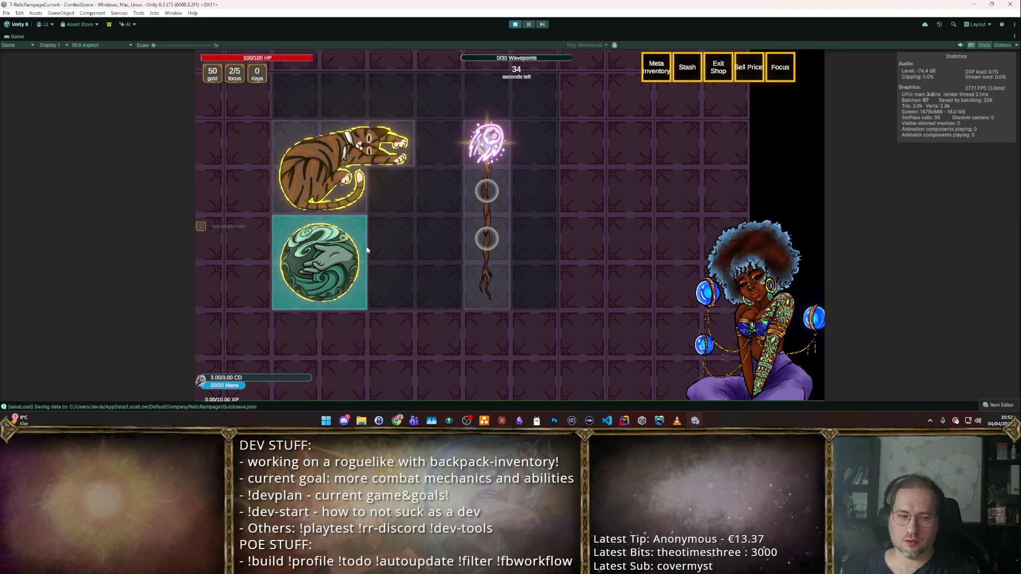
pyautogui.moveTo(331, 273)
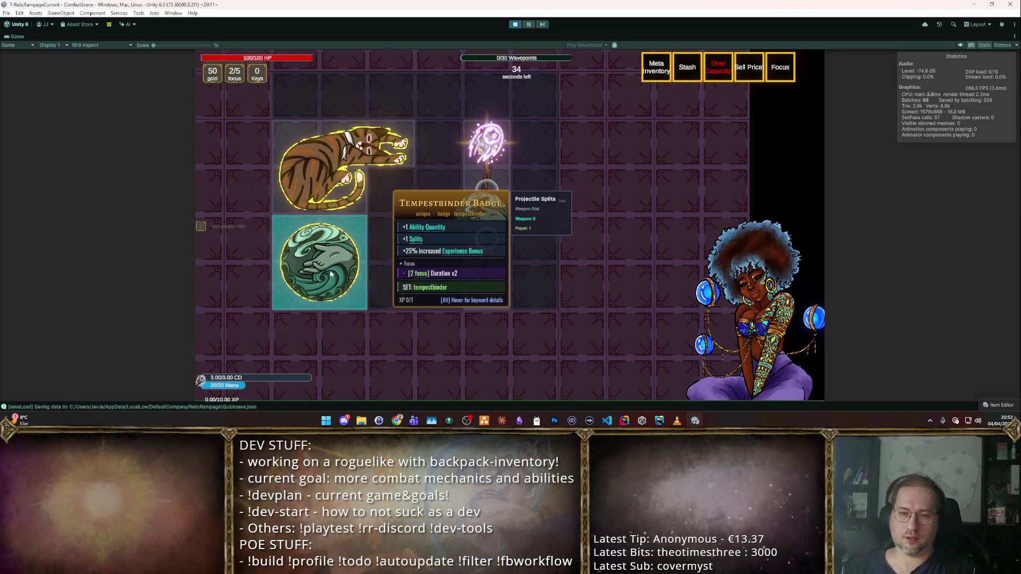
pyautogui.press('f')
pyautogui.moveTo(495, 229)
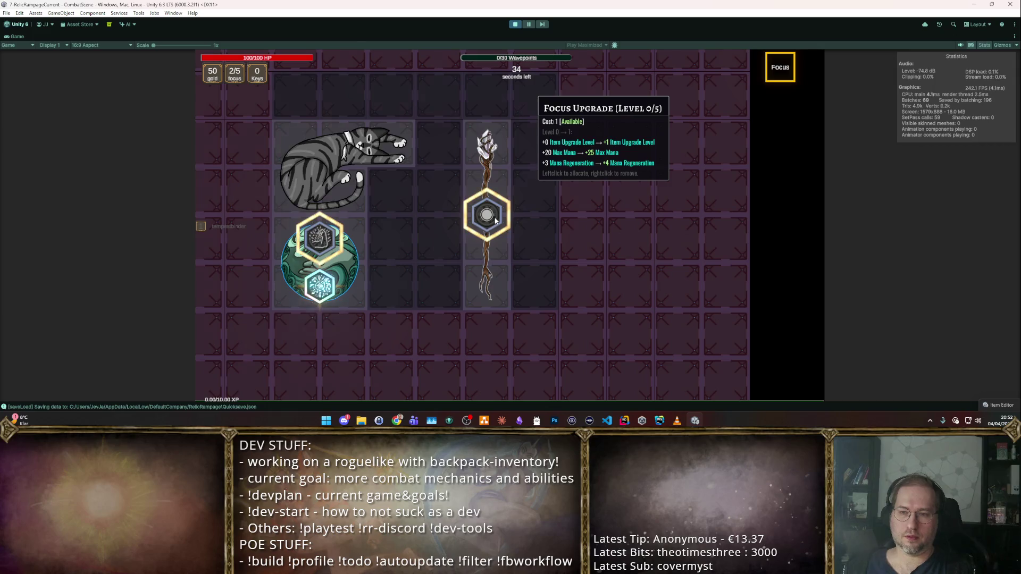
pyautogui.press('space')
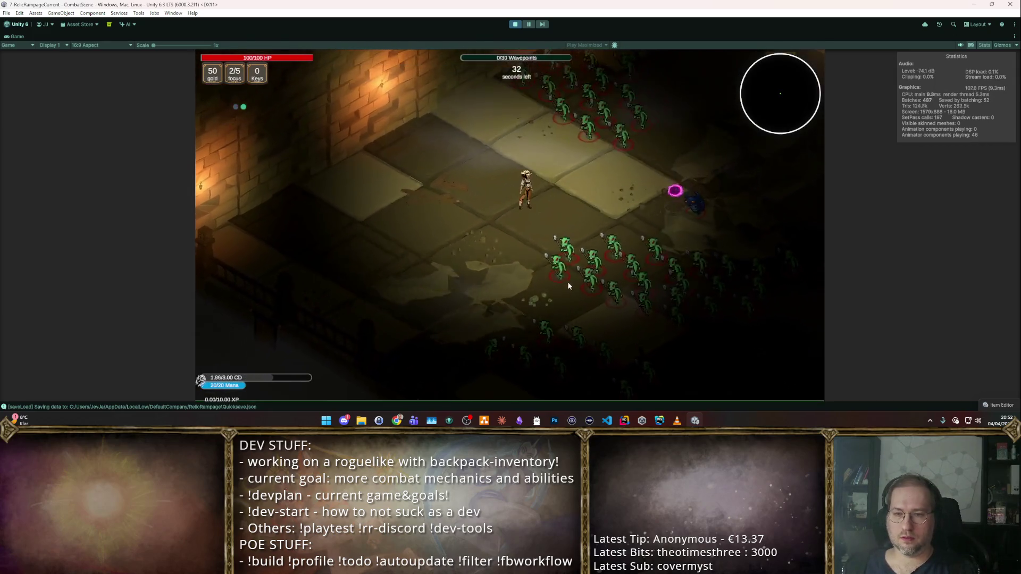
# - Turn on autoattack and move the hero into the goblin horde as the Blizzard strikes
pyautogui.press('t')
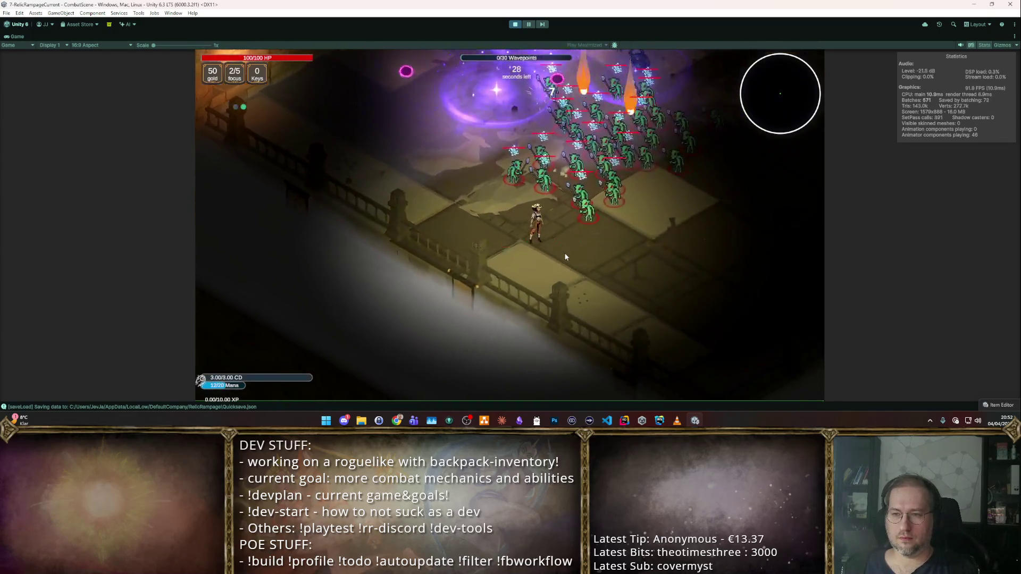
pyautogui.press('w')
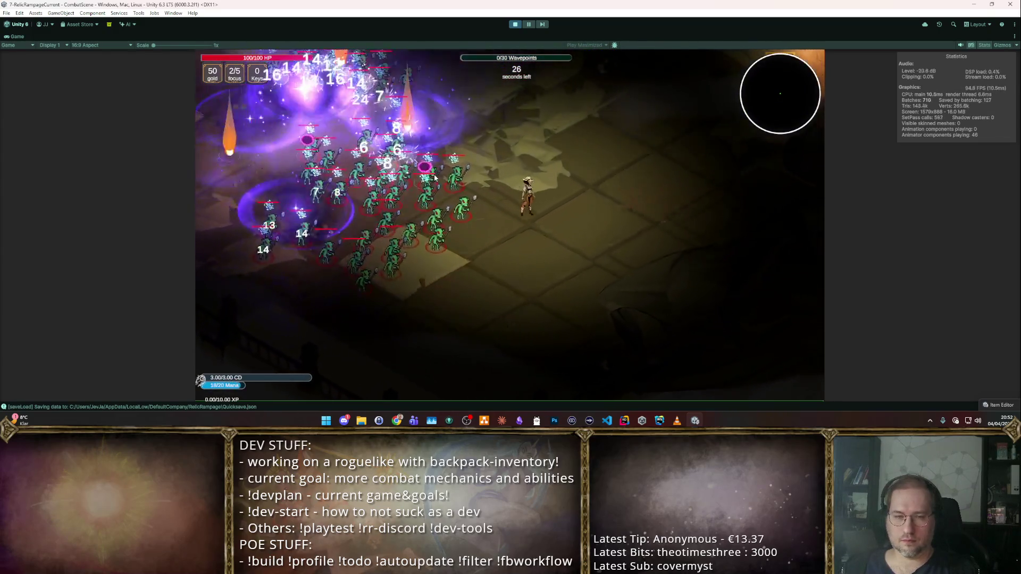
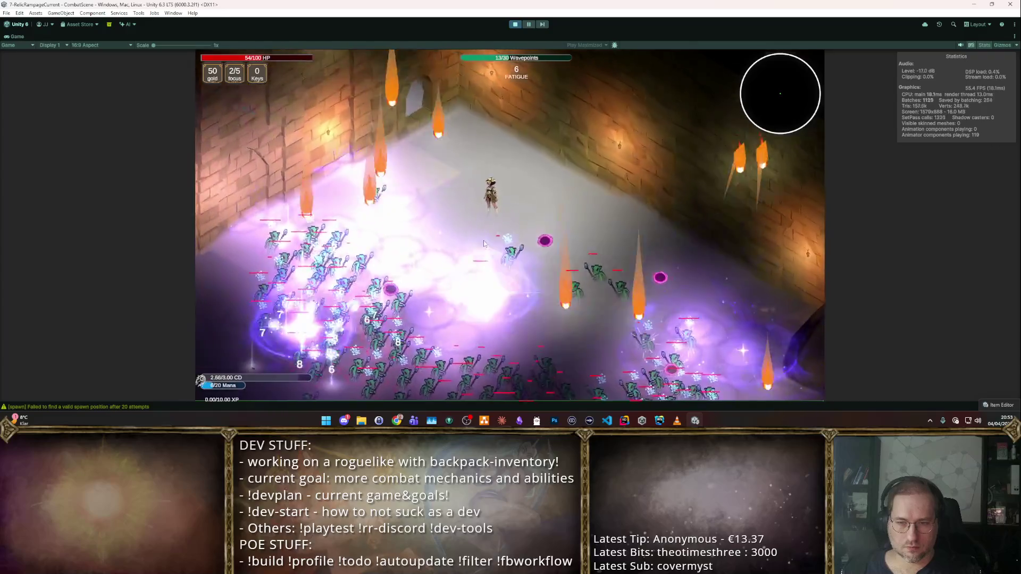
# - Exit Play mode and review the Tempestbinder Badge's Effectform and Synergies tabs
pyautogui.click(515, 25)
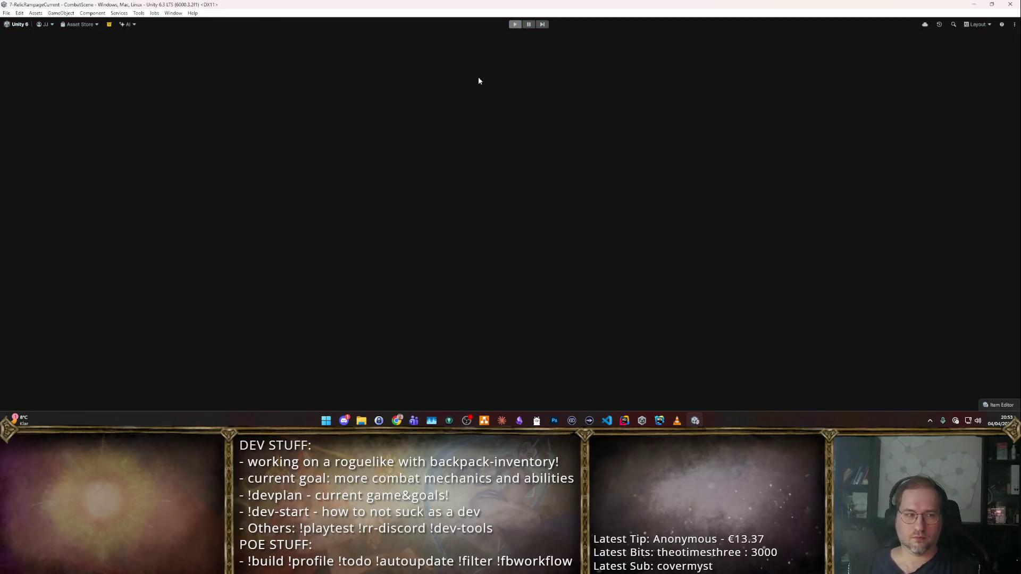
pyautogui.scroll(5, 746, 266)
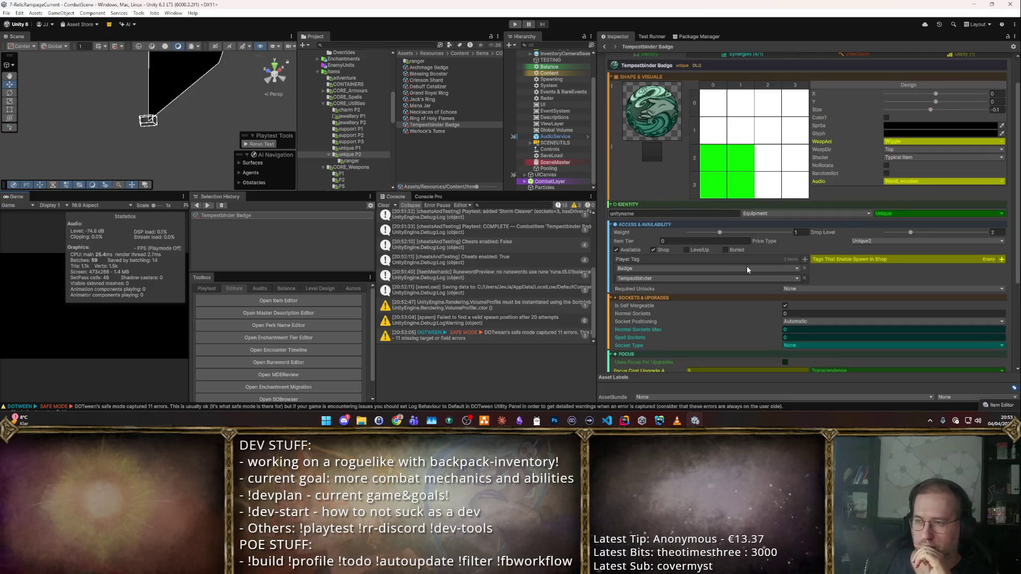
pyautogui.click(842, 91)
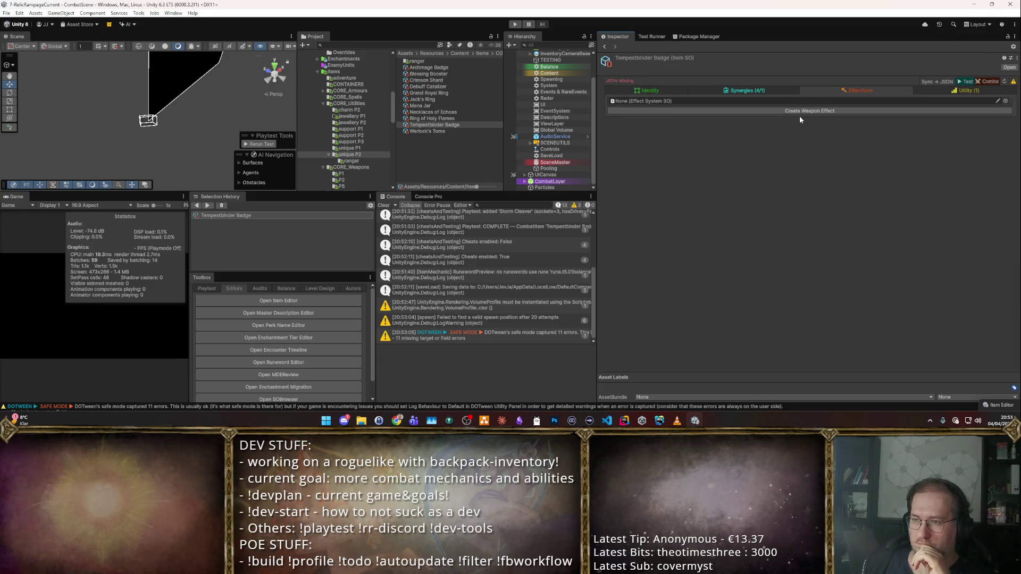
pyautogui.click(780, 89)
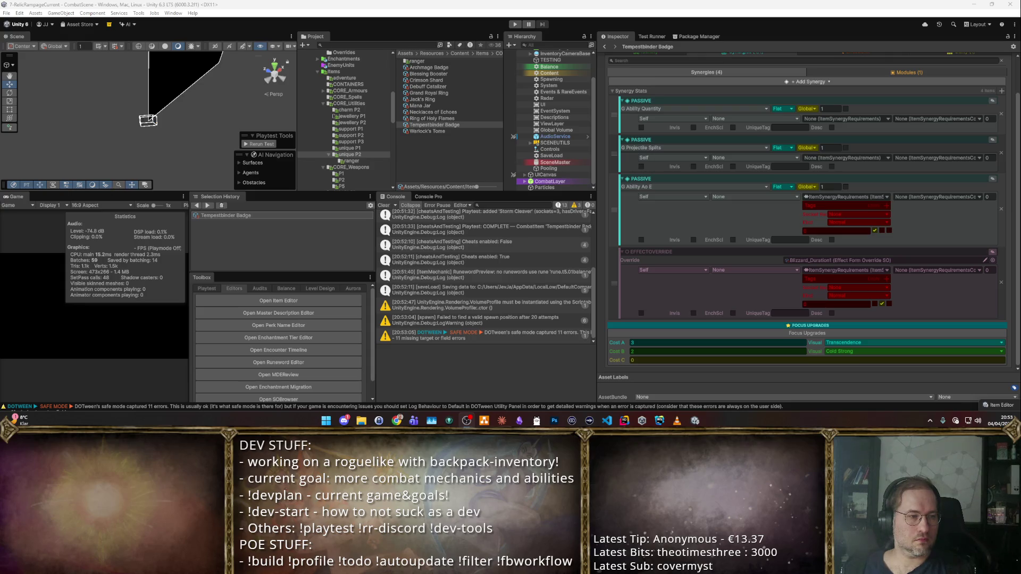
# - Open the Effect Form Override editor from the Toolbox
pyautogui.click(459, 367)
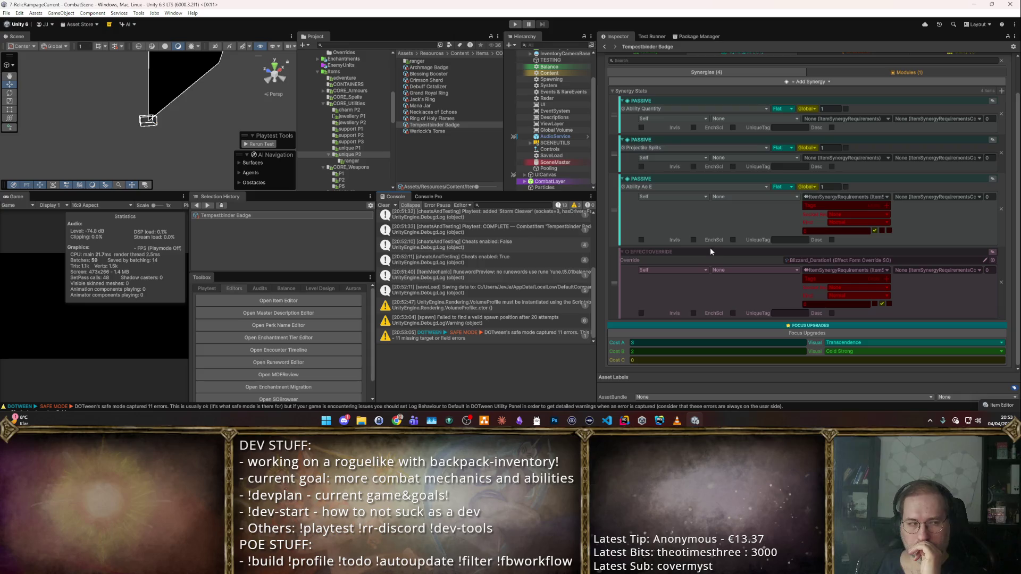
pyautogui.moveTo(710, 243)
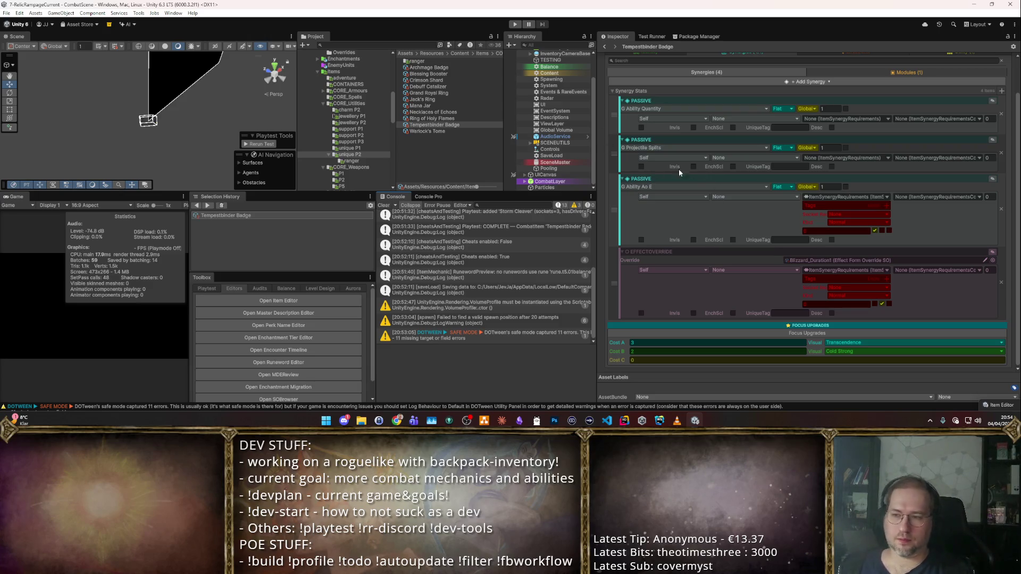
pyautogui.scroll(-1, 295, 314)
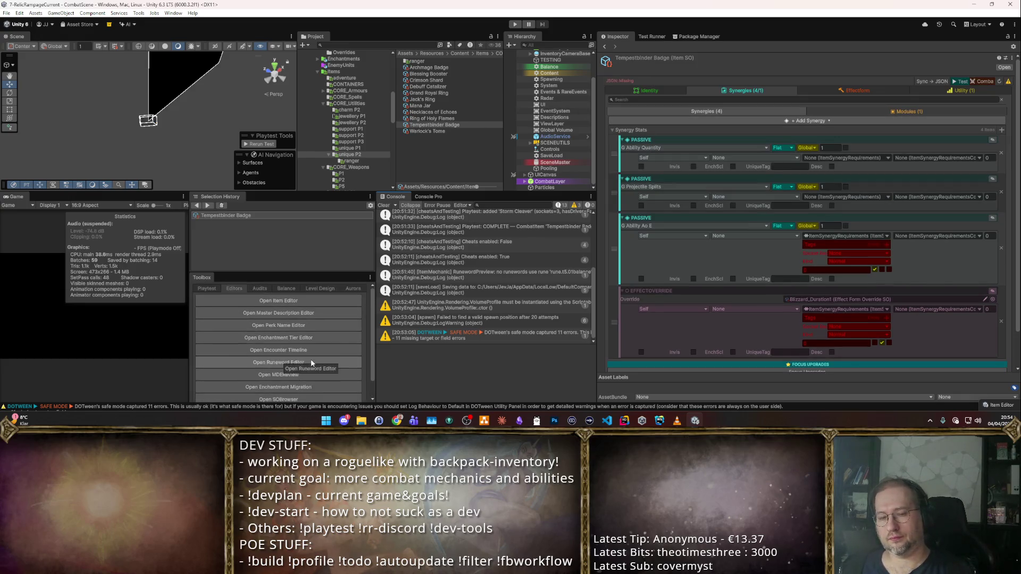
pyautogui.click(313, 392)
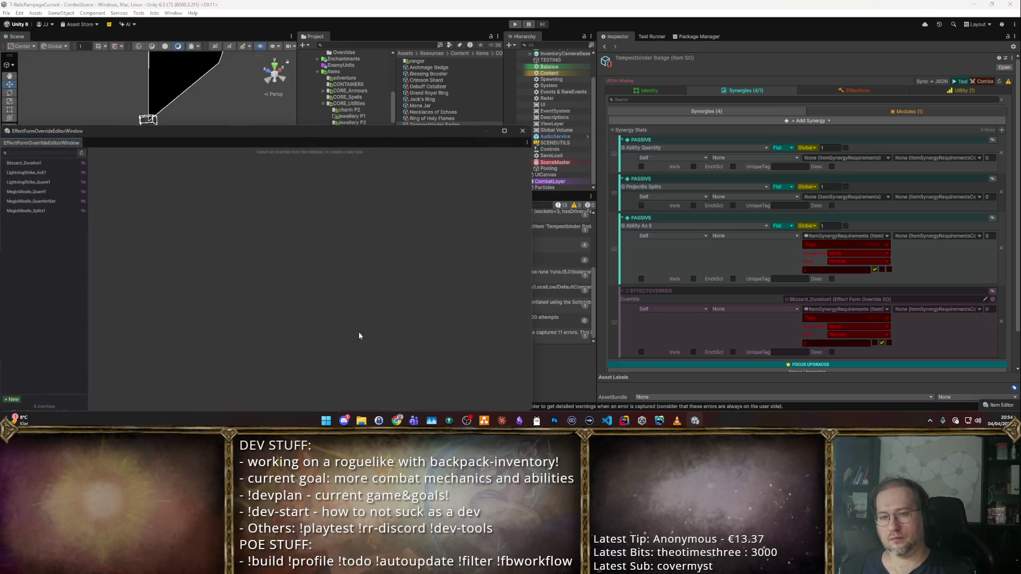
# - Duplicate the Blizzard_Duration1 override and name the copy Blizzard_Projectiles
pyautogui.moveTo(115, 139); pyautogui.dragTo(477, 99)
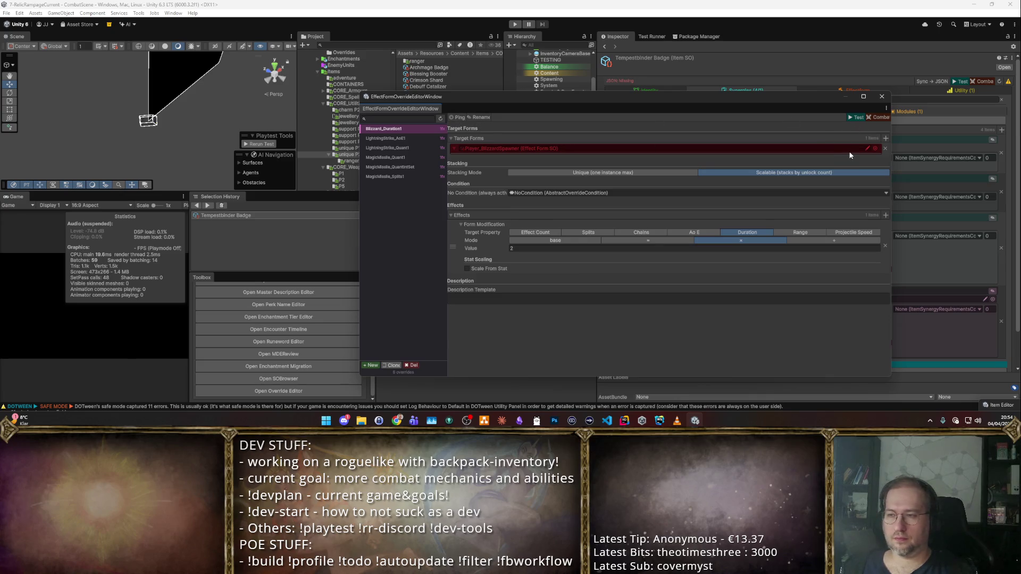
pyautogui.click(458, 115)
pyautogui.hotkey('ctrl', 'd')
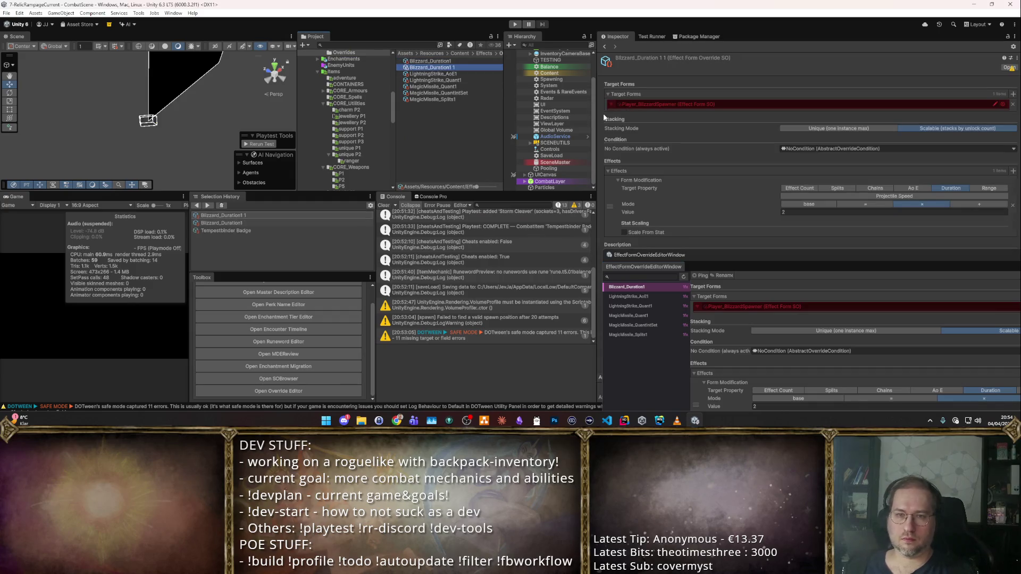
pyautogui.write('Blizzard_P')
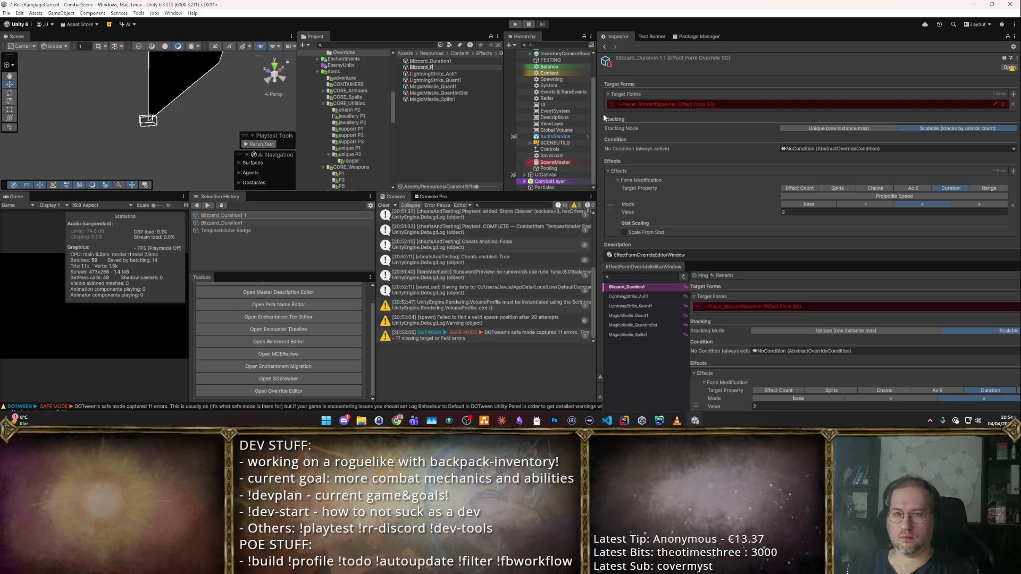
pyautogui.write('rojectiles')
pyautogui.press('Return')
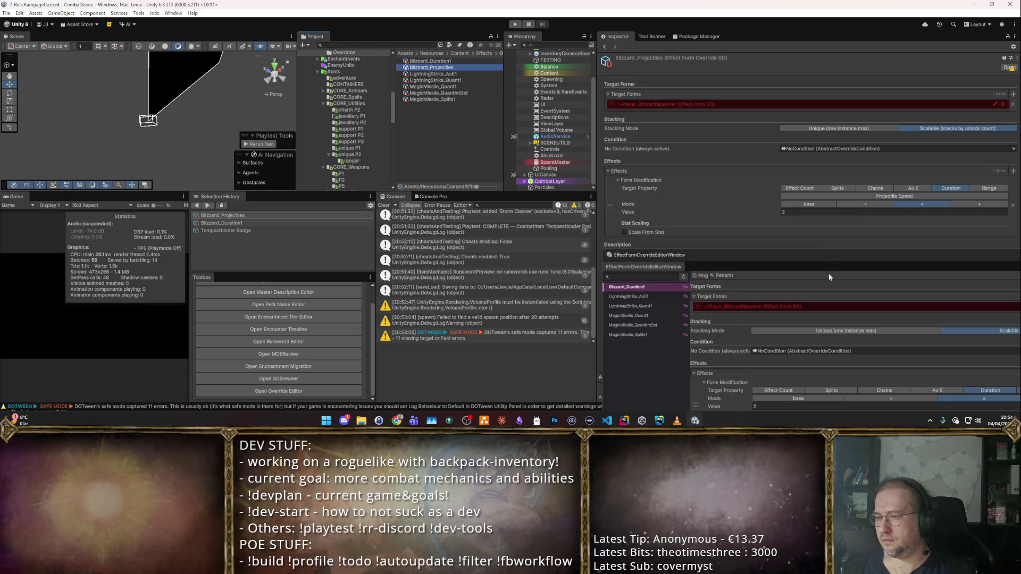
pyautogui.moveTo(826, 259); pyautogui.dragTo(171, 294)
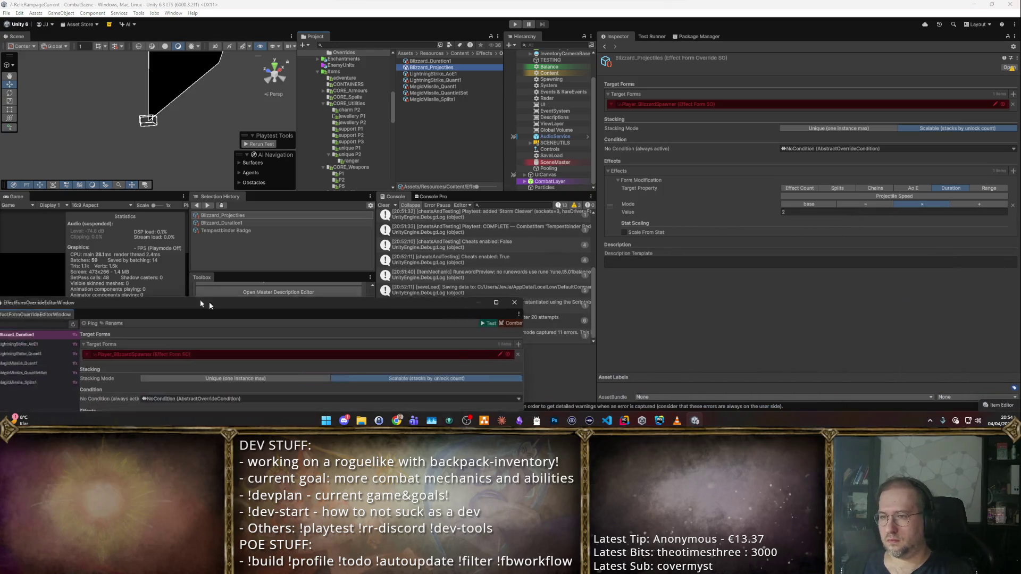
# - Set the Blizzard_Projectiles override's Target Property to Effect Count
pyautogui.click(797, 189)
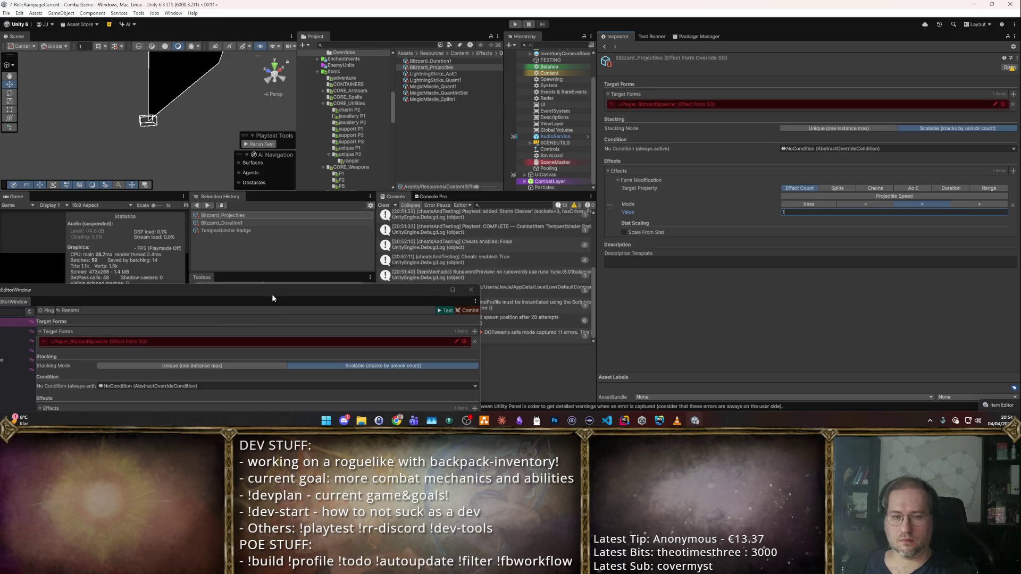
pyautogui.moveTo(272, 298); pyautogui.dragTo(850, 343)
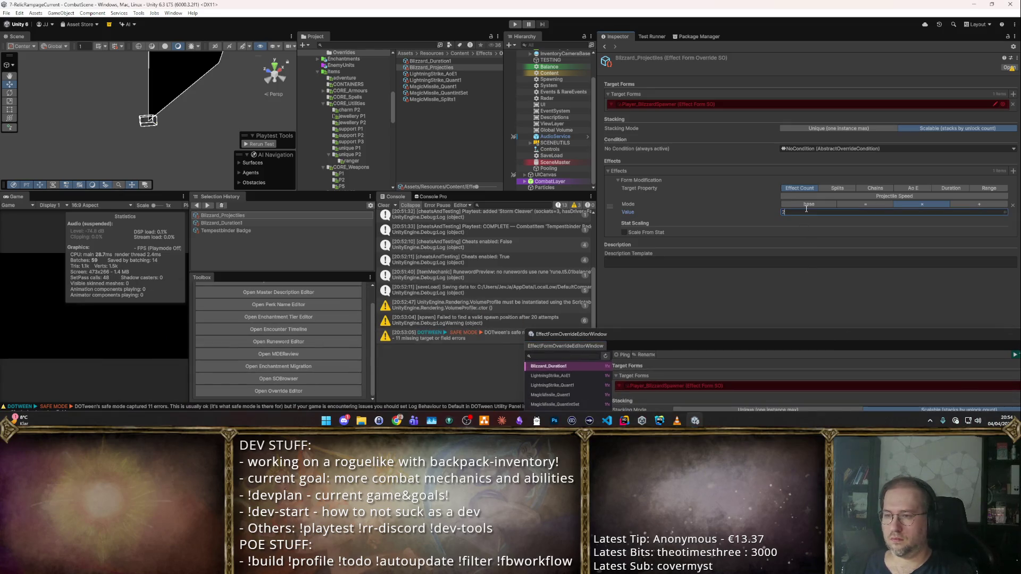
pyautogui.moveTo(743, 337)
pyautogui.mouseDown()
pyautogui.moveTo(617, 297)
pyautogui.moveTo(538, 337)
pyautogui.moveTo(553, 69)
pyautogui.moveTo(580, 120)
pyautogui.moveTo(785, 207)
pyautogui.mouseUp()
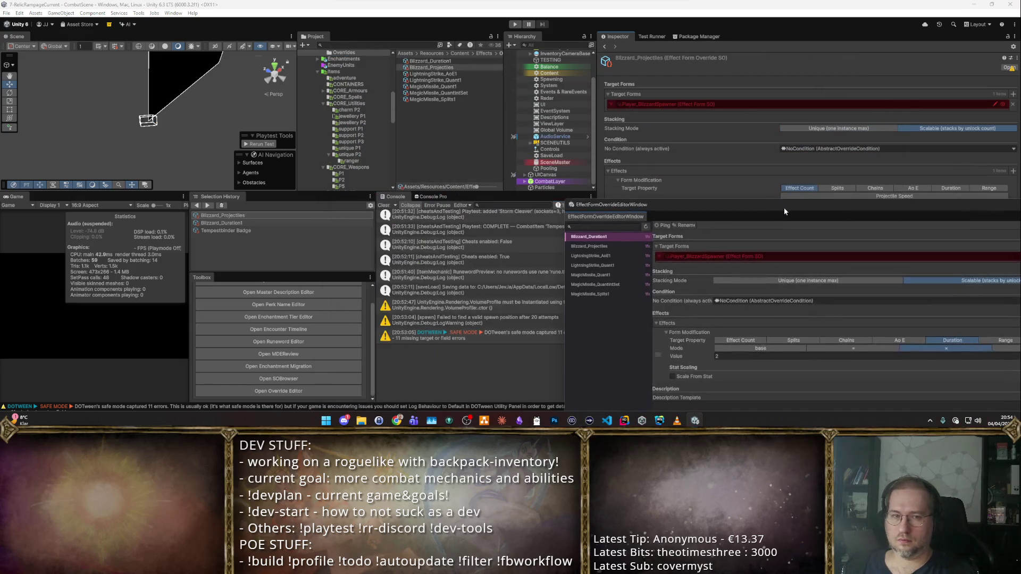
# - Browse the Project folders, expanding the pets items folder and collapsing CORE_Utilities
pyautogui.scroll(-1, 312, 351)
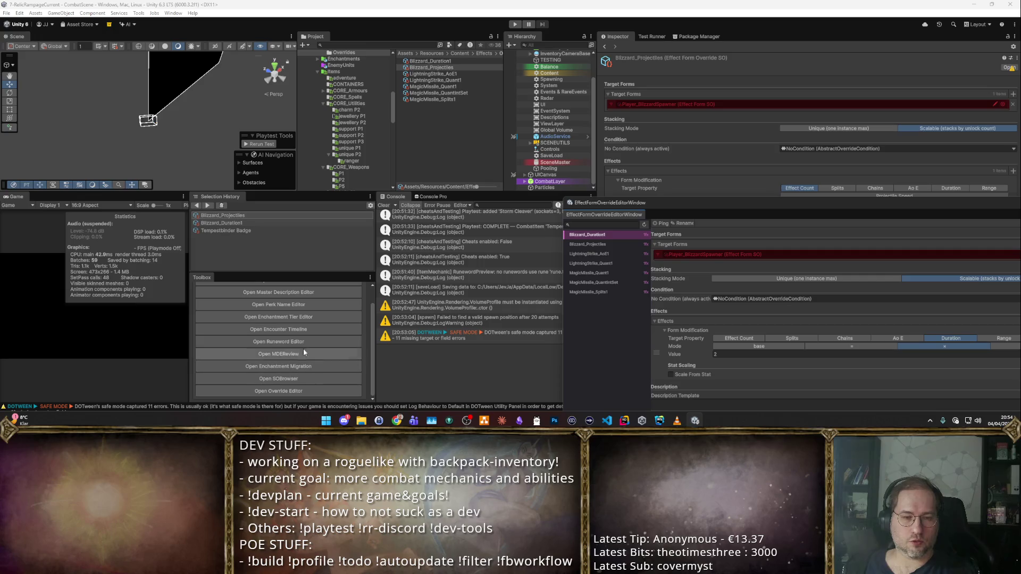
pyautogui.scroll(3, 365, 136)
pyautogui.scroll(-5, 367, 139)
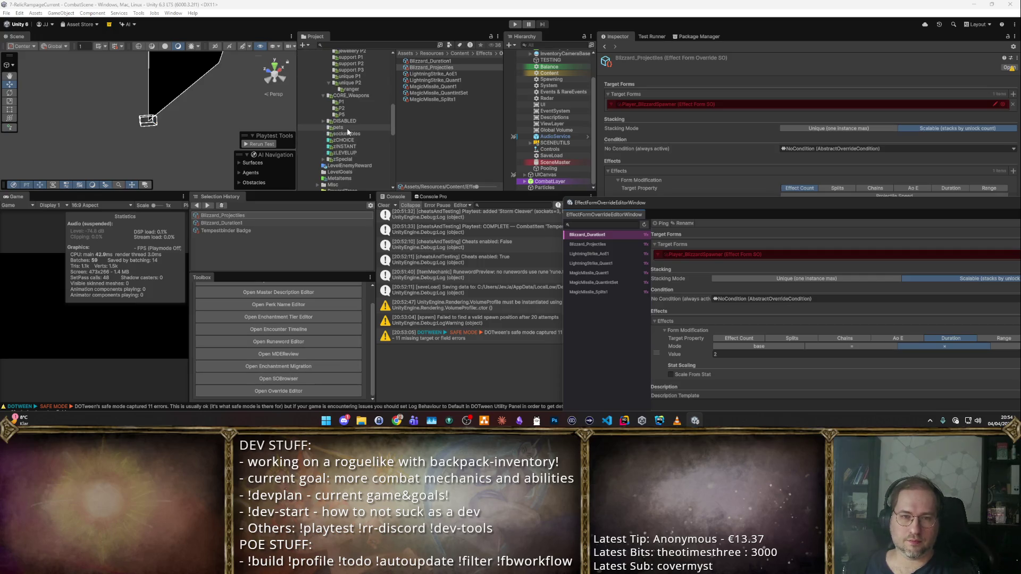
pyautogui.click(351, 128)
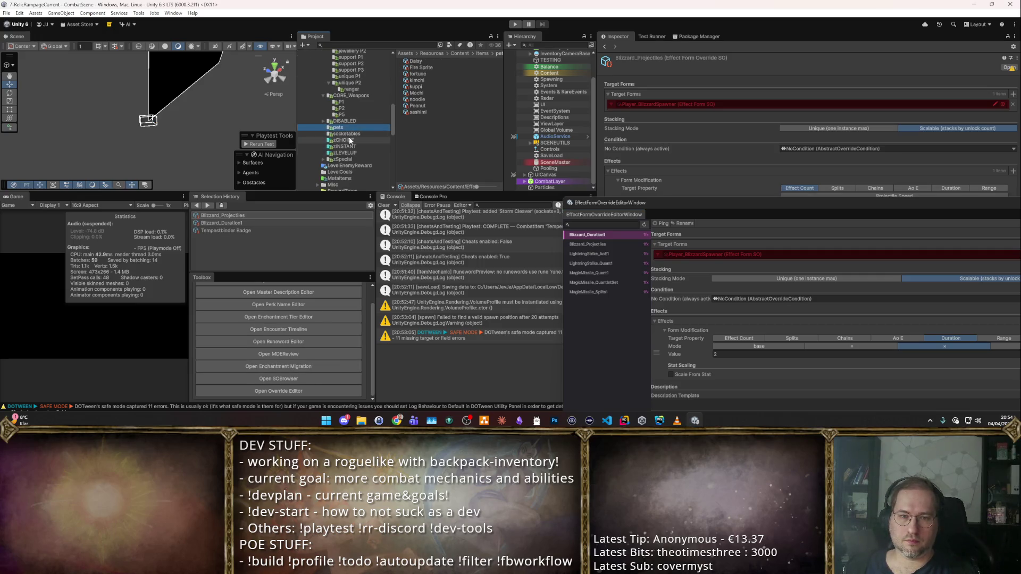
pyautogui.scroll(5, 354, 134)
pyautogui.click(323, 151)
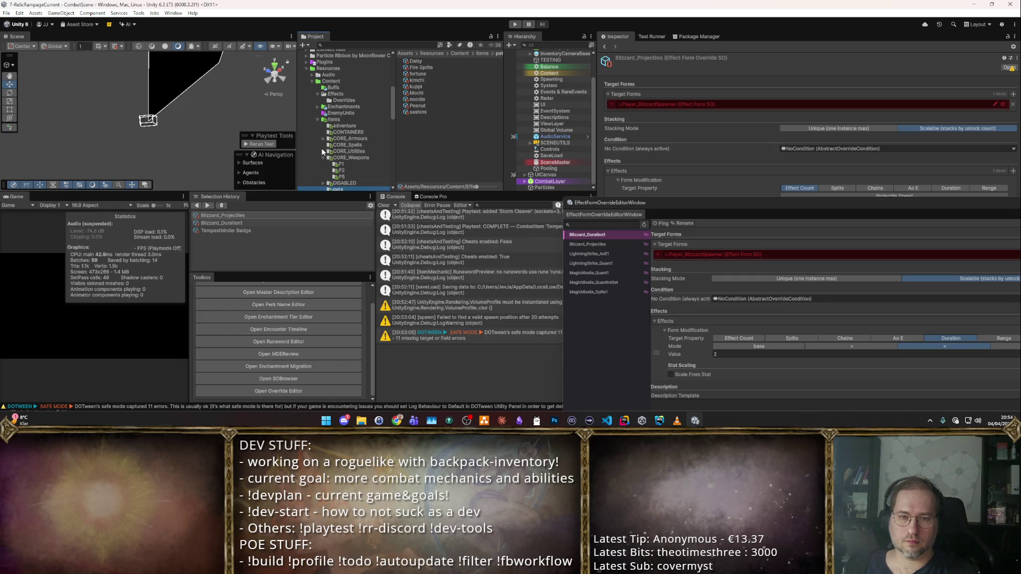
pyautogui.scroll(-3, 322, 149)
pyautogui.scroll(1, 322, 349)
pyautogui.scroll(-1, 324, 338)
# - Open the Set2Tempestbinder PlayerSetBenefitsSO asset in the ScriptableObject browser, enlarging the window
pyautogui.click(292, 378)
pyautogui.click(356, 148)
pyautogui.write('set')
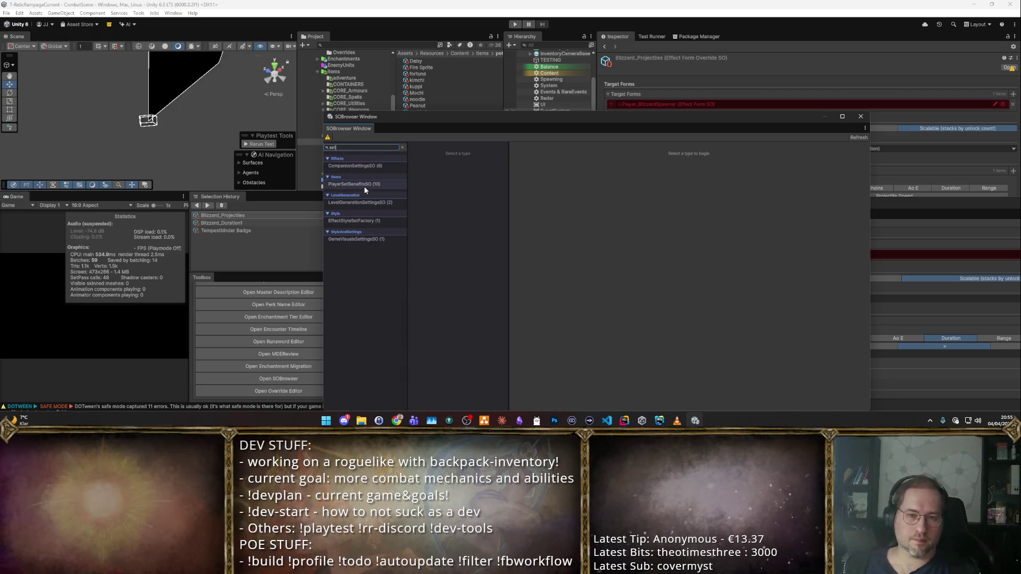
pyautogui.click(372, 186)
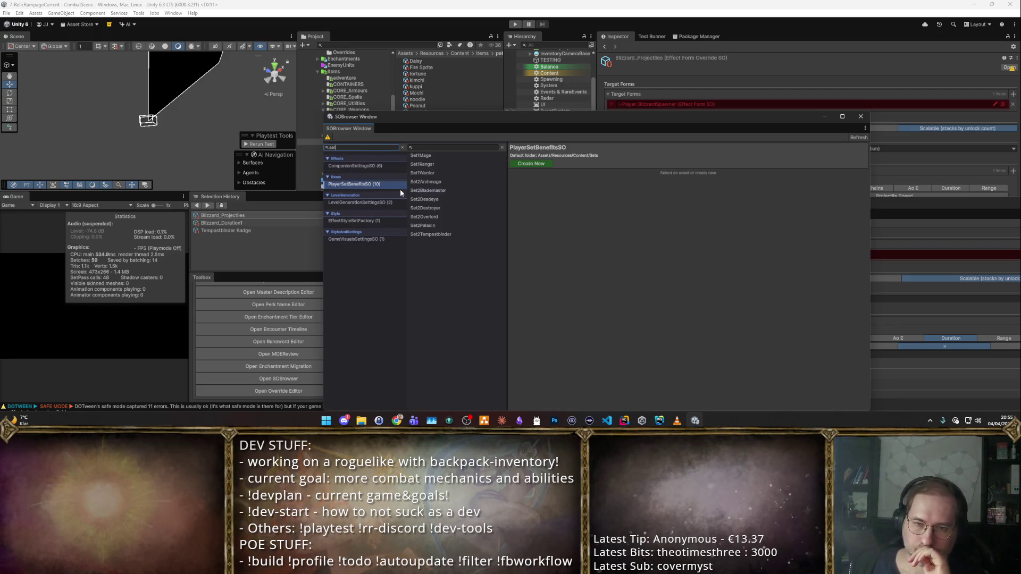
pyautogui.click(437, 237)
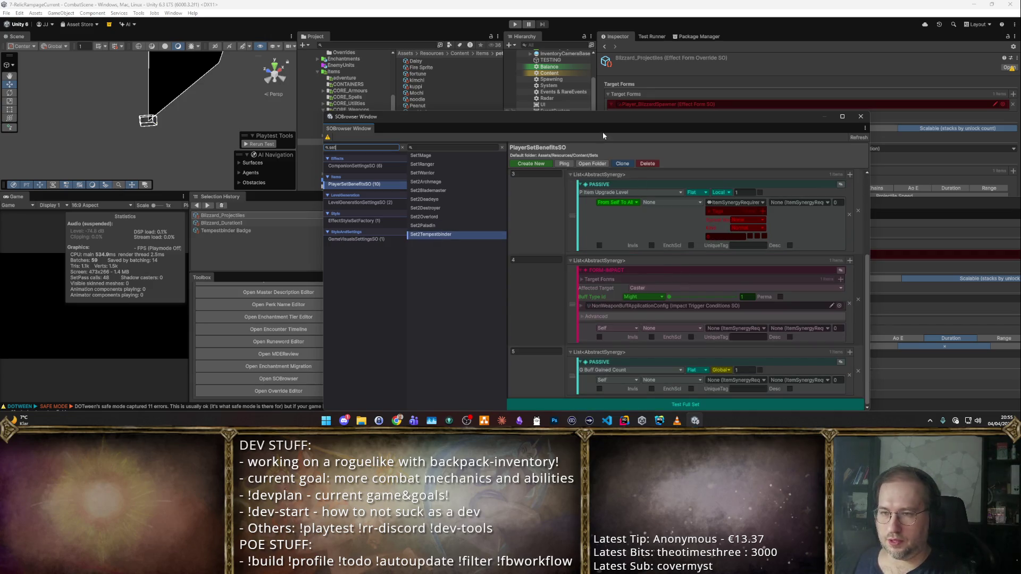
pyautogui.moveTo(620, 111); pyautogui.dragTo(610, 32)
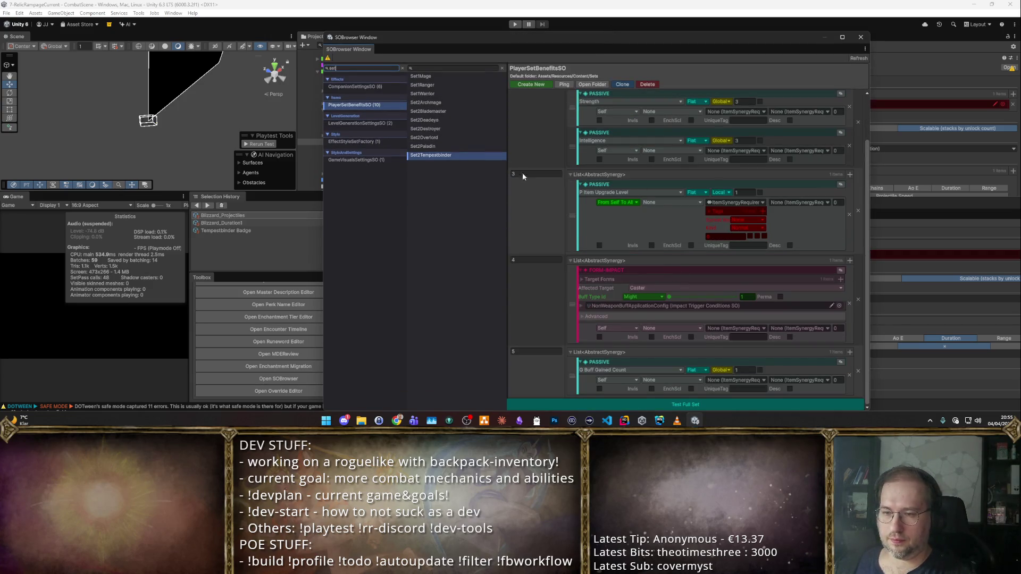
pyautogui.moveTo(324, 205); pyautogui.dragTo(130, 205)
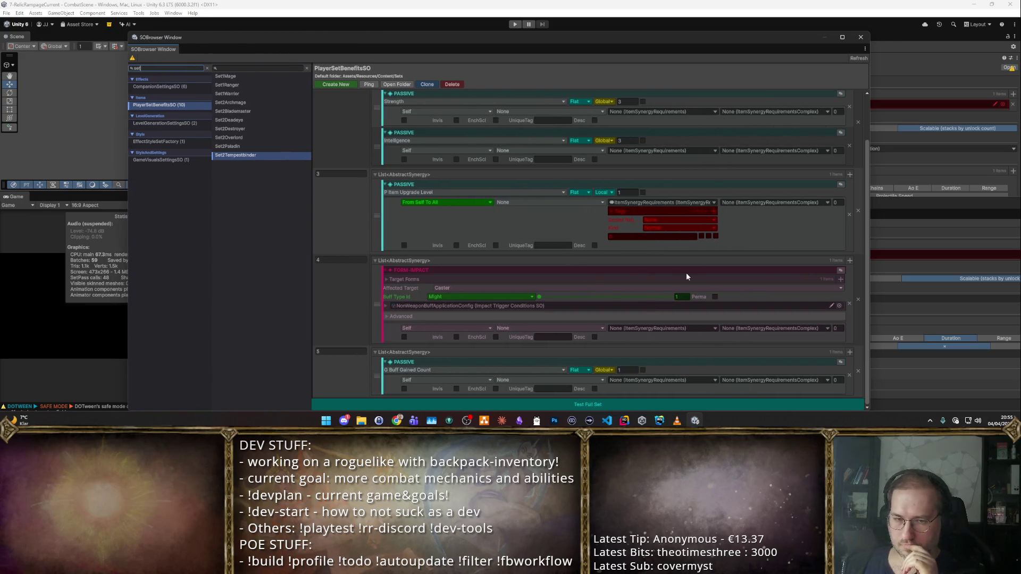
# - Add an EffectOverrideSynergy to list 4 using the Blizzard_Projectiles override
pyautogui.click(852, 261)
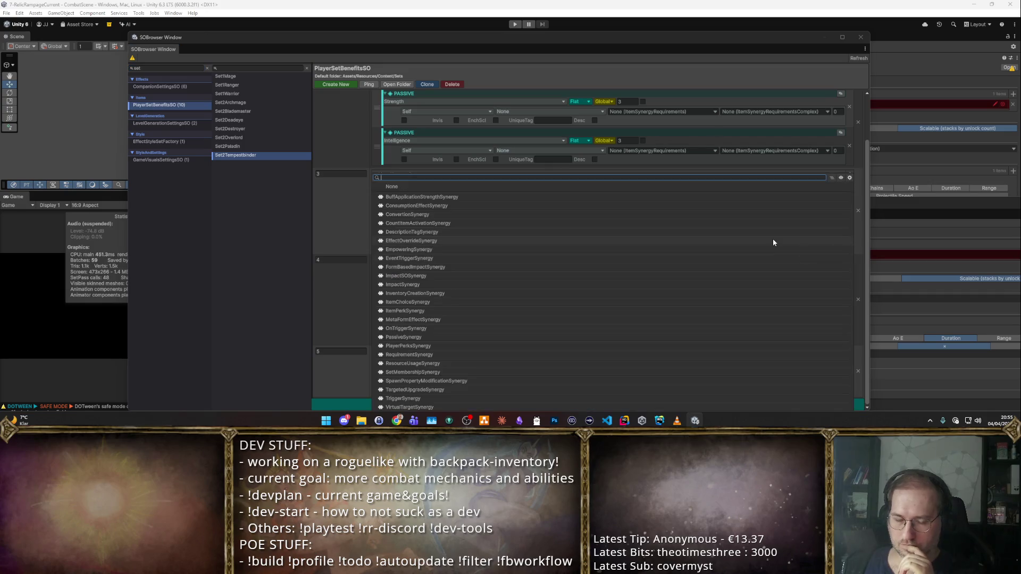
pyautogui.write('Over')
pyautogui.press('Down')
pyautogui.press('Down')
pyautogui.press('Down')
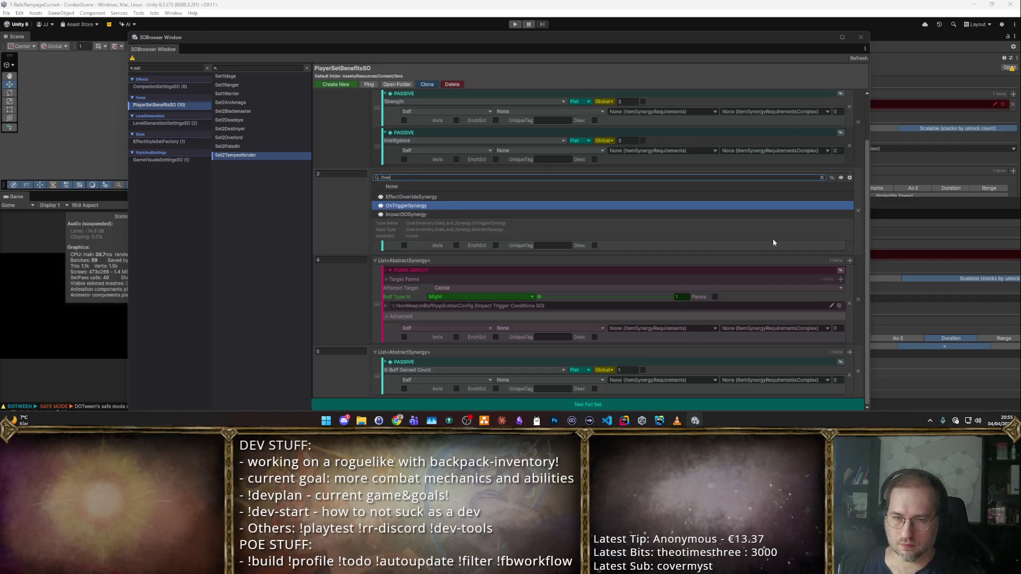
pyautogui.press('Up')
pyautogui.press('Up')
pyautogui.press('Return')
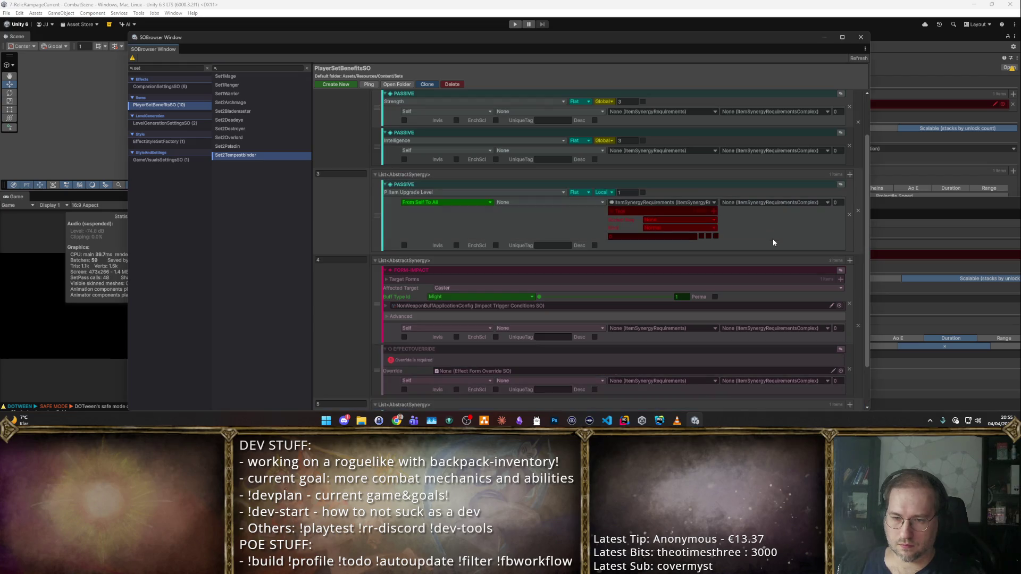
pyautogui.scroll(-3, 745, 329)
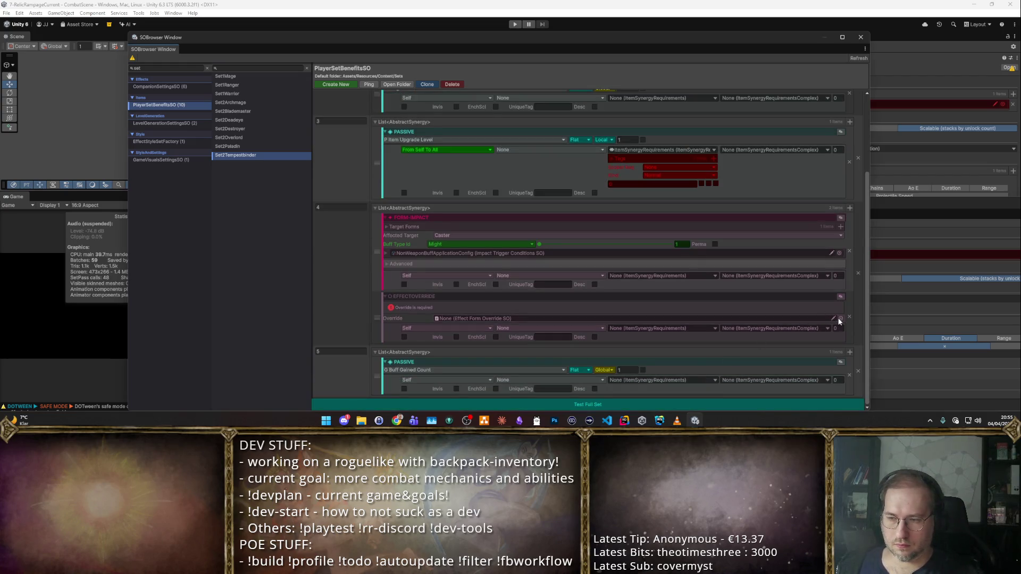
pyautogui.click(841, 318)
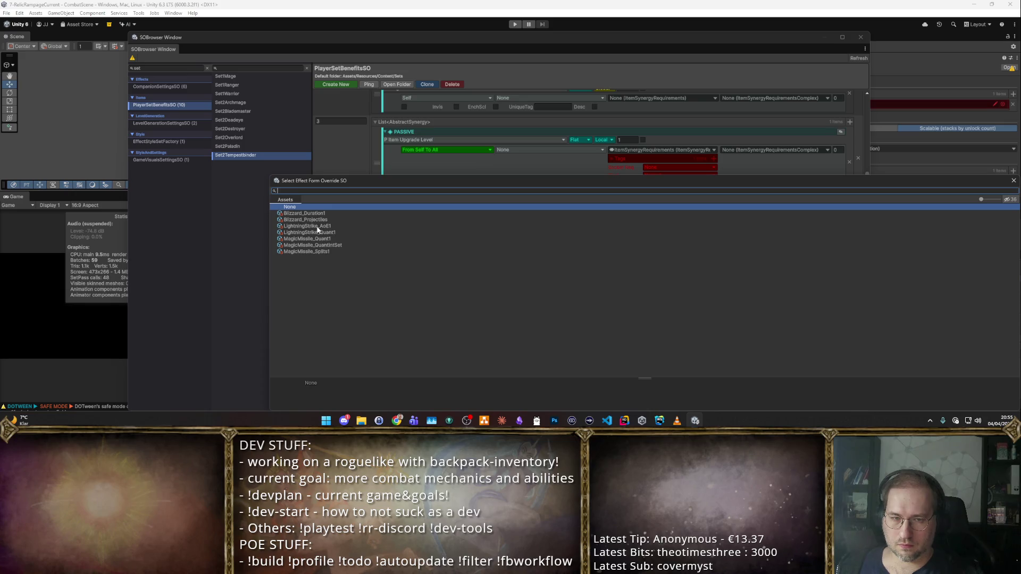
pyautogui.doubleClick(332, 219)
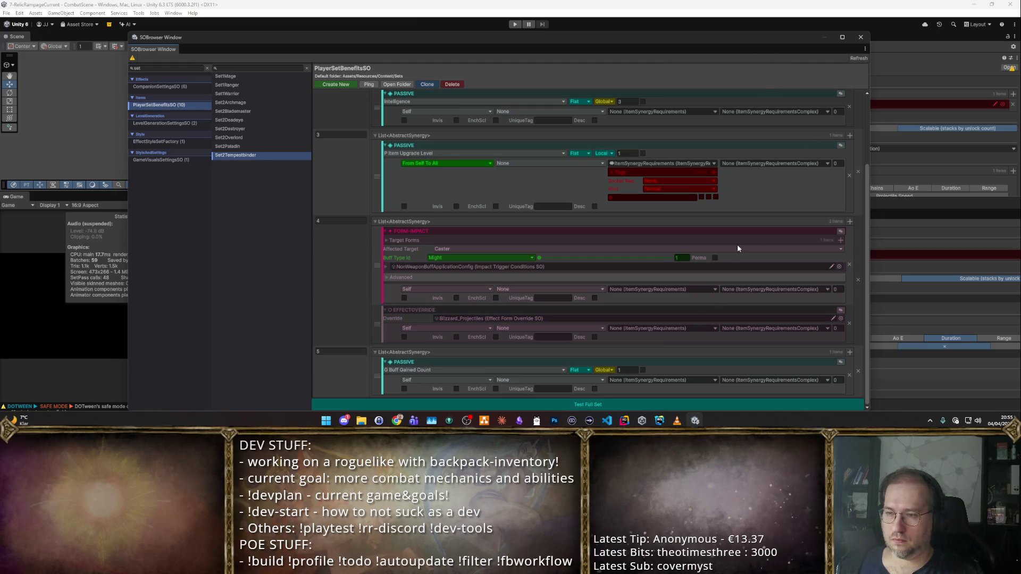
pyautogui.scroll(3, 745, 261)
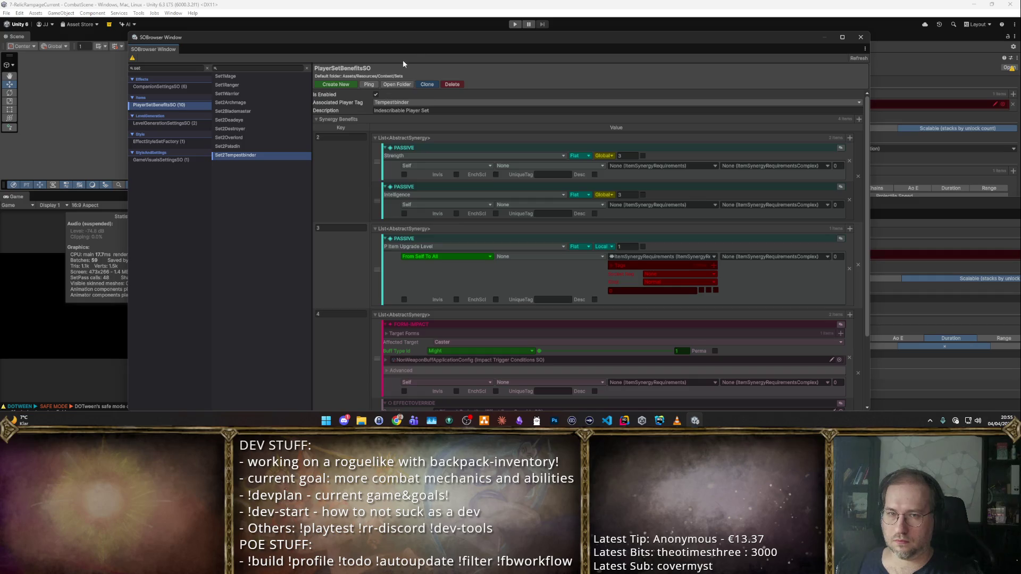
pyautogui.moveTo(397, 52)
pyautogui.mouseDown()
pyautogui.moveTo(362, 66)
pyautogui.moveTo(292, 235)
pyautogui.mouseUp()
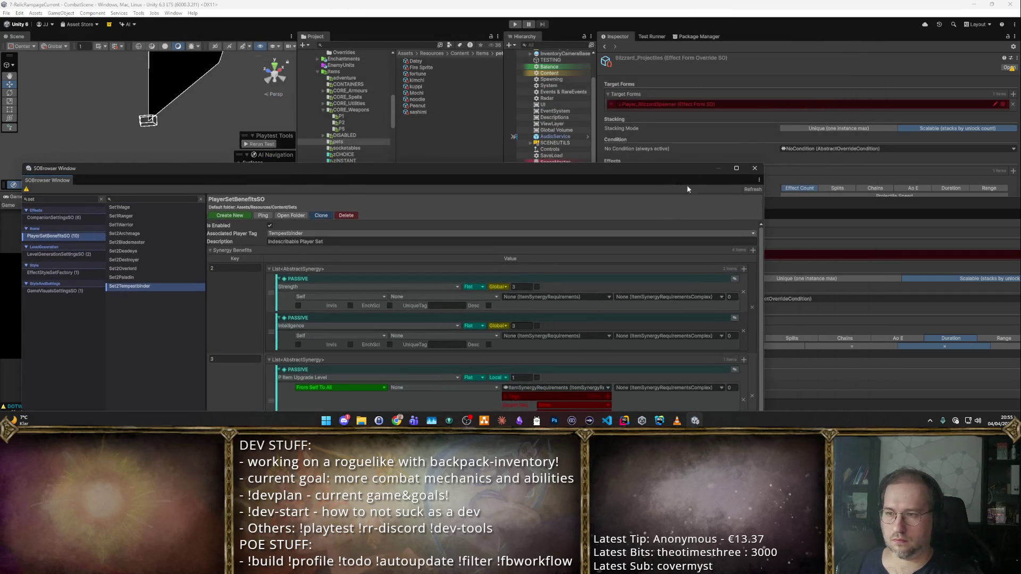
# - Close the set browser and override editor, then select Sets/Set2Tempestbinder in the Project
pyautogui.click(749, 170)
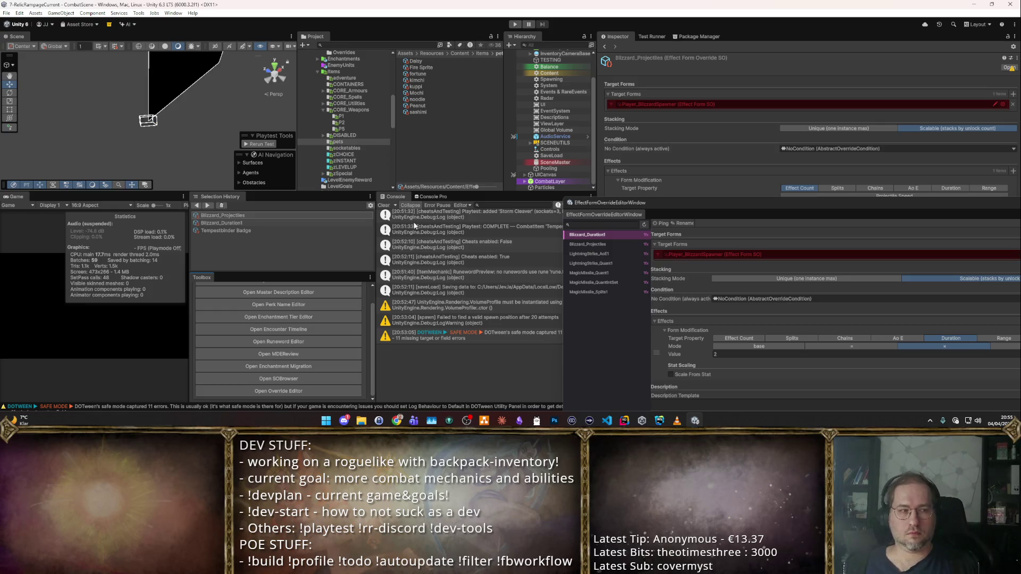
pyautogui.moveTo(701, 205)
pyautogui.mouseDown()
pyautogui.moveTo(347, 289)
pyautogui.moveTo(243, 297)
pyautogui.mouseUp()
pyautogui.click(343, 143)
pyautogui.click(629, 295)
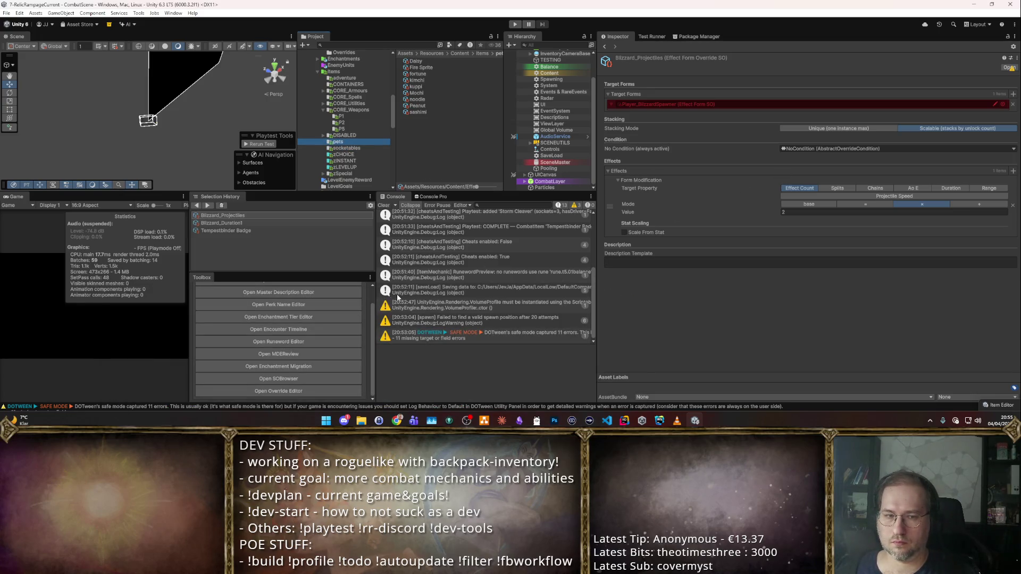
pyautogui.scroll(2, 336, 160)
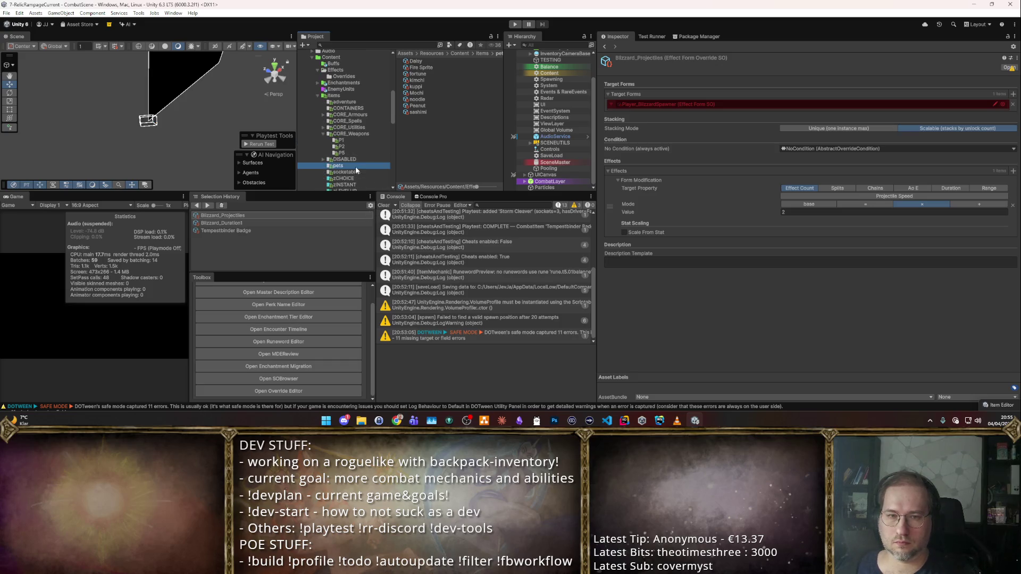
pyautogui.click(322, 133)
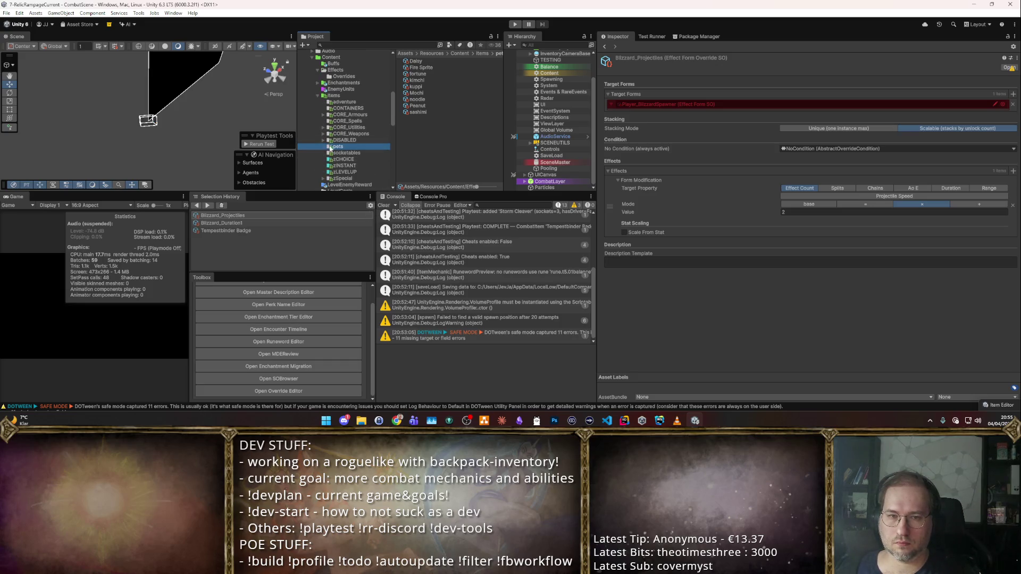
pyautogui.click(317, 95)
pyautogui.click(333, 140)
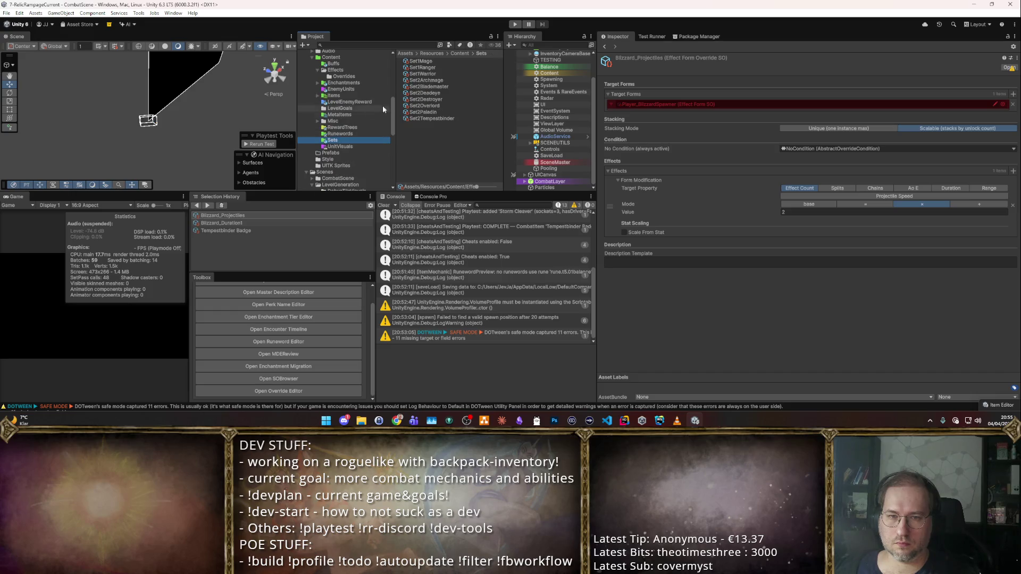
pyautogui.click(432, 119)
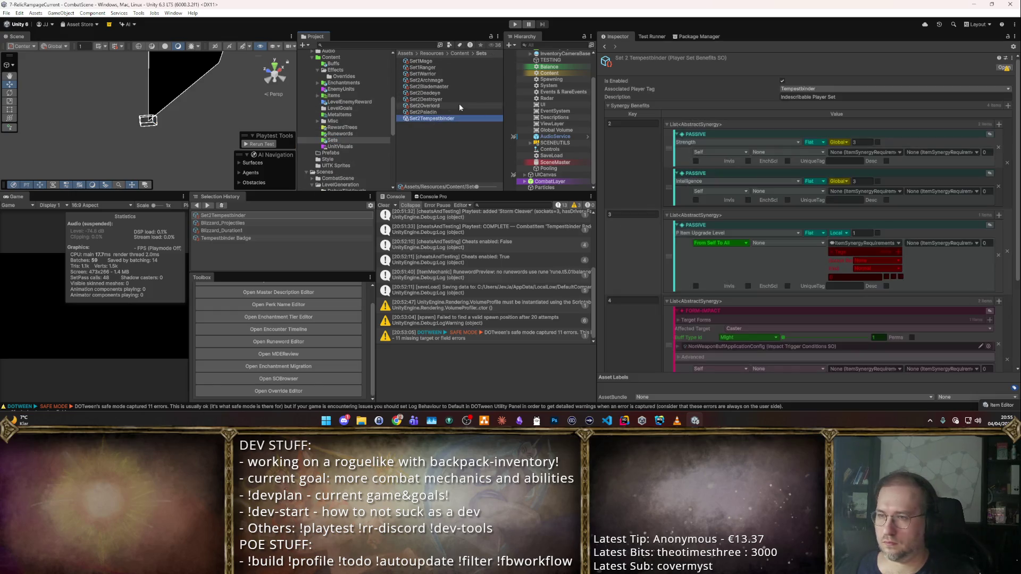
# - Run Test Full Set on Set2Tempestbinder, clear the Console and start Play mode
pyautogui.scroll(-5, 911, 247)
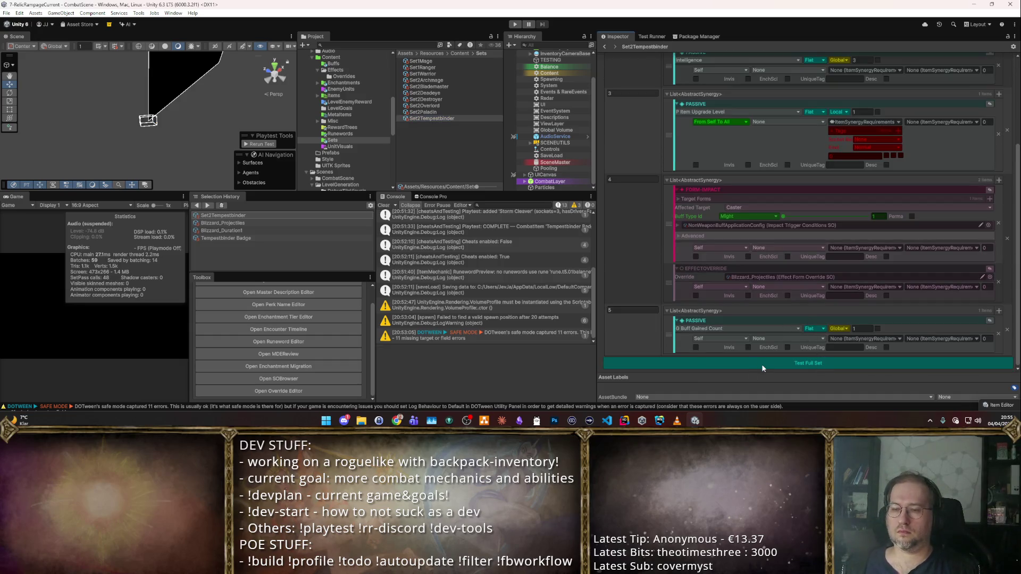
pyautogui.scroll(3, 479, 266)
pyautogui.click(479, 246)
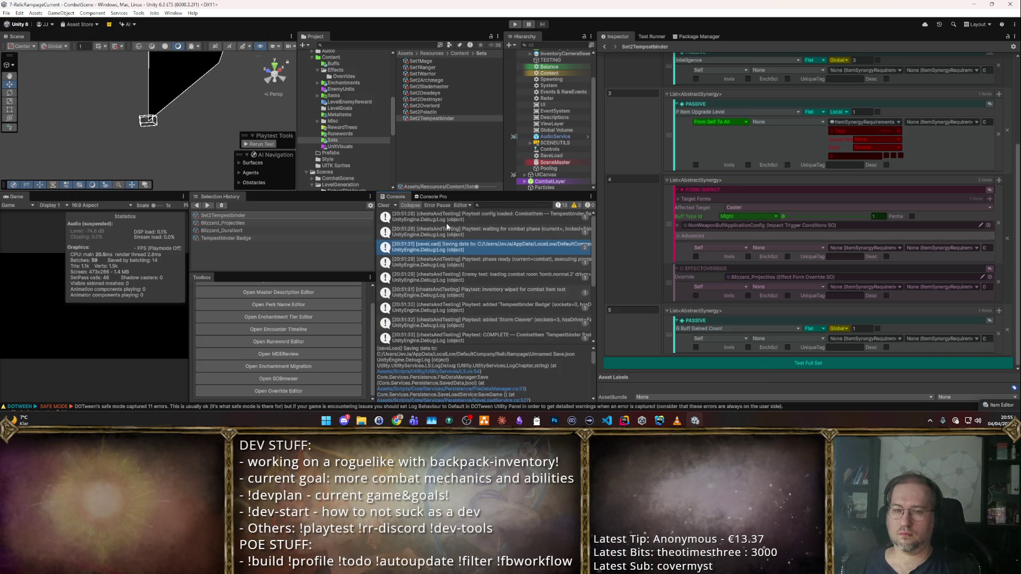
pyautogui.click(714, 362)
pyautogui.scroll(3, 345, 72)
pyautogui.click(346, 64)
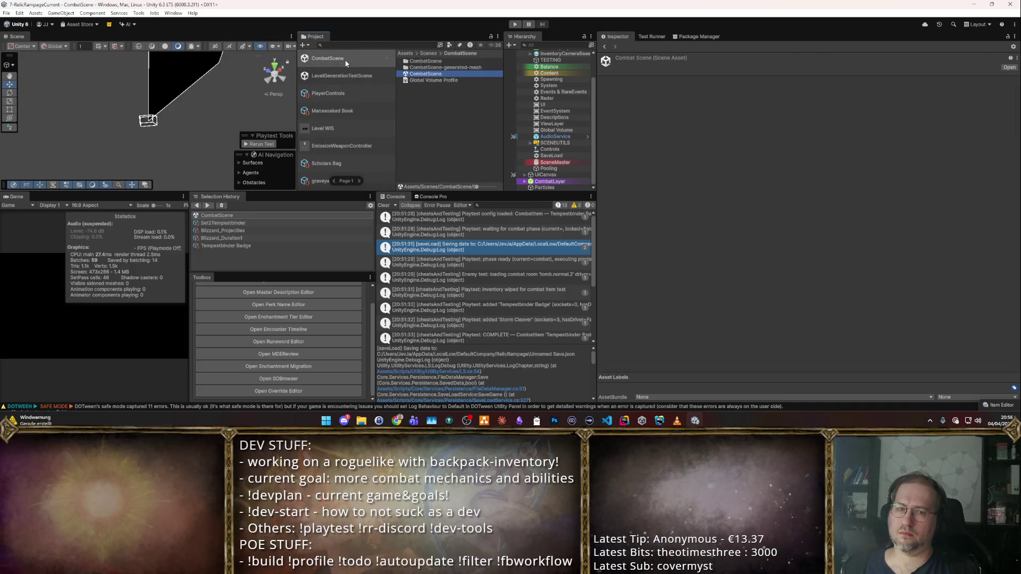
pyautogui.click(243, 226)
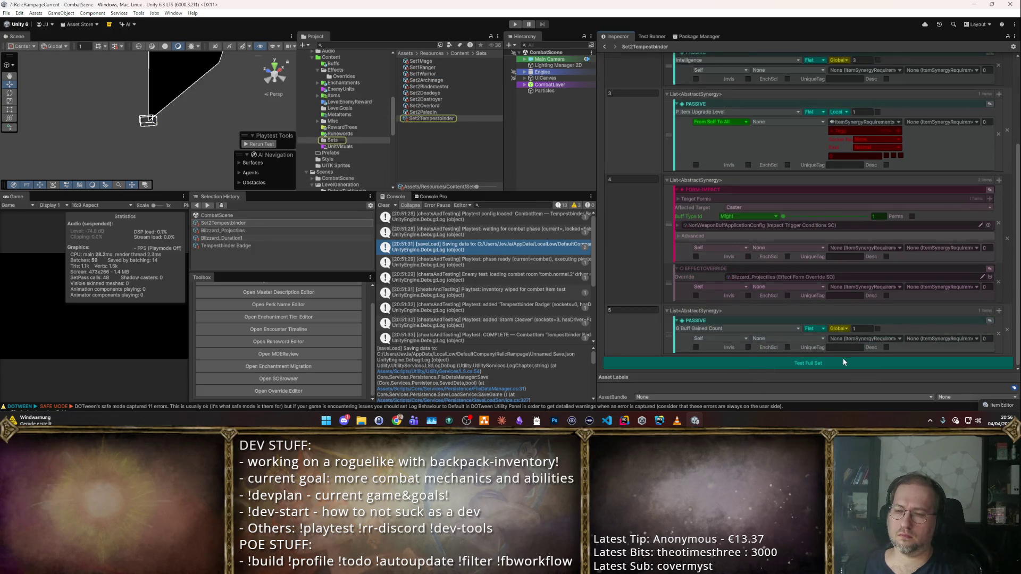
pyautogui.click(383, 206)
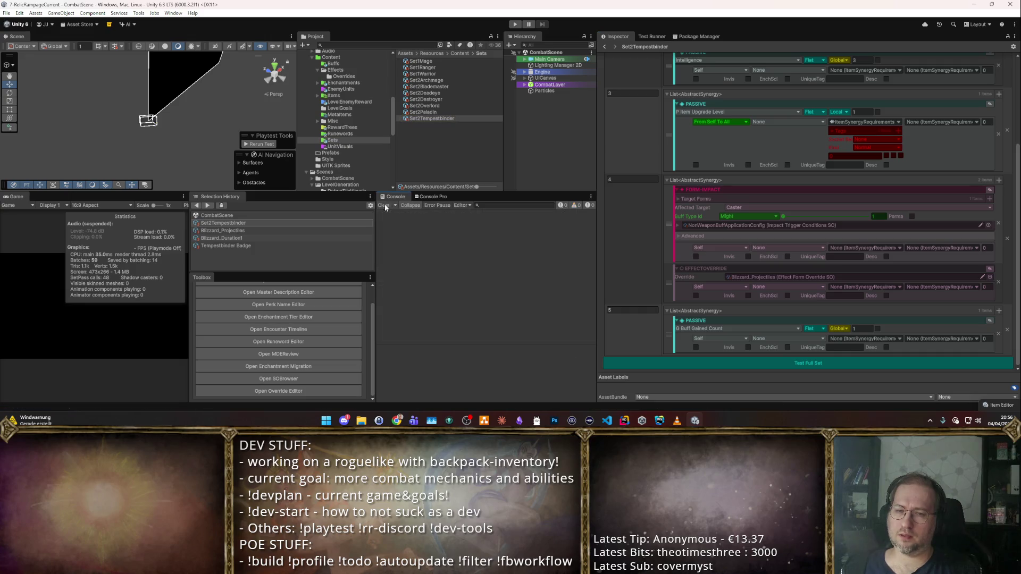
pyautogui.scroll(3, 769, 298)
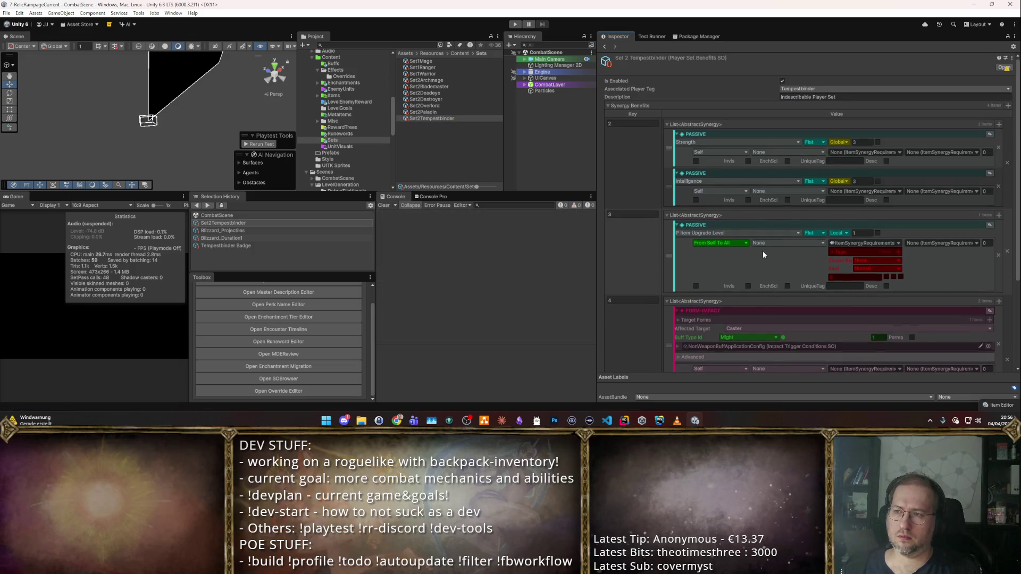
pyautogui.hotkey('ctrl', 'p')
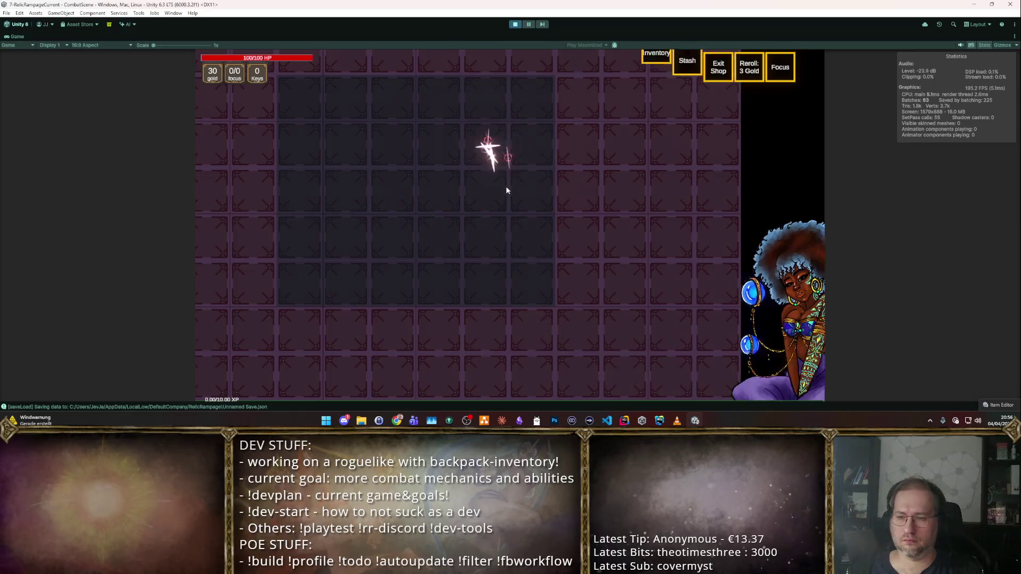
# - Enable cheats and place the Tempestbinder Badge in the centre of the backpack
pyautogui.press('F2')
pyautogui.press('F3')
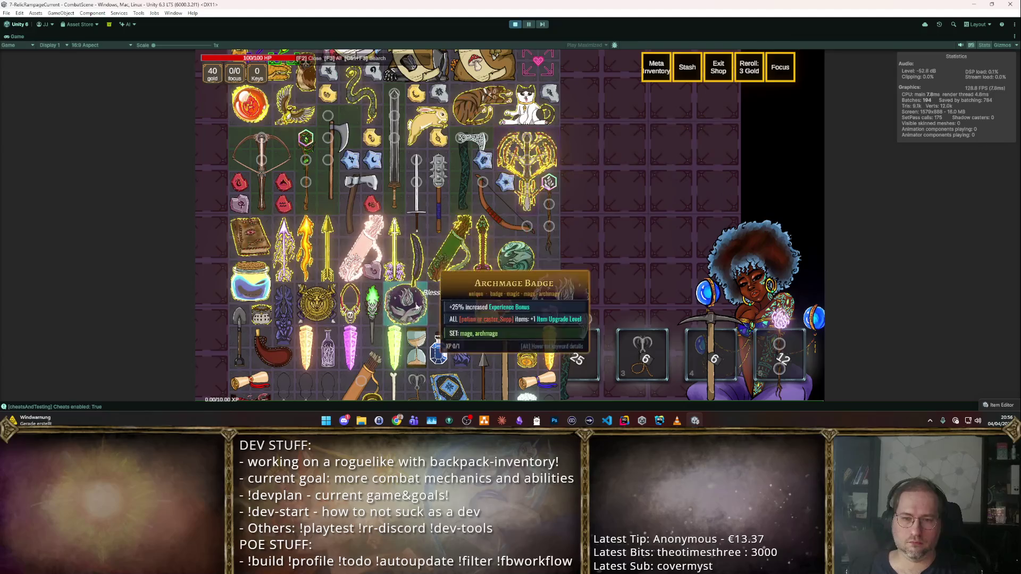
pyautogui.click(526, 208)
pyautogui.click(508, 261)
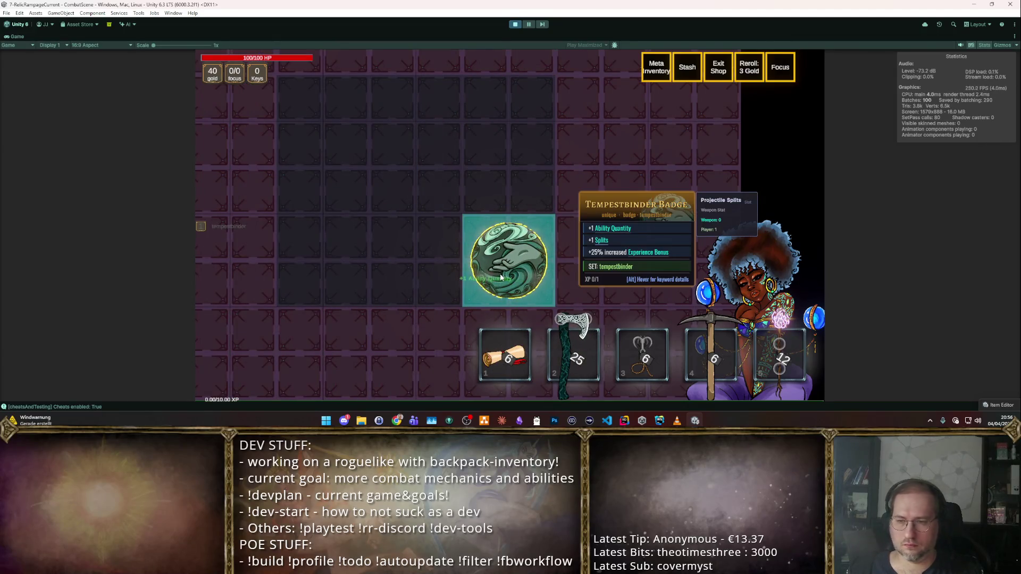
# - Browse the all-items panel, check the Tempestbinder set bonuses, then stop the game
pyautogui.press('F3')
pyautogui.scroll(-1, 479, 176)
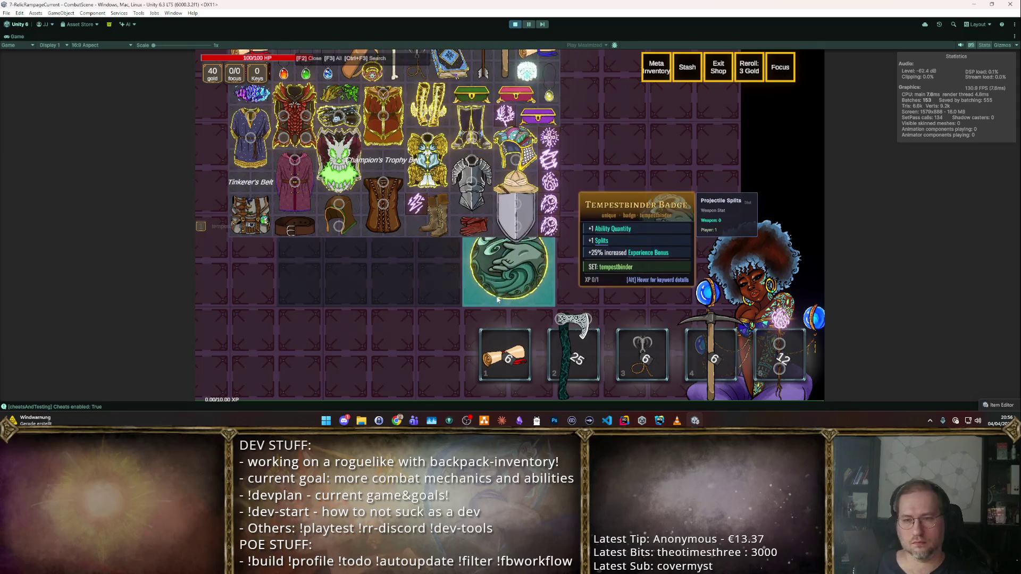
pyautogui.scroll(3, 502, 185)
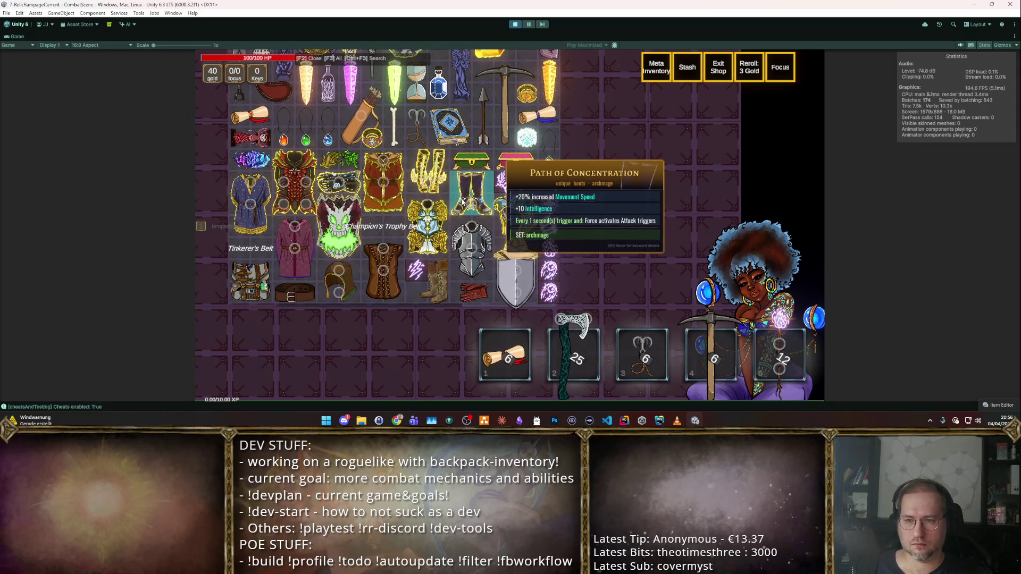
pyautogui.scroll(8, 481, 188)
pyautogui.scroll(-4, 481, 188)
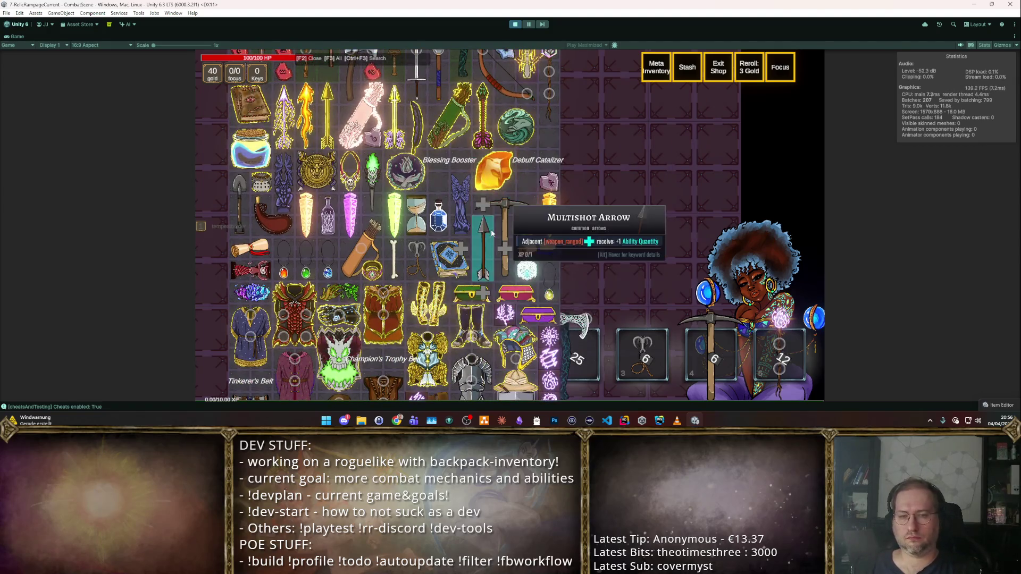
pyautogui.scroll(4, 492, 226)
pyautogui.scroll(-6, 494, 222)
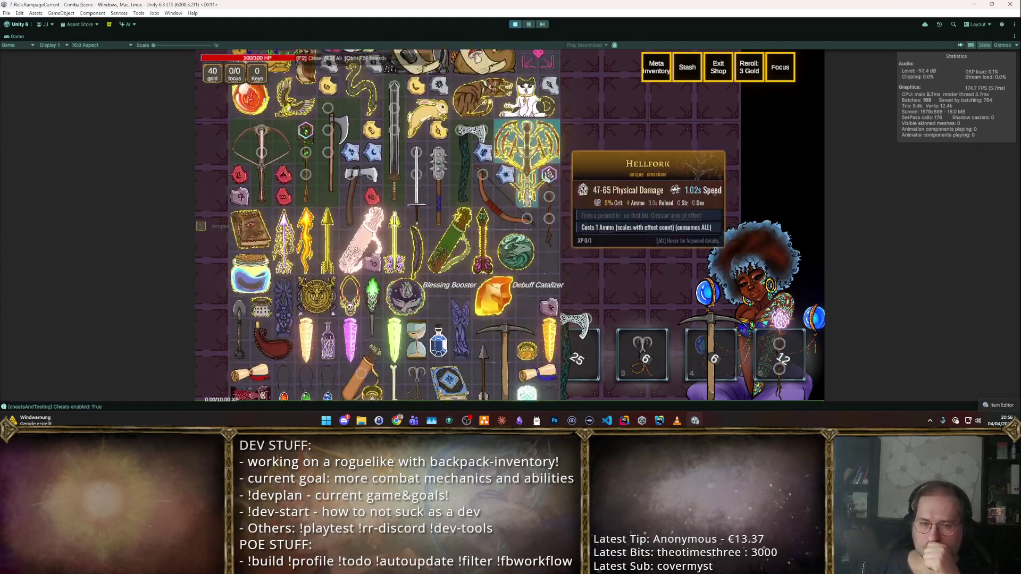
pyautogui.scroll(-3, 561, 227)
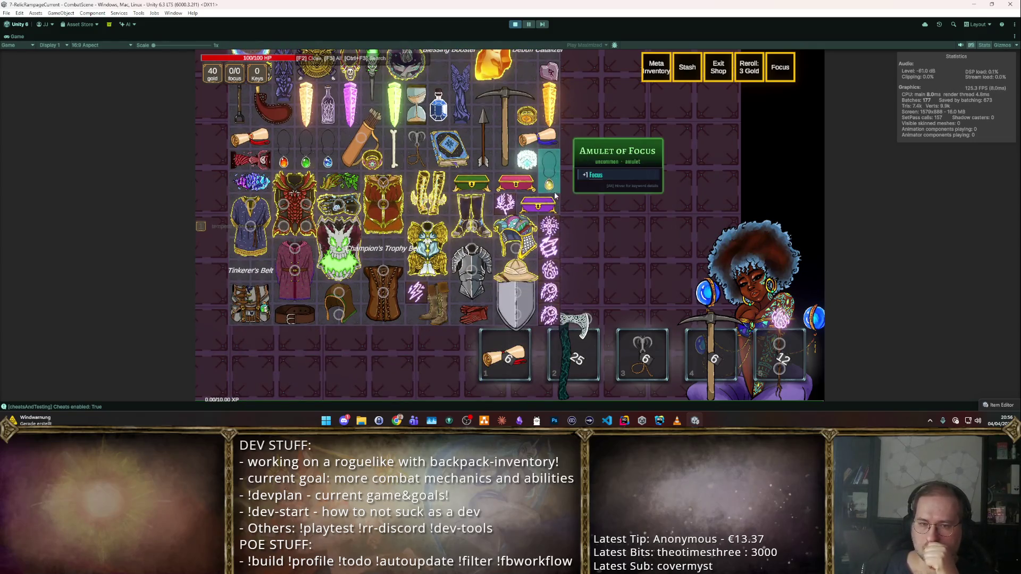
pyautogui.scroll(-8, 510, 192)
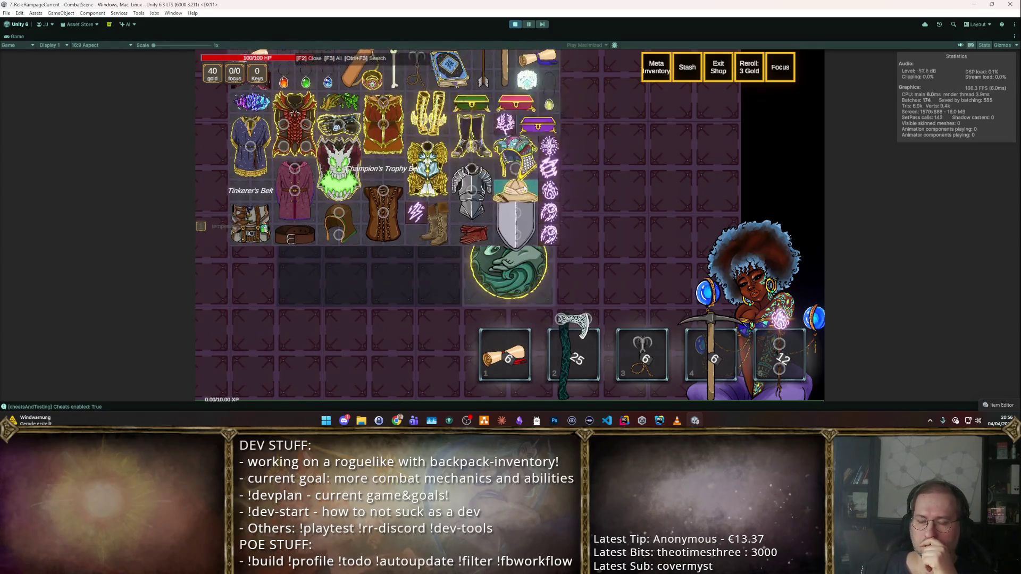
pyautogui.moveTo(198, 226)
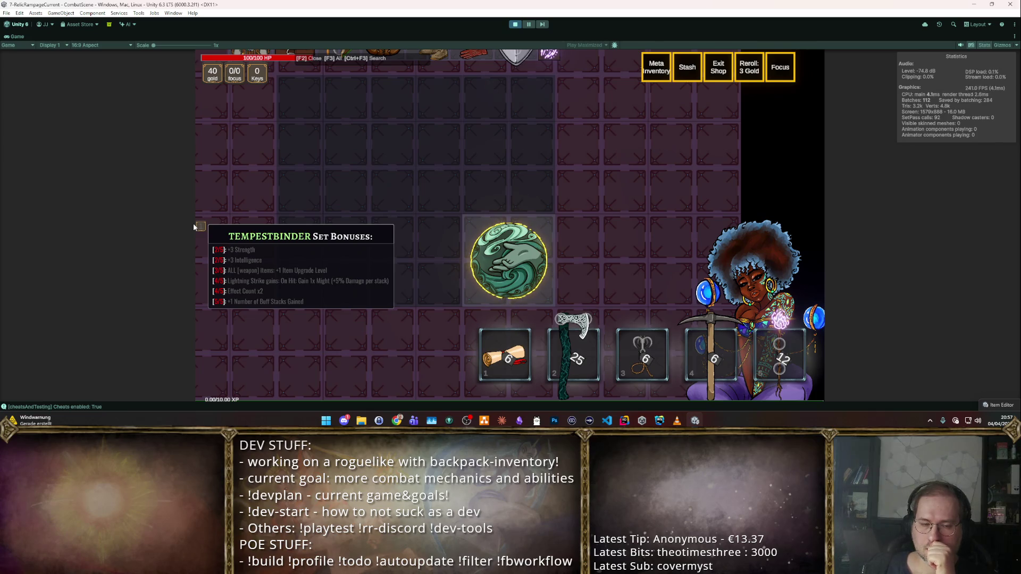
pyautogui.click(512, 25)
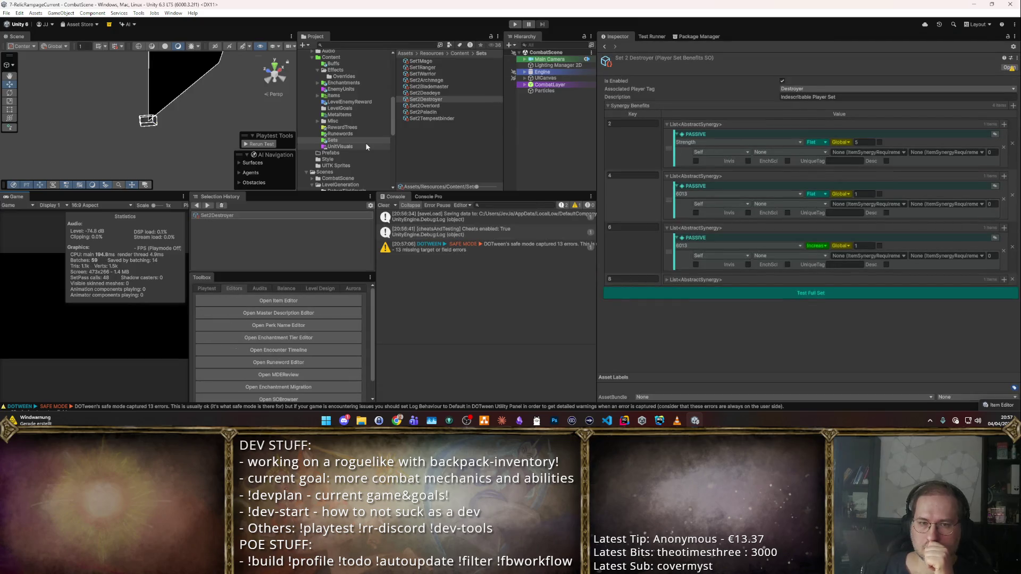
# - Open Player_BlizzardSpawner from the override editor and set its Effect Form Flavor Type to Blizzard
pyautogui.scroll(-2, 284, 327)
pyautogui.click(279, 391)
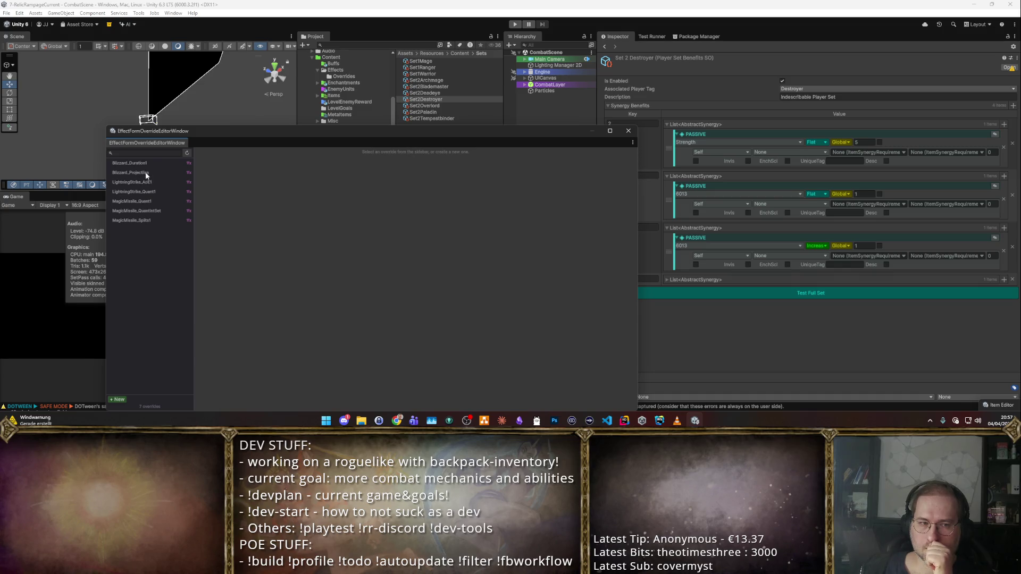
pyautogui.click(145, 174)
pyautogui.click(155, 161)
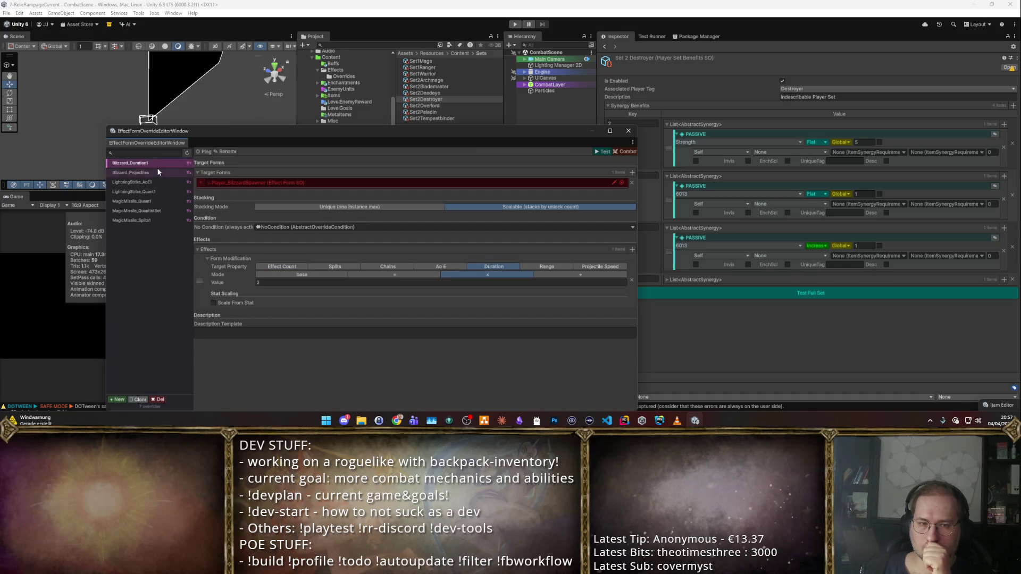
pyautogui.click(161, 171)
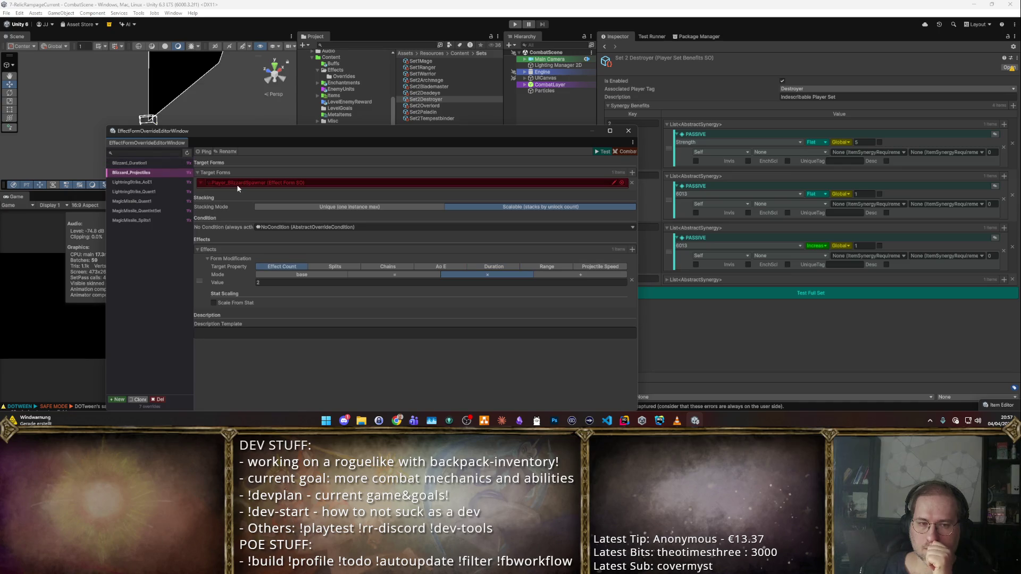
pyautogui.doubleClick(237, 188)
pyautogui.moveTo(517, 133)
pyautogui.mouseDown()
pyautogui.moveTo(522, 200)
pyautogui.moveTo(496, 178)
pyautogui.mouseUp()
pyautogui.click(715, 82)
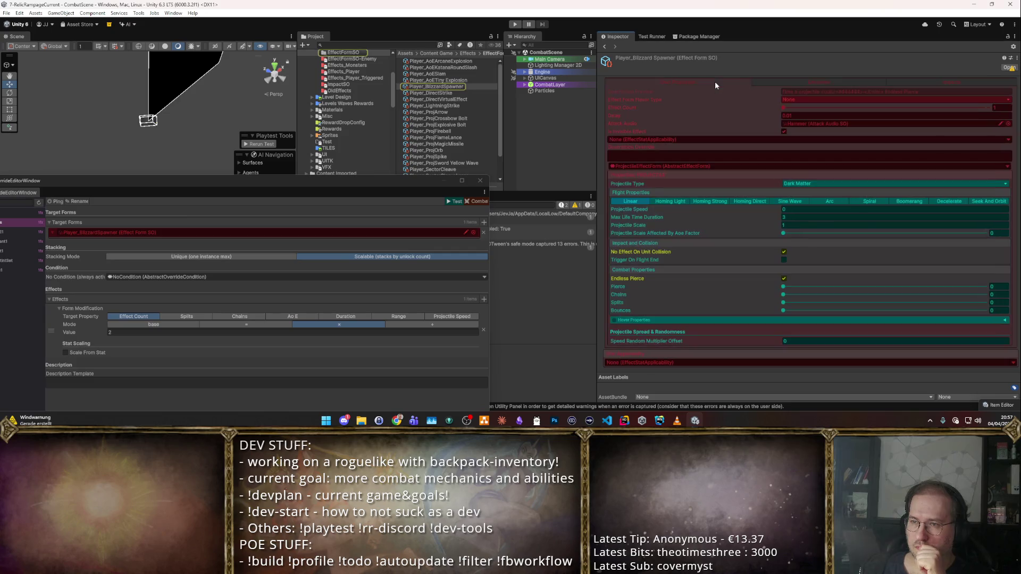
pyautogui.click(808, 100)
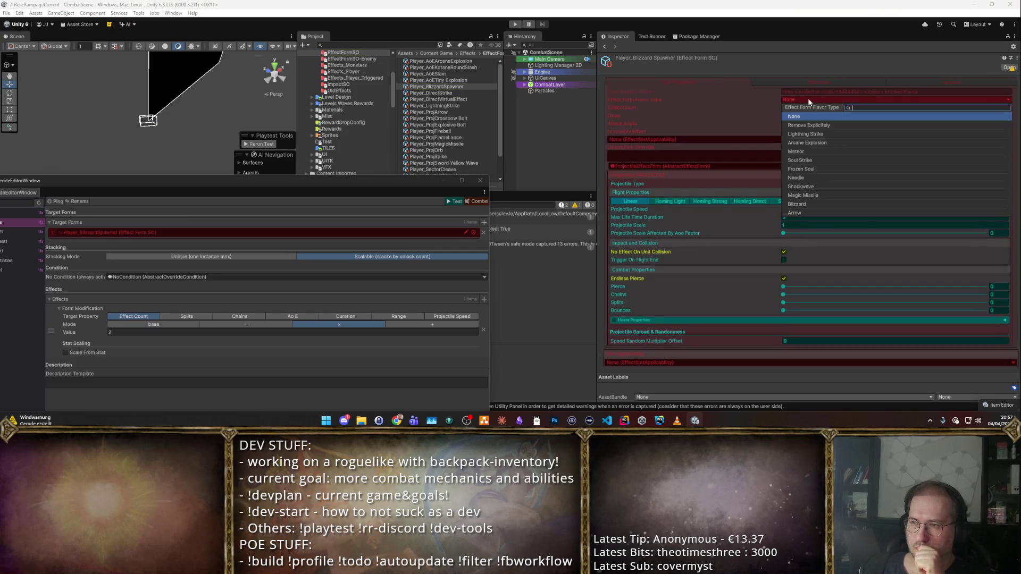
pyautogui.click(798, 204)
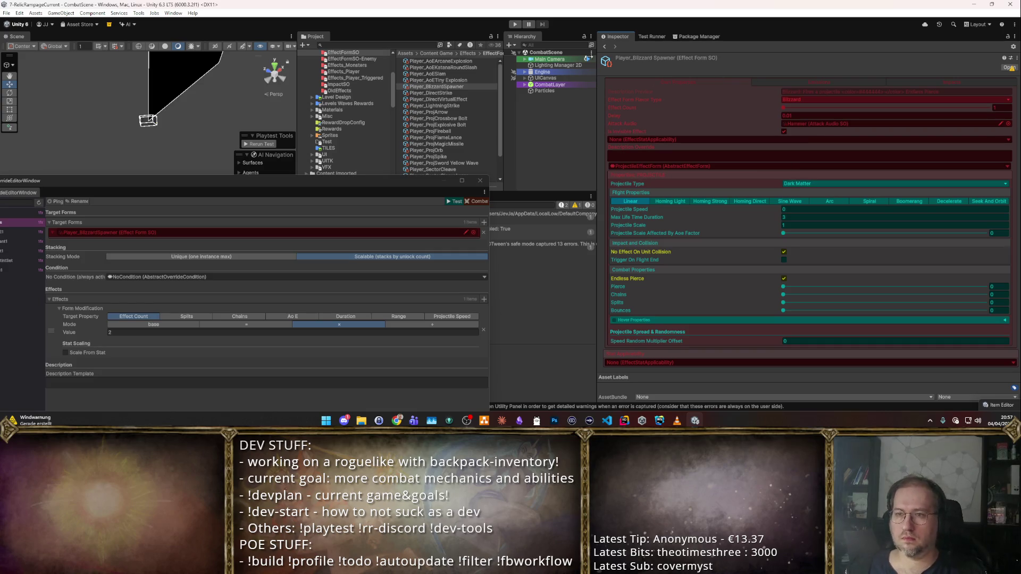
# - Start a playtest of the Blizzard_Duration1 override after dismissing the playtest warning
pyautogui.moveTo(286, 180); pyautogui.dragTo(674, 105)
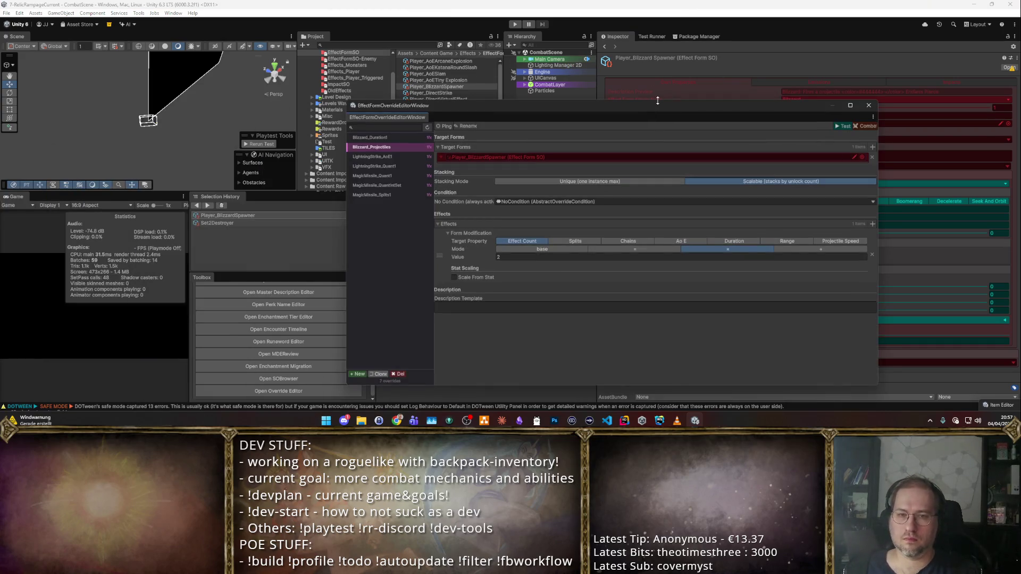
pyautogui.click(842, 126)
pyautogui.click(554, 222)
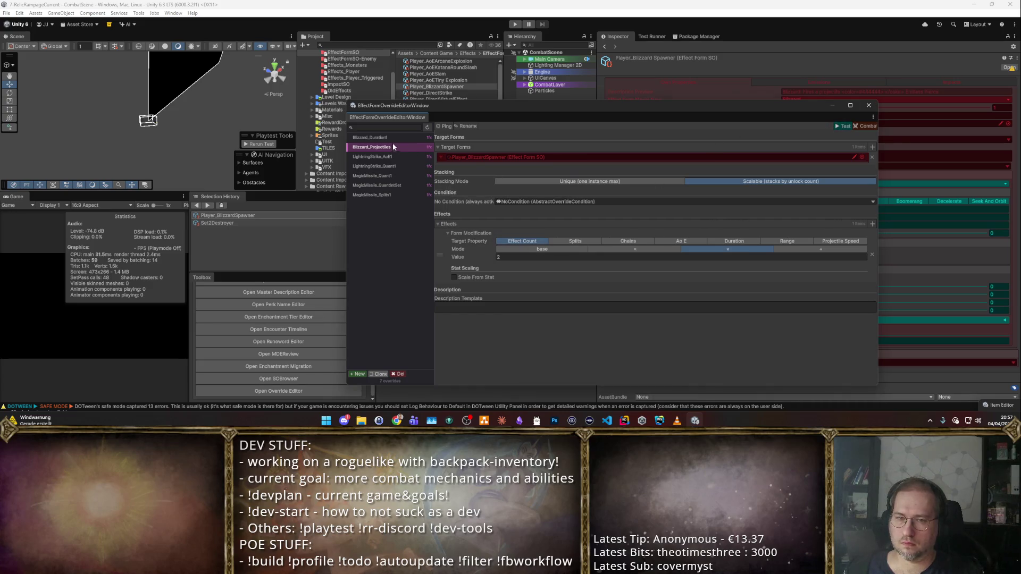
pyautogui.click(377, 139)
pyautogui.click(842, 126)
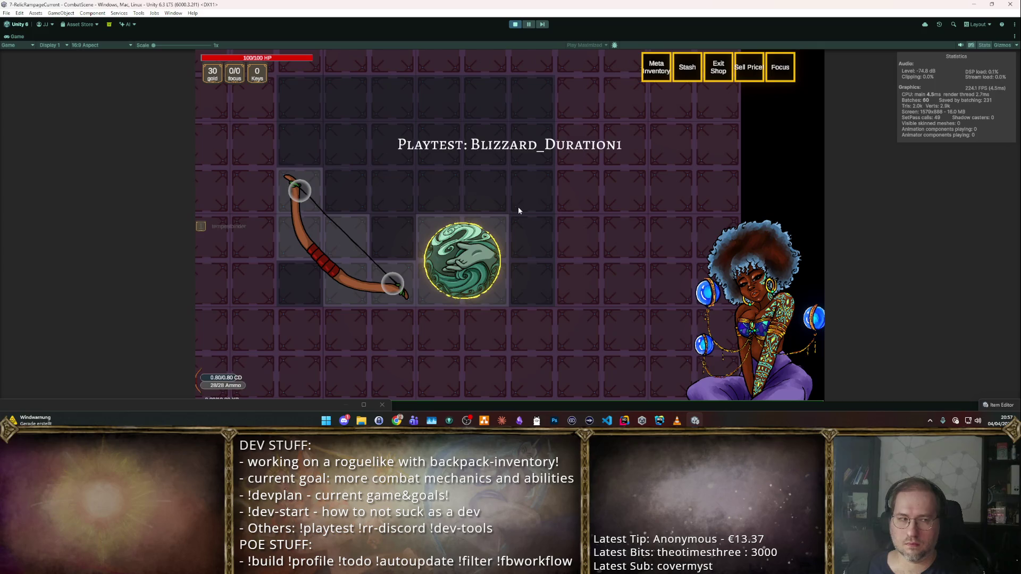
# - Inspect the badge and set bonuses, toggle Focus mode, exit the shop and stop the playtest
pyautogui.moveTo(465, 258)
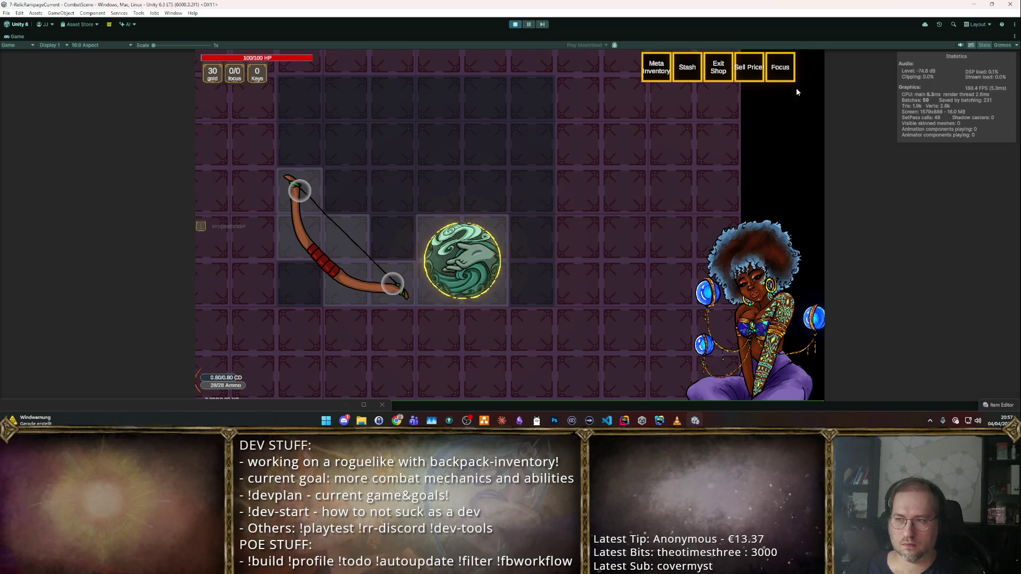
pyautogui.click(781, 68)
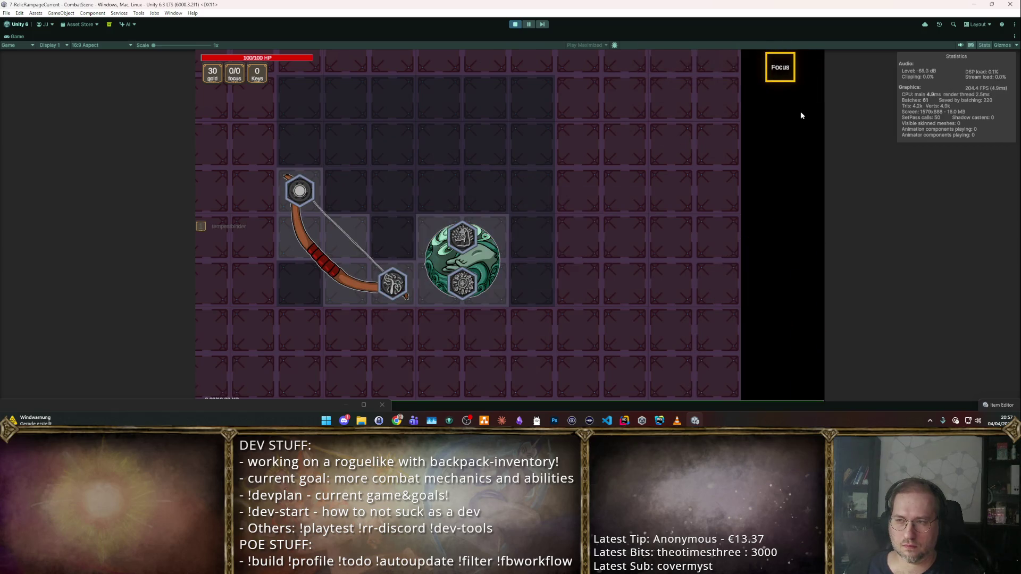
pyautogui.click(780, 68)
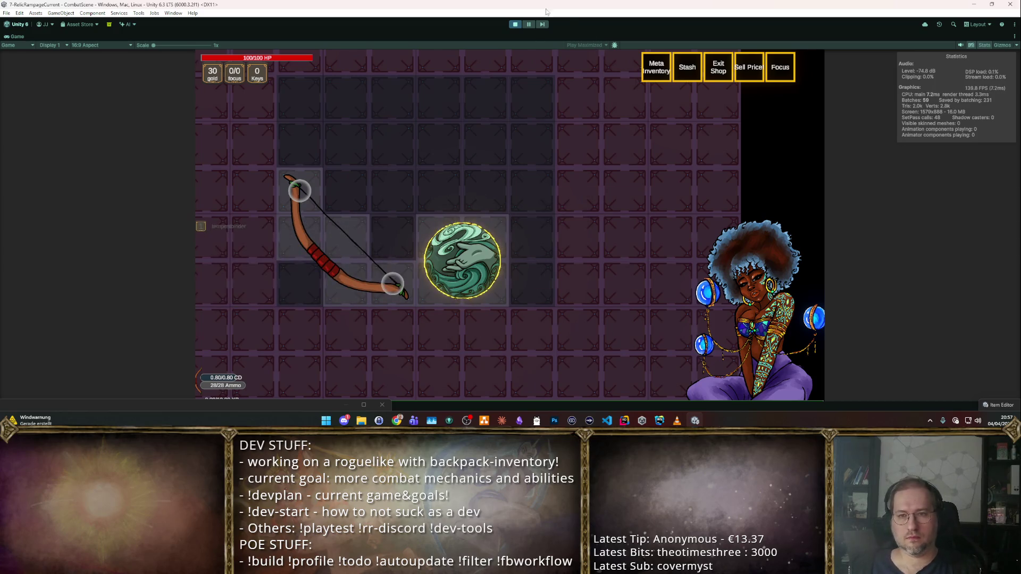
pyautogui.moveTo(201, 228)
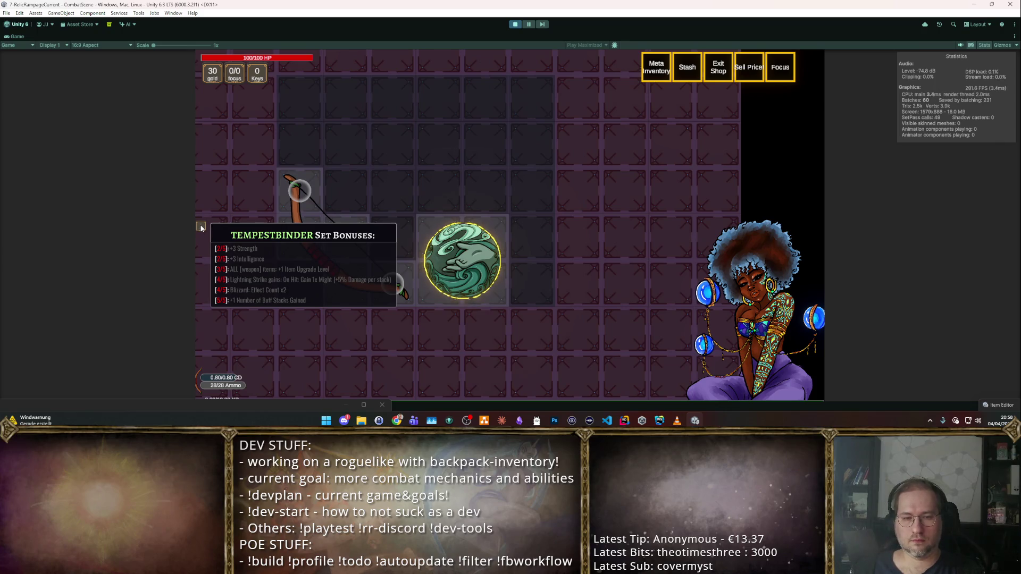
pyautogui.click(724, 62)
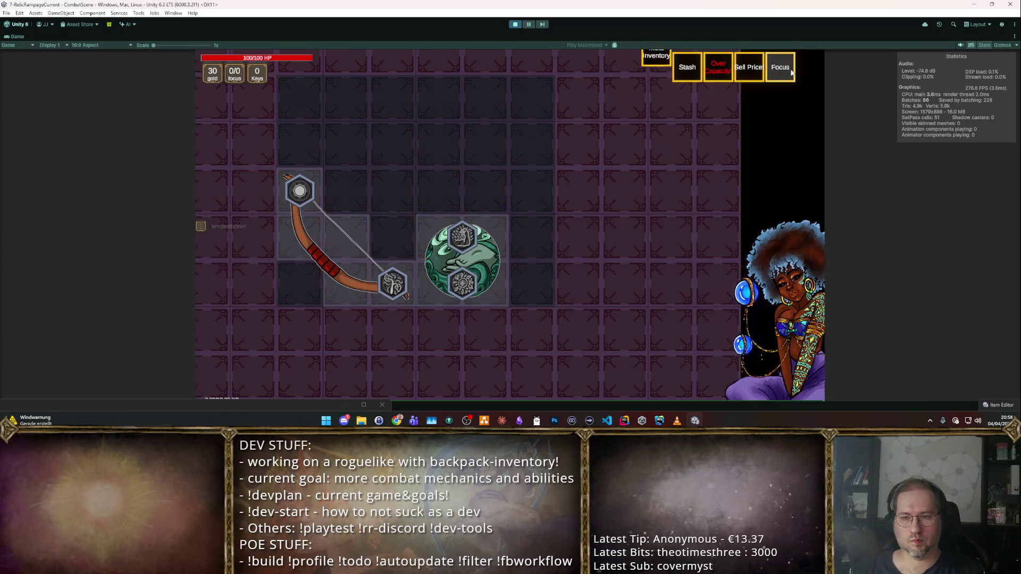
pyautogui.click(512, 25)
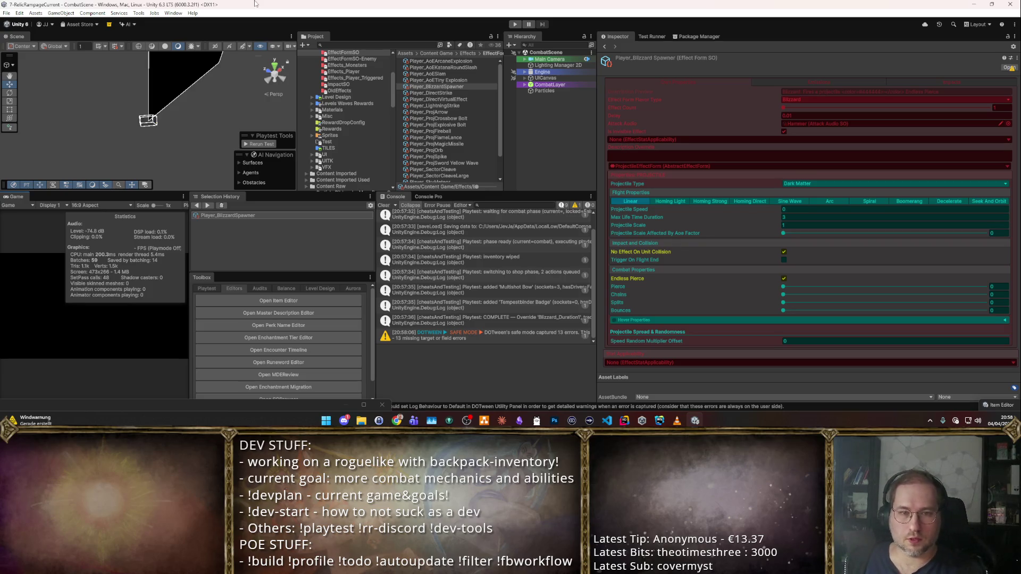
# - Select threat_spirit in Resources/Content/EnemyUnits and run its Test Enemy (Combat)
pyautogui.moveTo(299, 105)
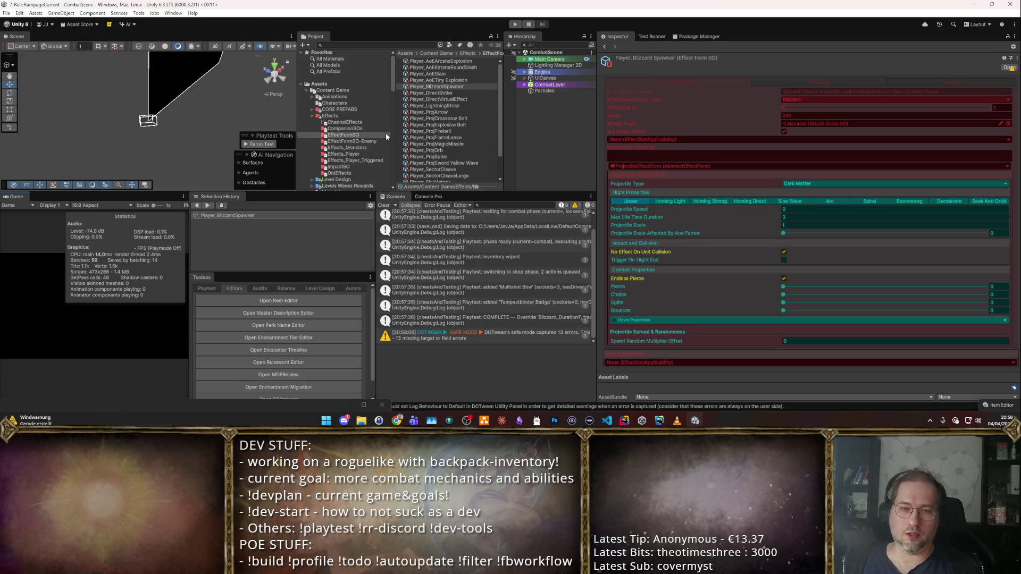
pyautogui.scroll(-3, 345, 130)
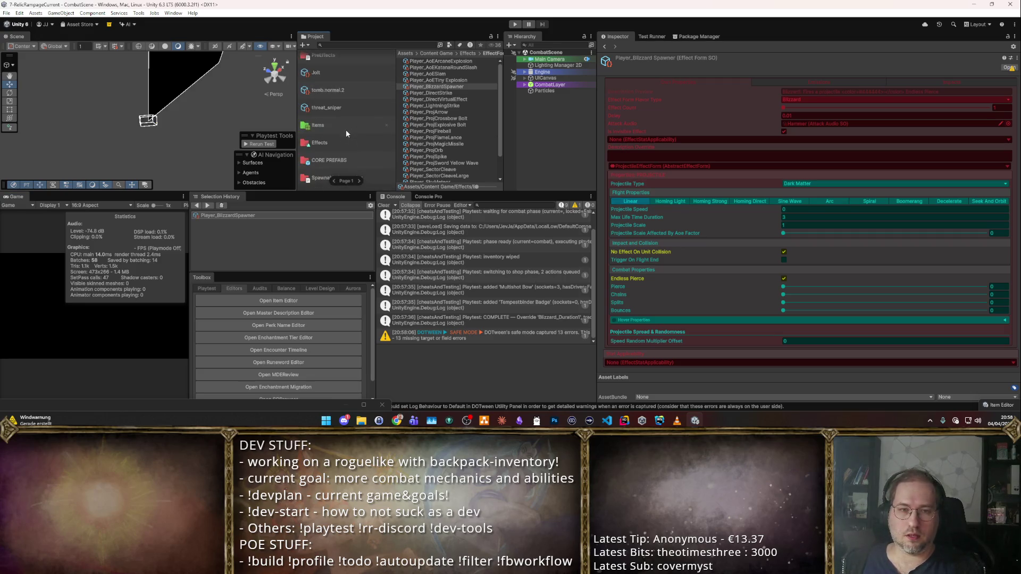
pyautogui.scroll(-3, 337, 130)
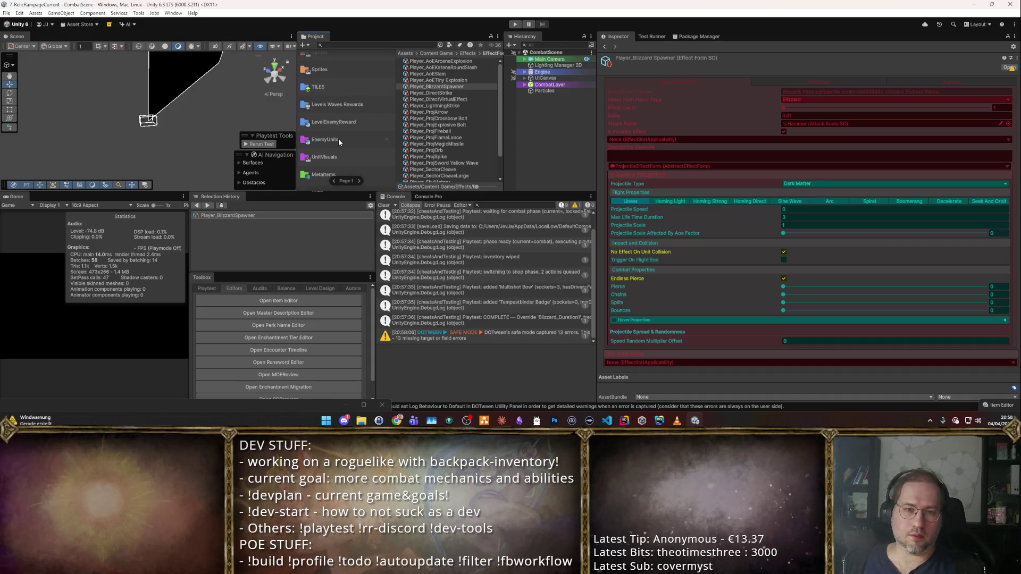
pyautogui.click(325, 163)
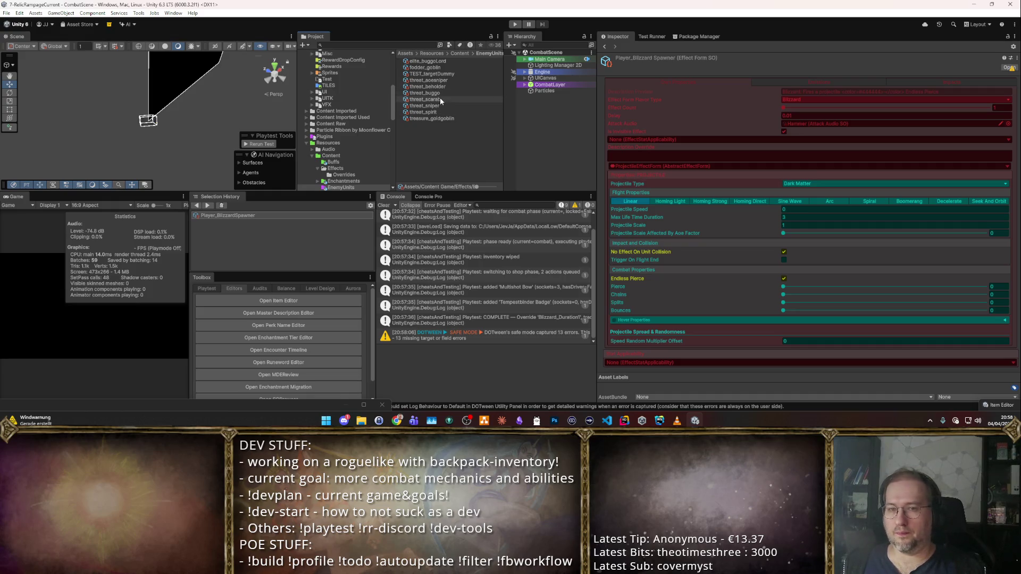
pyautogui.click(435, 111)
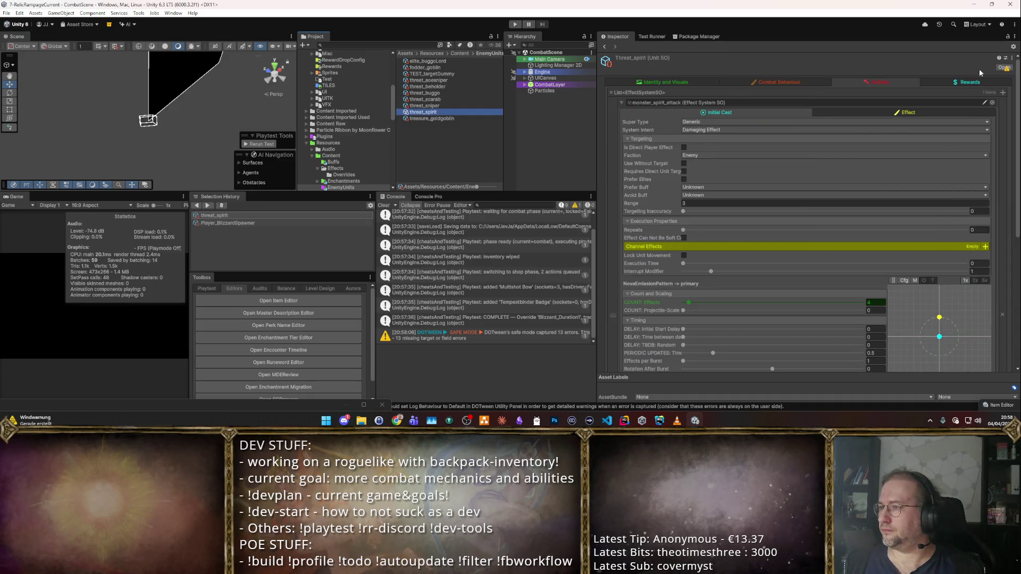
pyautogui.scroll(-7, 851, 212)
pyautogui.click(796, 360)
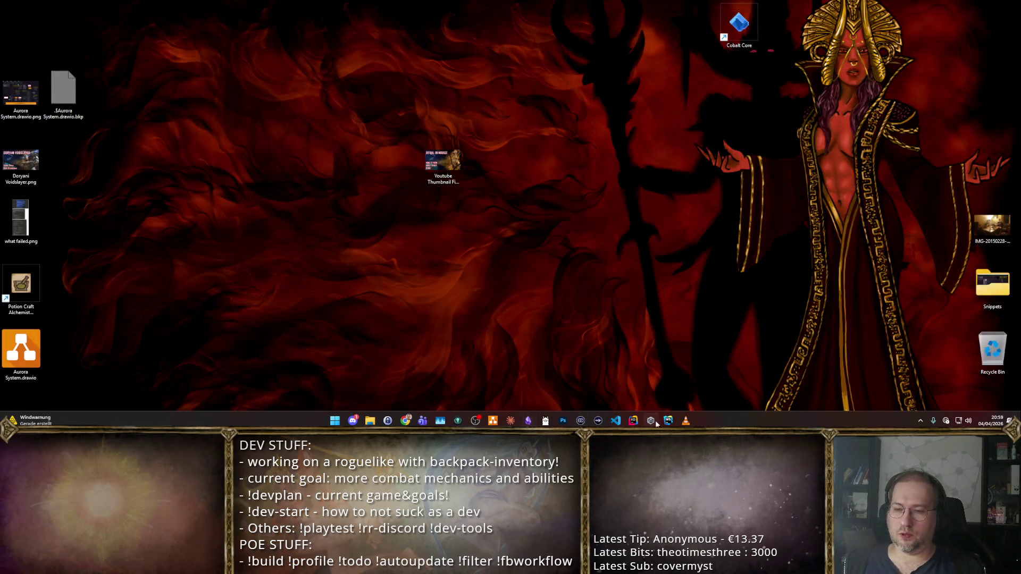
# - Reopen the RelicRampageCurrent project in Unity from the Unity Hub taskbar icon
pyautogui.click(651, 421)
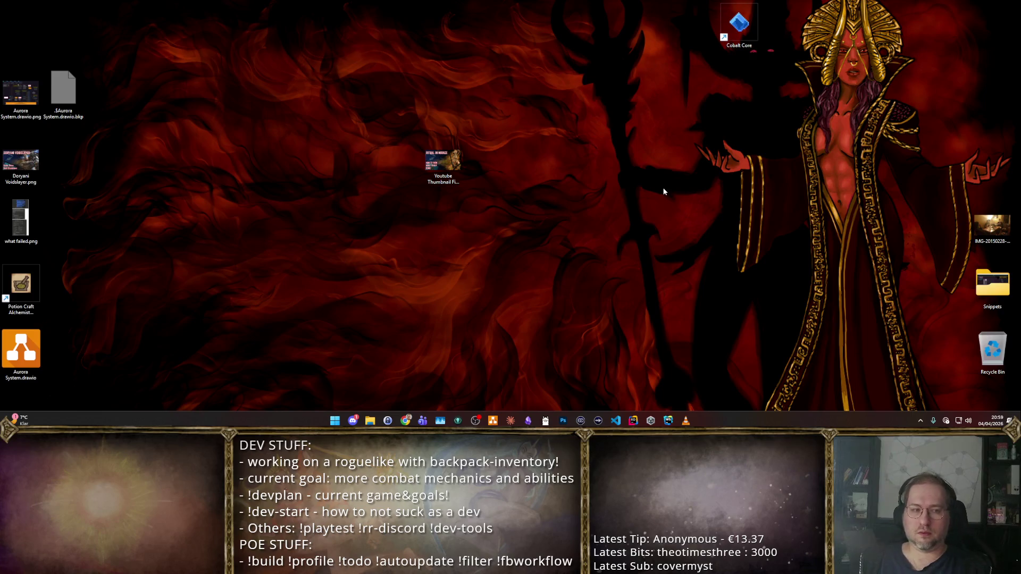
pyautogui.moveTo(615, 197); pyautogui.dragTo(818, 379)
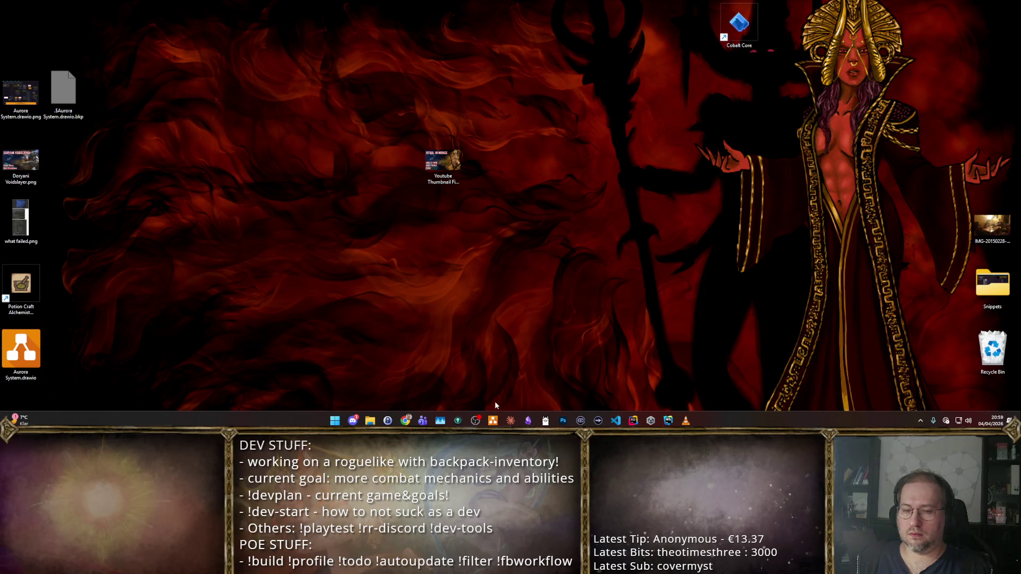
pyautogui.click(657, 423)
pyautogui.click(643, 200)
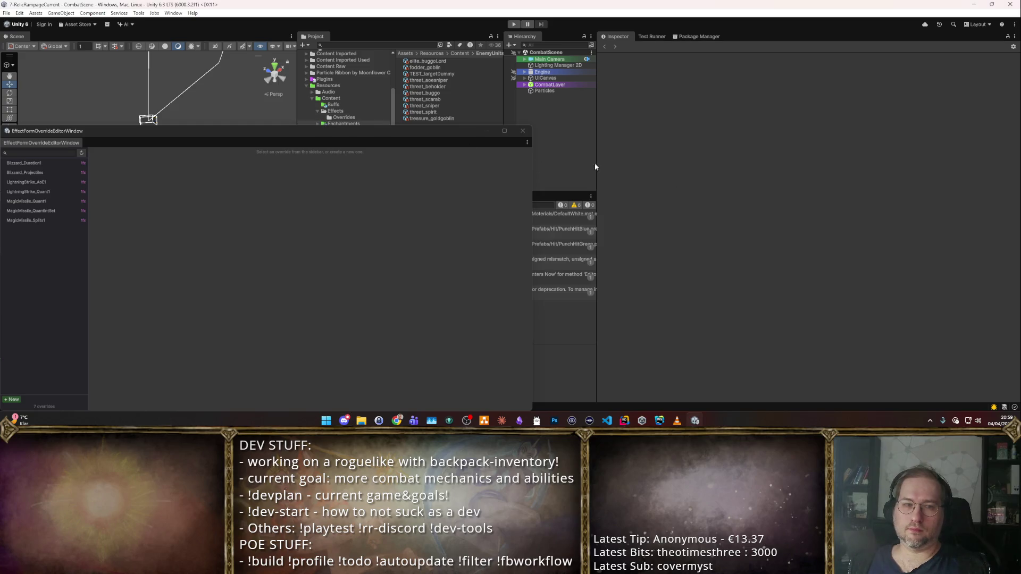
# - Close the override editor window and briefly start and stop play mode
pyautogui.moveTo(430, 133)
pyautogui.mouseDown()
pyautogui.moveTo(646, 209)
pyautogui.moveTo(635, 226)
pyautogui.mouseUp()
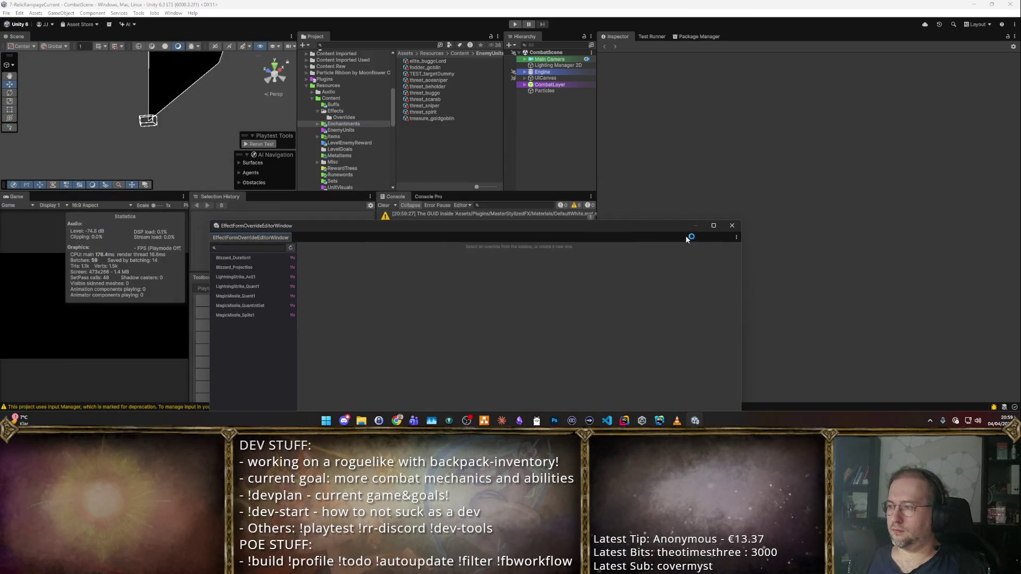
pyautogui.click(734, 225)
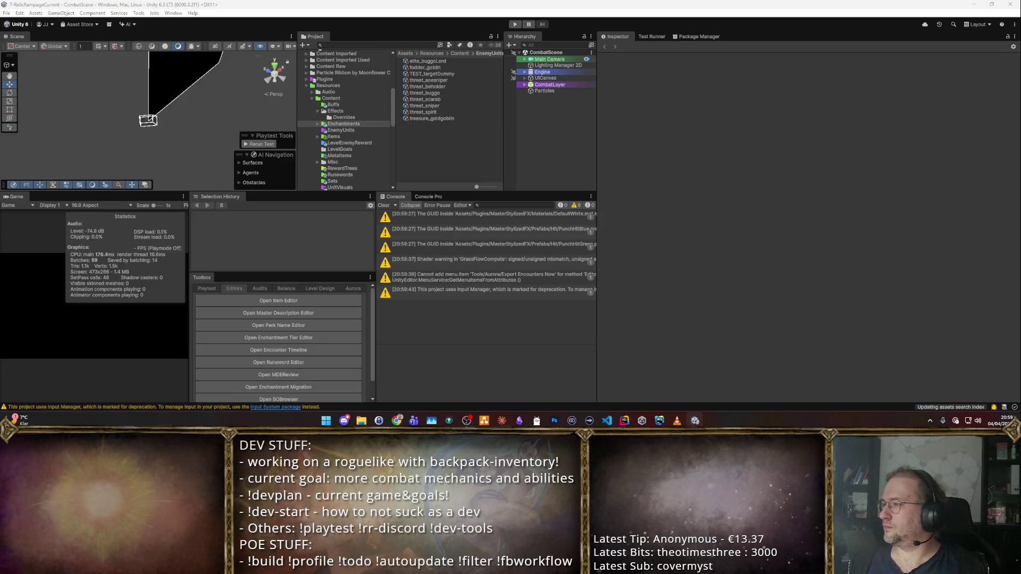
pyautogui.click(515, 25)
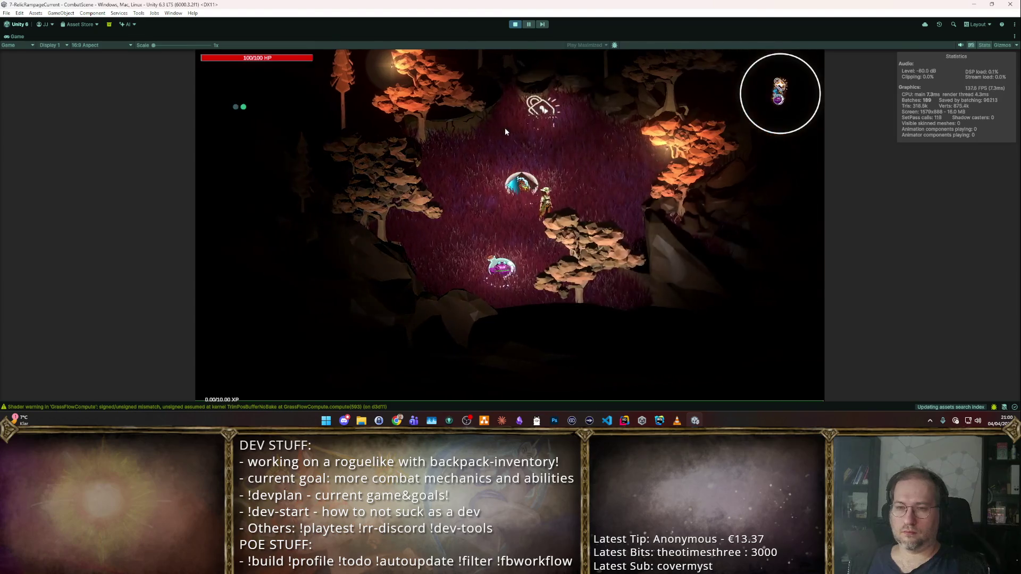
pyautogui.click(515, 25)
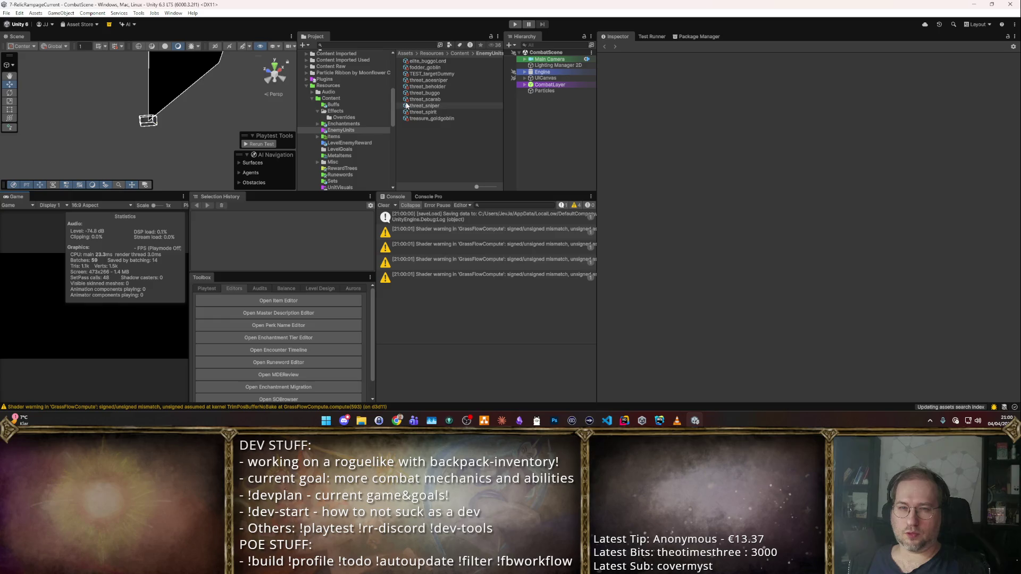
# - Browse the enemy units and bring up threat_spirit's test options
pyautogui.click(437, 103)
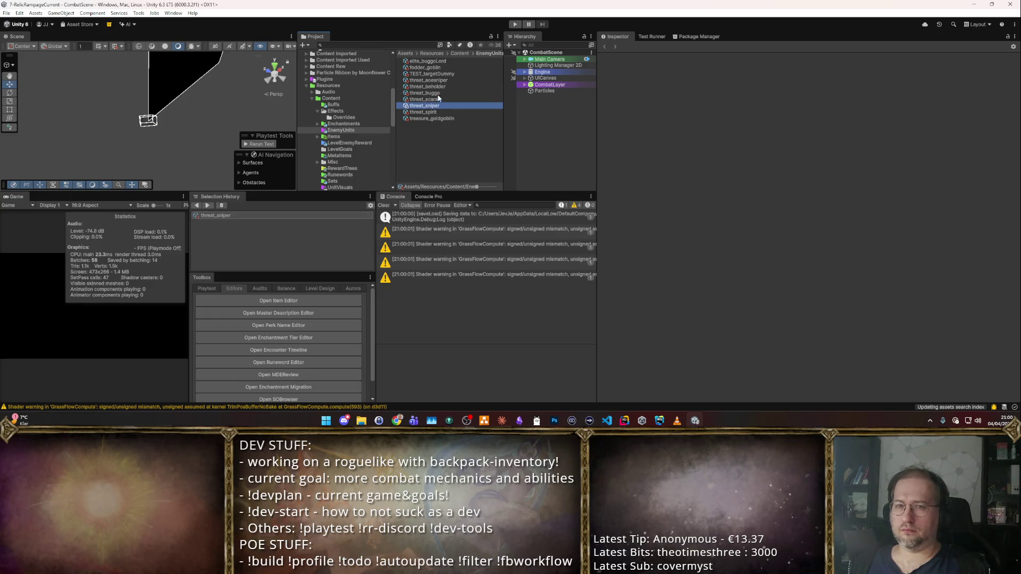
pyautogui.press('Up')
pyautogui.press('Up')
pyautogui.scroll(-5, 729, 173)
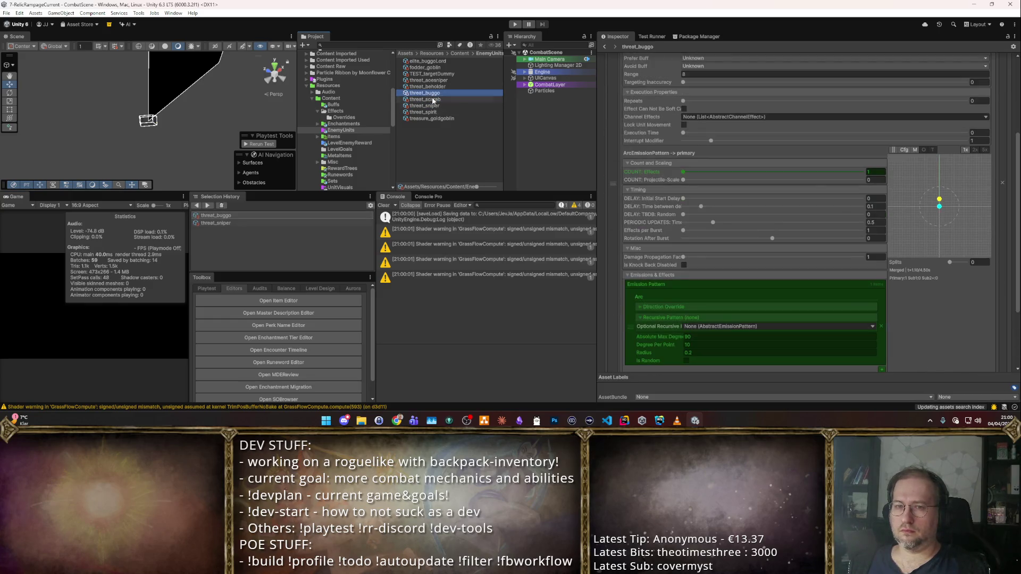
pyautogui.press('Down')
pyautogui.scroll(-3, 760, 180)
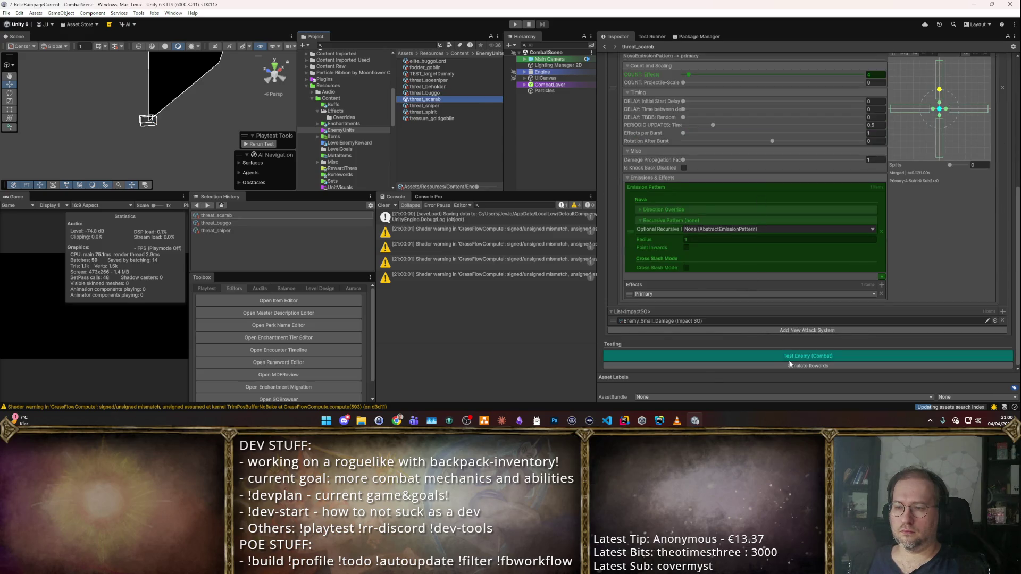
pyautogui.click(469, 113)
pyautogui.scroll(-7, 780, 319)
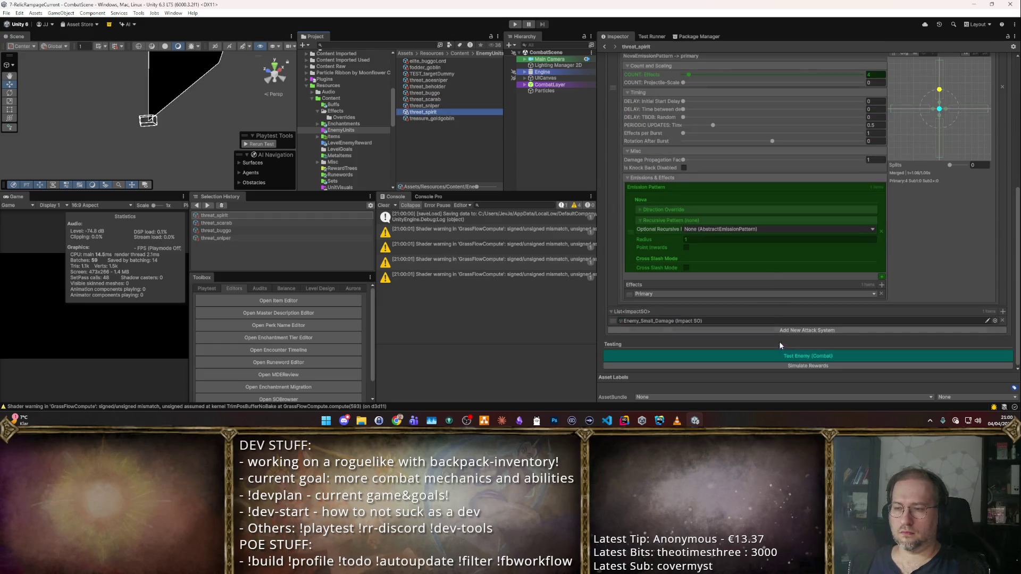
pyautogui.click(792, 358)
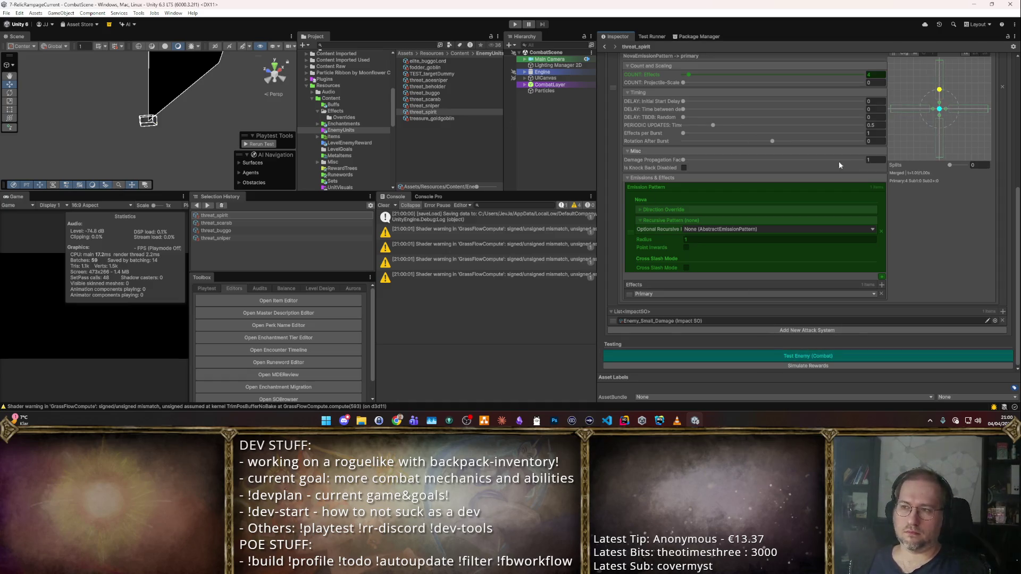
pyautogui.scroll(5, 848, 176)
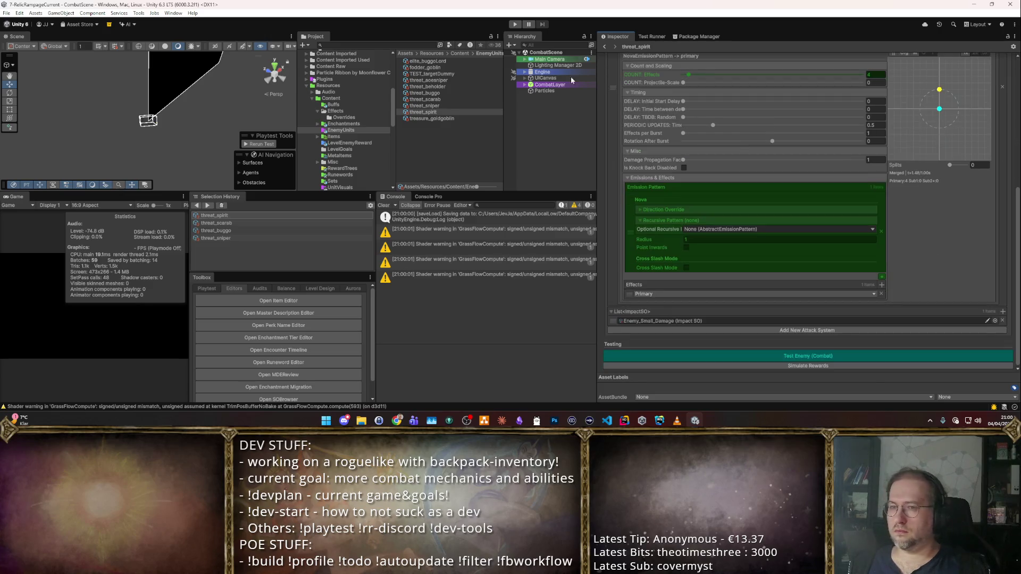
# - Run Test Enemy (Combat) on threat_spirit
pyautogui.click(451, 106)
pyautogui.click(446, 113)
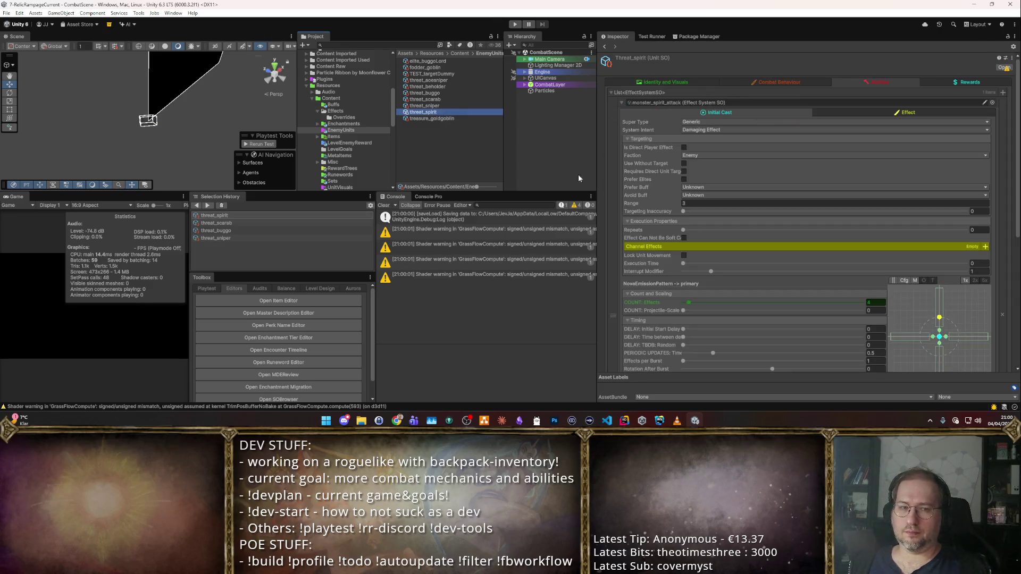
pyautogui.scroll(-5, 775, 335)
pyautogui.click(874, 360)
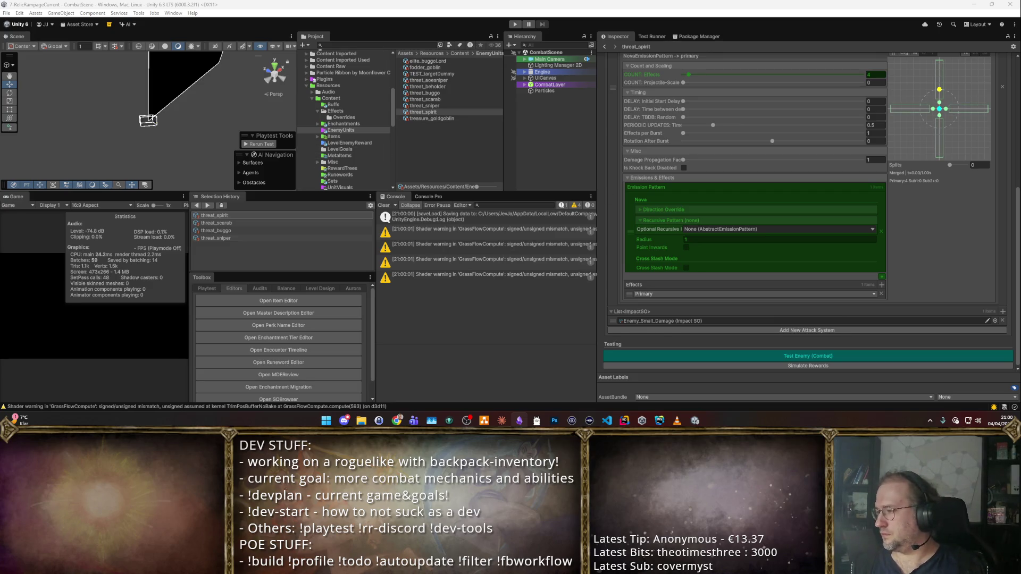
# - Keep the Toolbox Playtest Default Layout set to 'test' and start play mode
pyautogui.click(211, 292)
pyautogui.scroll(-1, 270, 334)
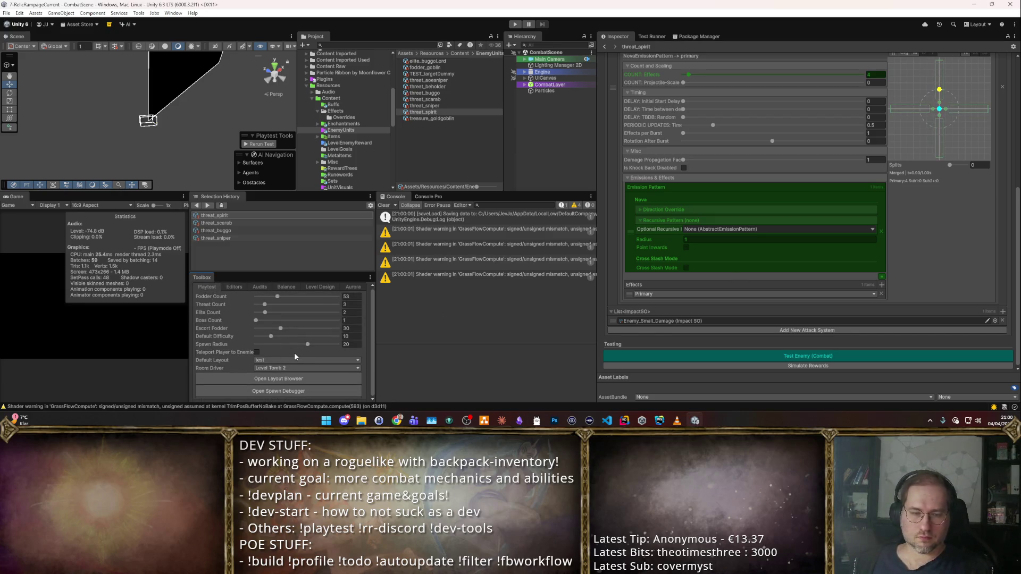
pyautogui.click(291, 360)
pyautogui.click(281, 368)
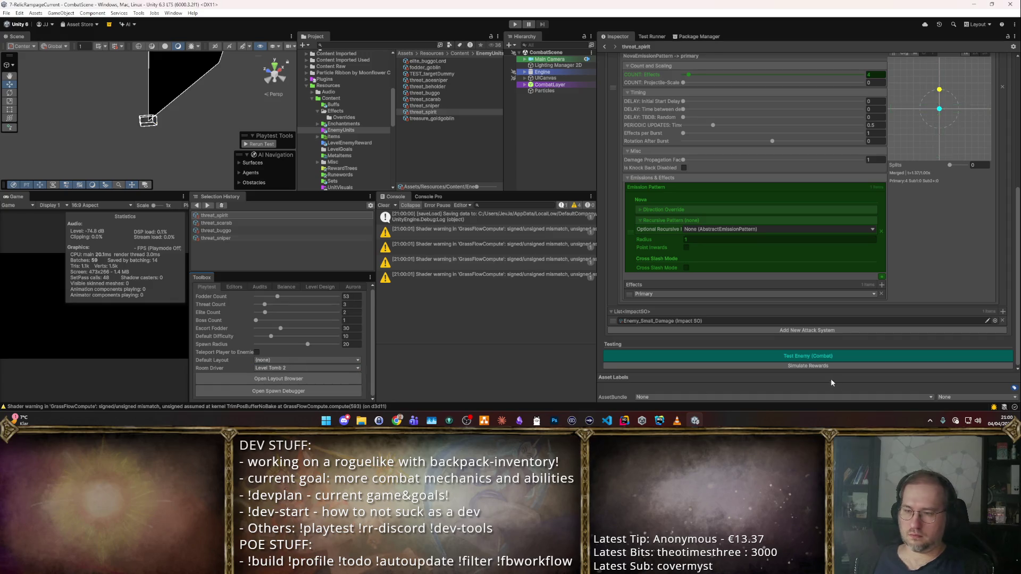
pyautogui.click(303, 359)
pyautogui.click(288, 377)
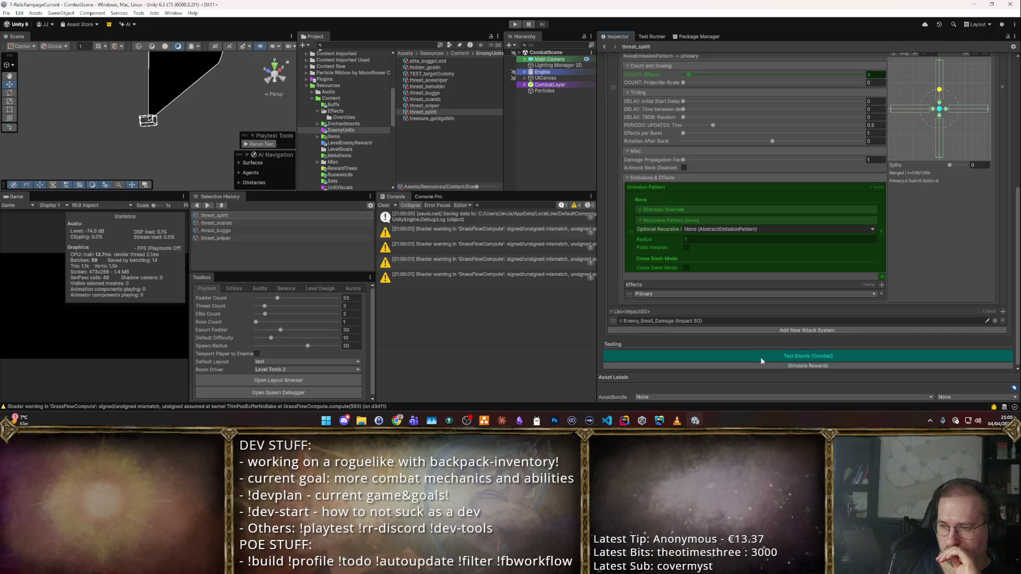
pyautogui.scroll(5, 698, 255)
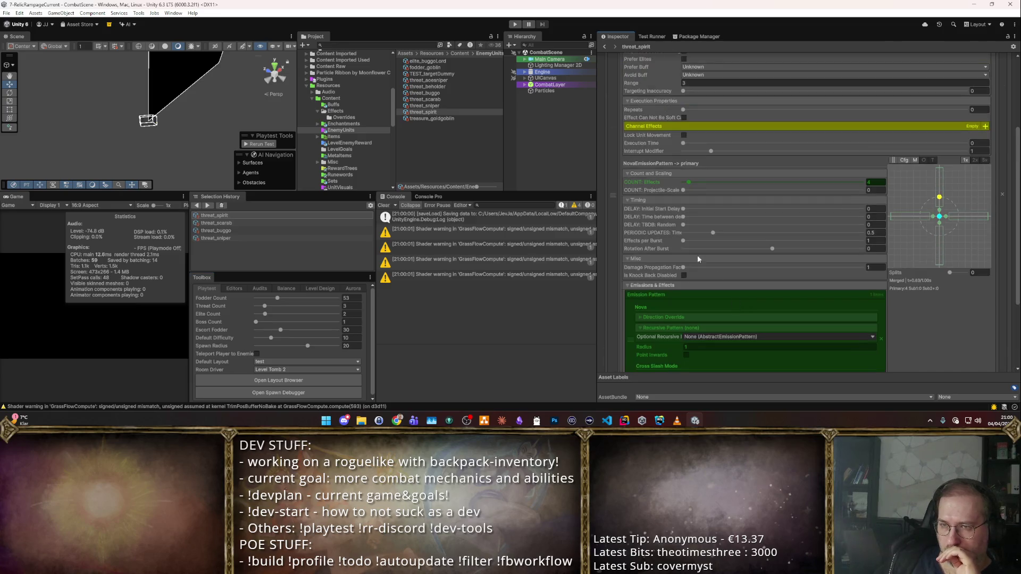
pyautogui.click(515, 24)
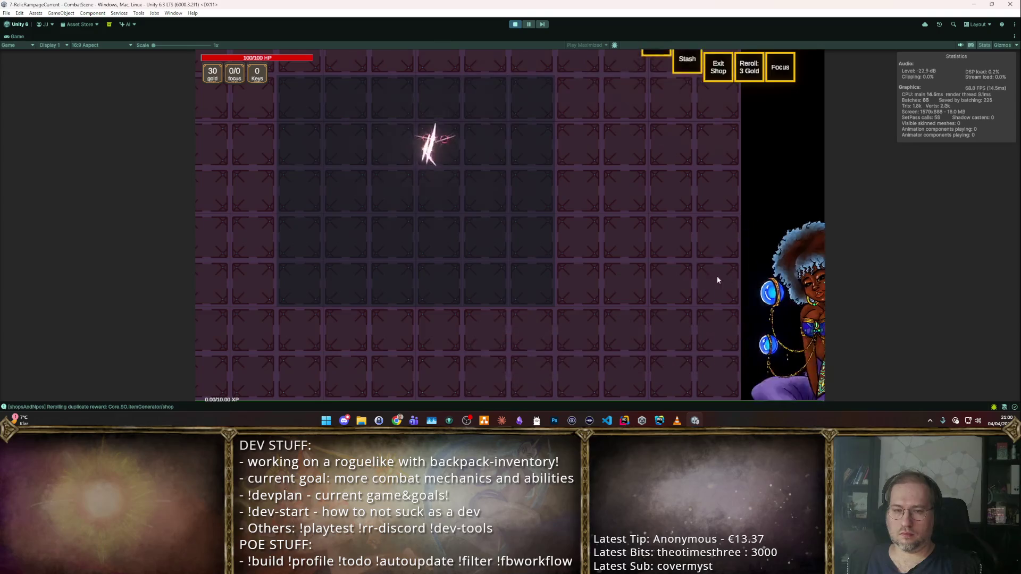
# - Place the bow top-left in the backpack, buy the axe below it, and leave the shop
pyautogui.moveTo(542, 320)
pyautogui.mouseDown()
pyautogui.moveTo(323, 122)
pyautogui.moveTo(370, 168)
pyautogui.mouseUp()
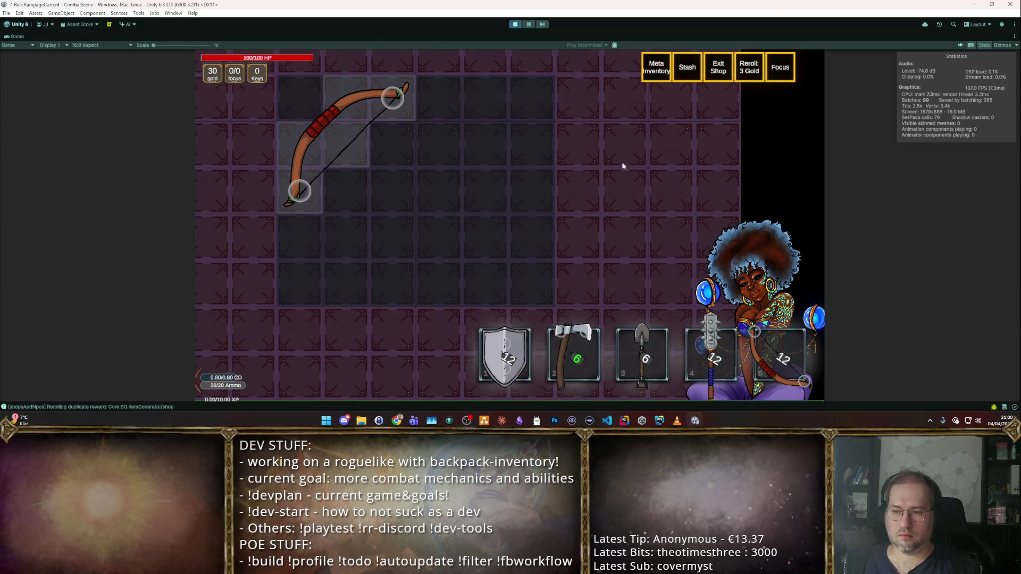
pyautogui.moveTo(560, 339)
pyautogui.mouseDown()
pyautogui.moveTo(361, 221)
pyautogui.moveTo(355, 263)
pyautogui.moveTo(334, 275)
pyautogui.mouseUp()
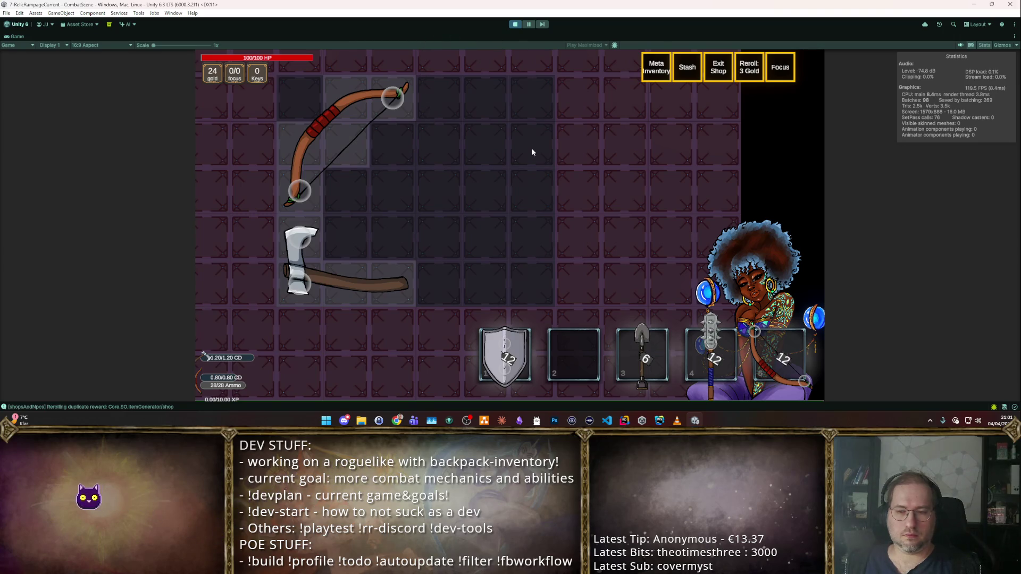
pyautogui.press('Escape')
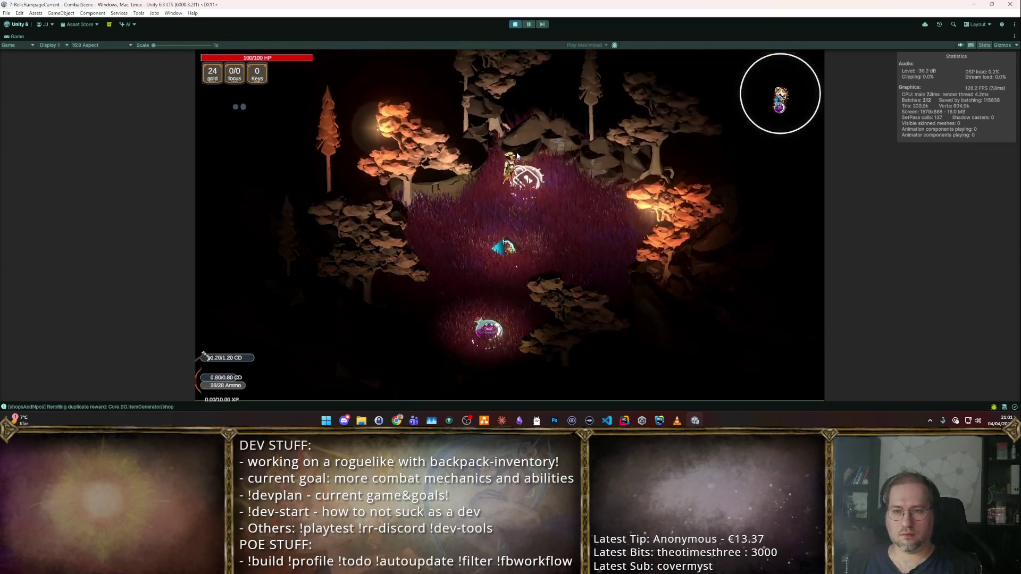
# - Enter a room, fight the goblin wave, and take Area of Effect and Boost Focus rewards
pyautogui.click(516, 152)
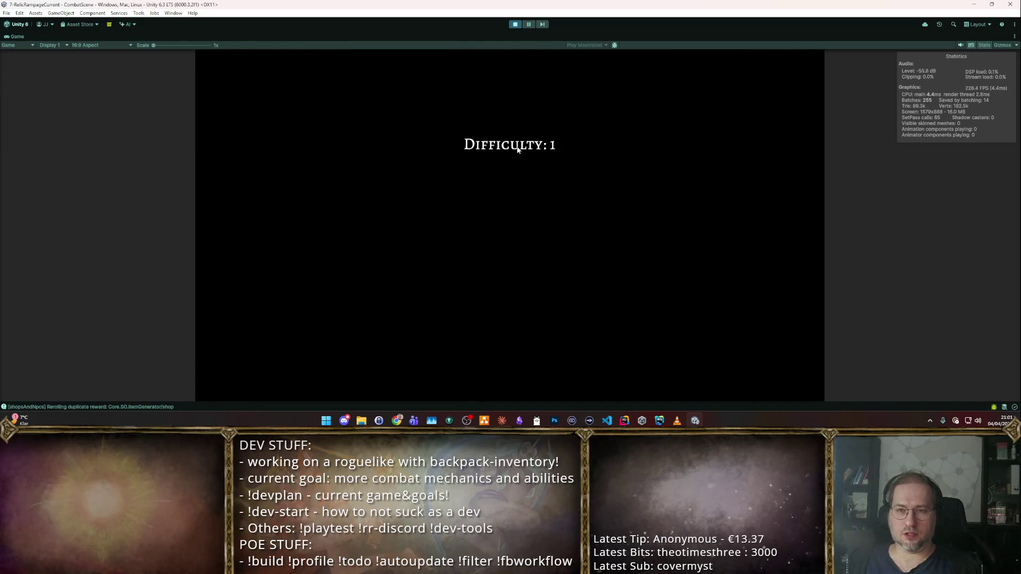
pyautogui.press('s')
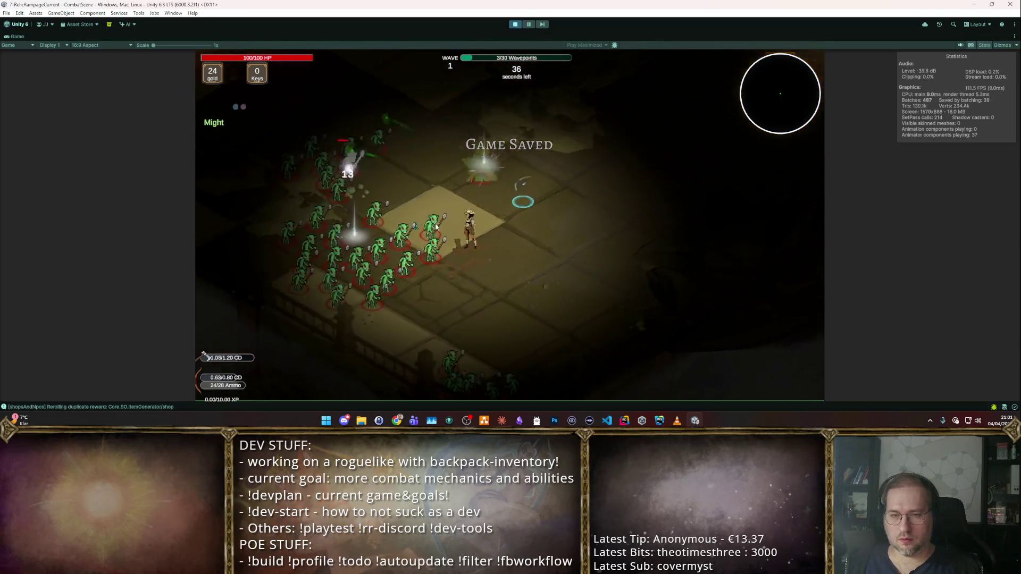
pyautogui.press('w')
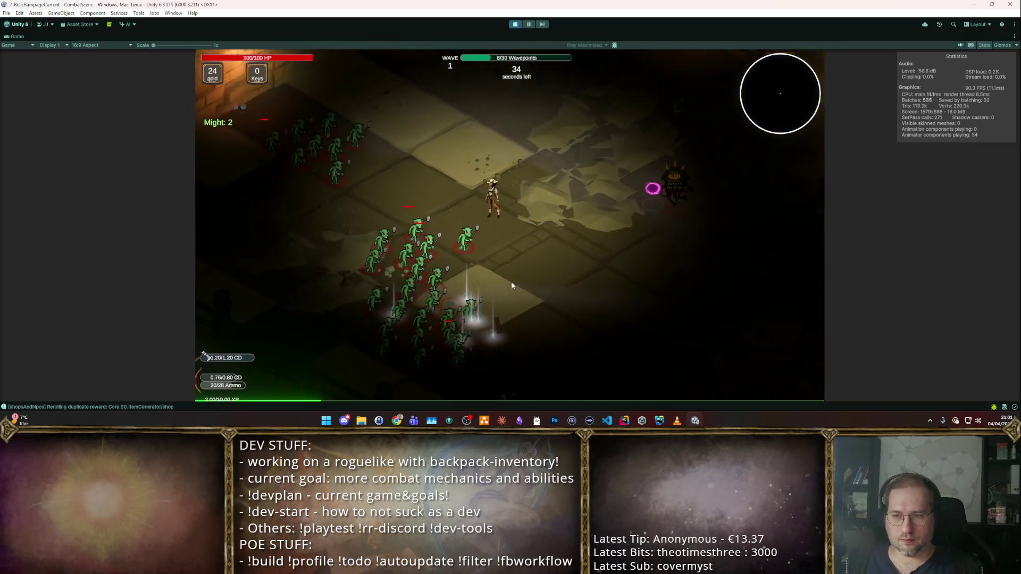
pyautogui.press('s')
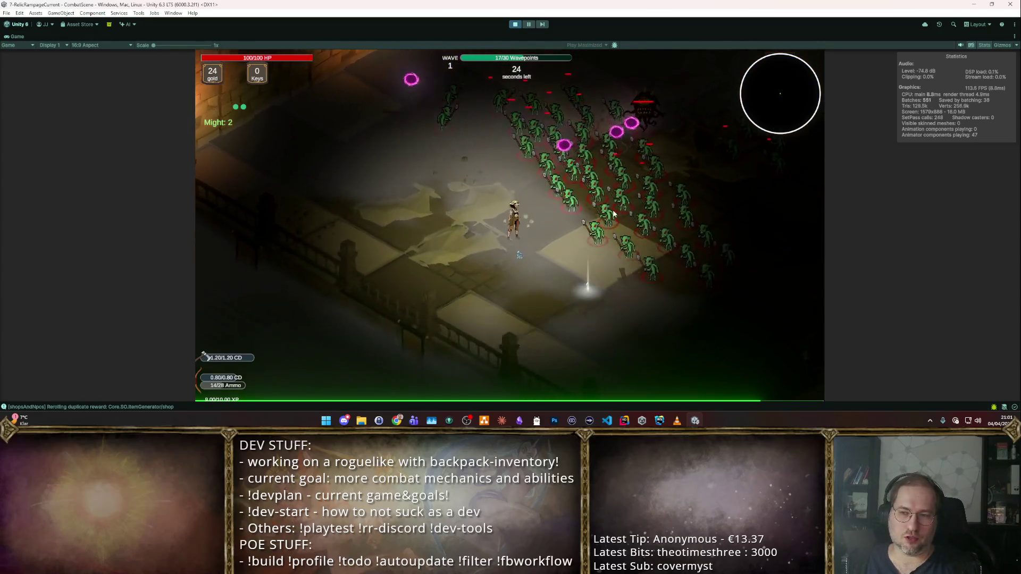
pyautogui.press('1')
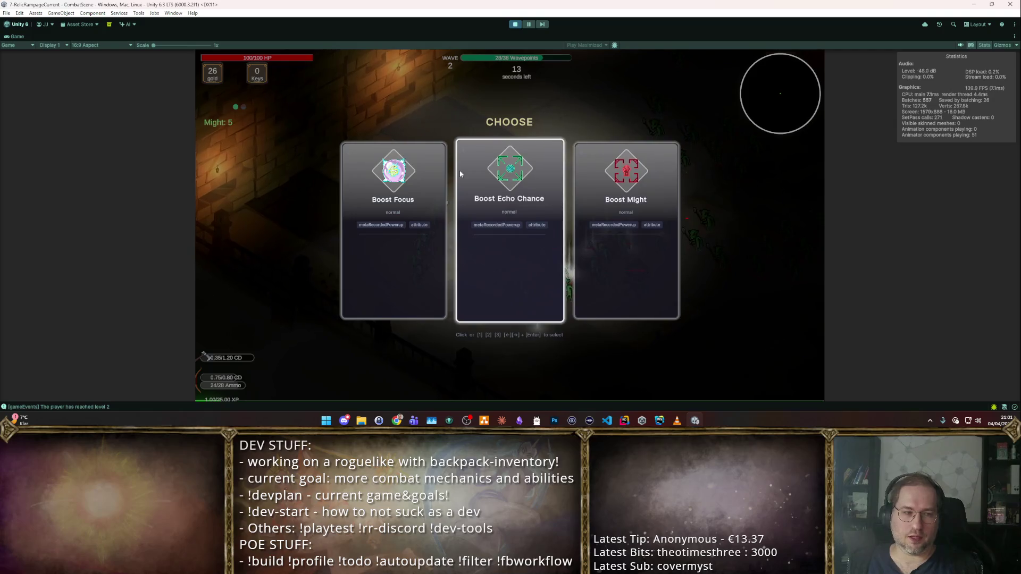
pyautogui.press('1')
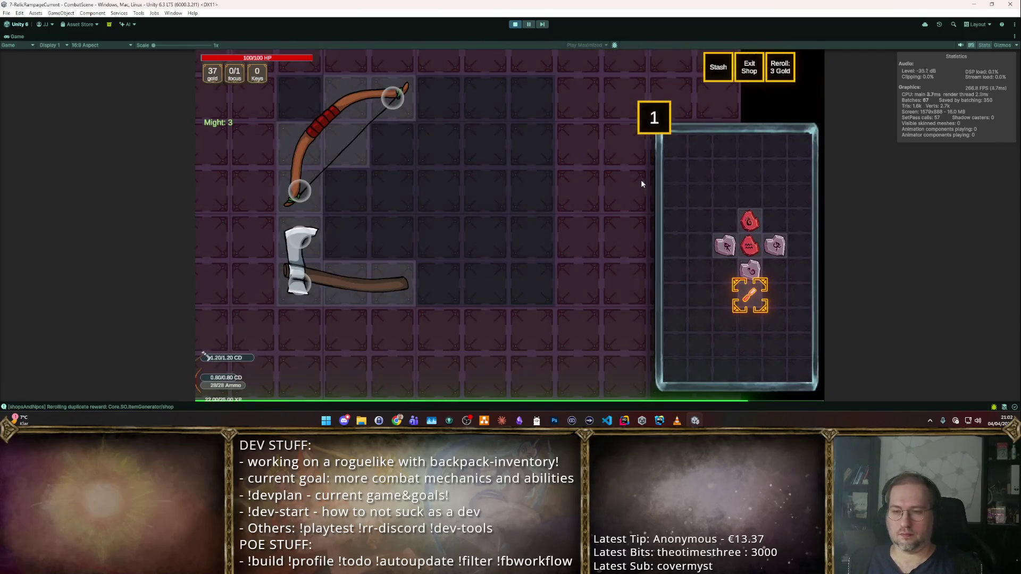
# - Socket the Ember rune into the bow, allocate Focus Upgrade A, pick the middle card, and stop
pyautogui.moveTo(755, 225)
pyautogui.moveTo(755, 225)
pyautogui.mouseDown()
pyautogui.moveTo(342, 150)
pyautogui.moveTo(397, 103)
pyautogui.mouseUp()
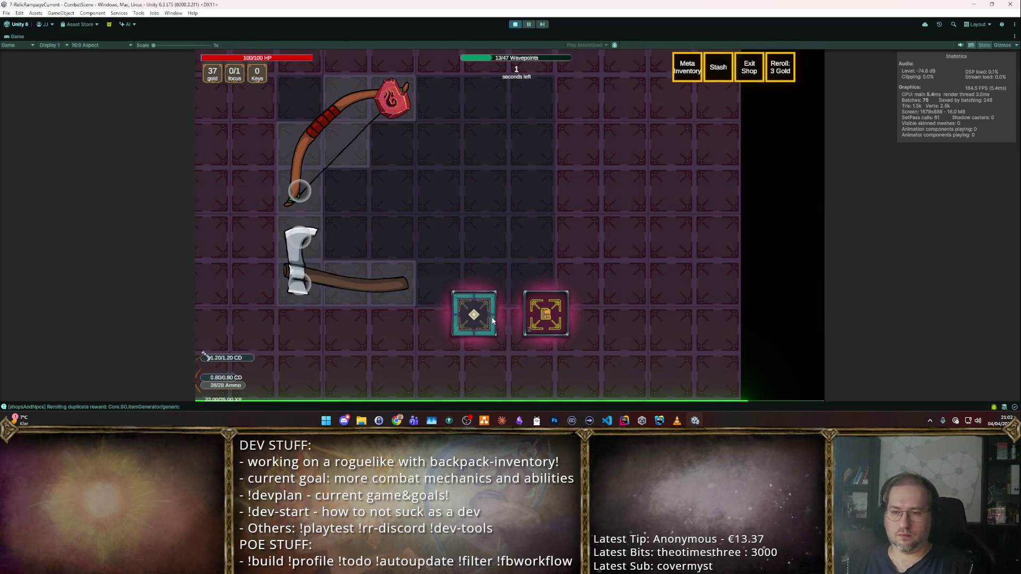
pyautogui.click(493, 320)
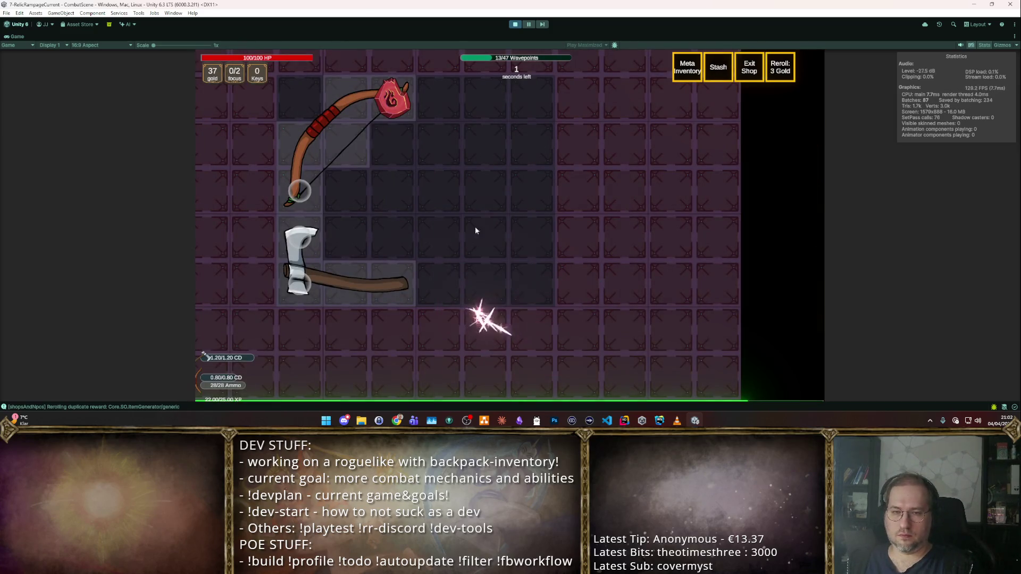
pyautogui.click(377, 104)
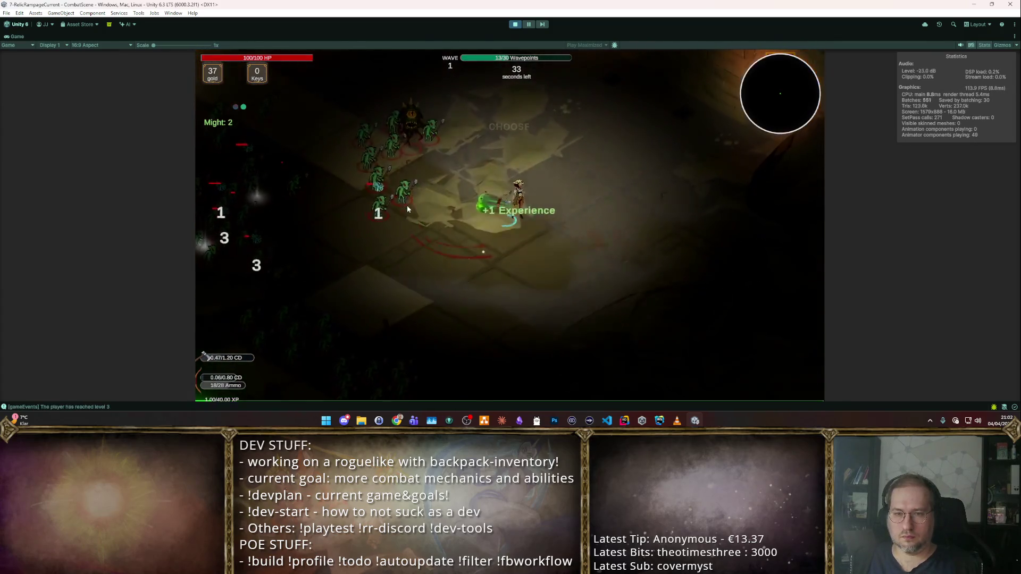
pyautogui.click(476, 241)
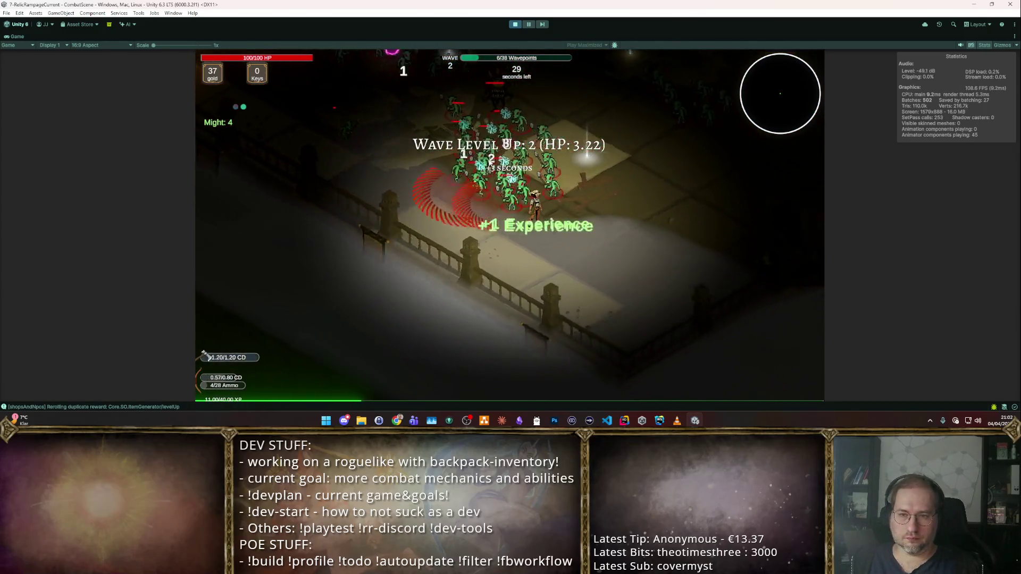
pyautogui.click(515, 25)
pyautogui.click(445, 106)
pyautogui.click(425, 112)
pyautogui.scroll(-1, 772, 180)
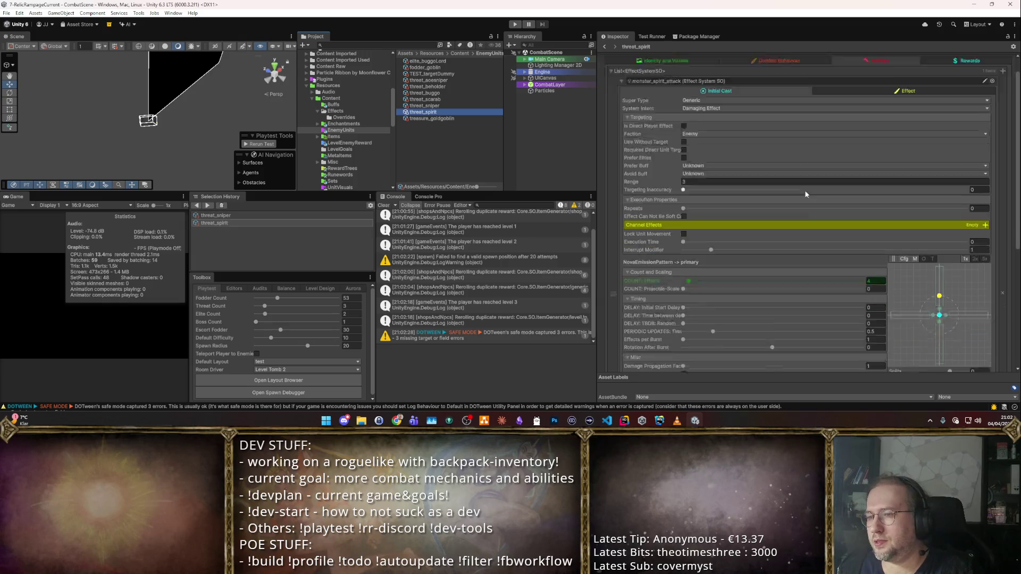
pyautogui.click(679, 61)
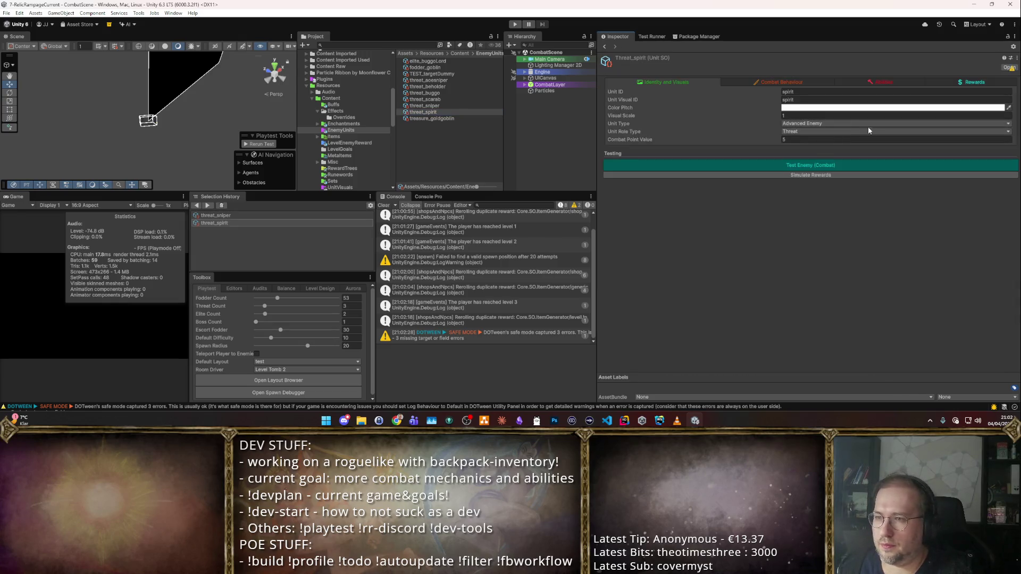
pyautogui.click(786, 83)
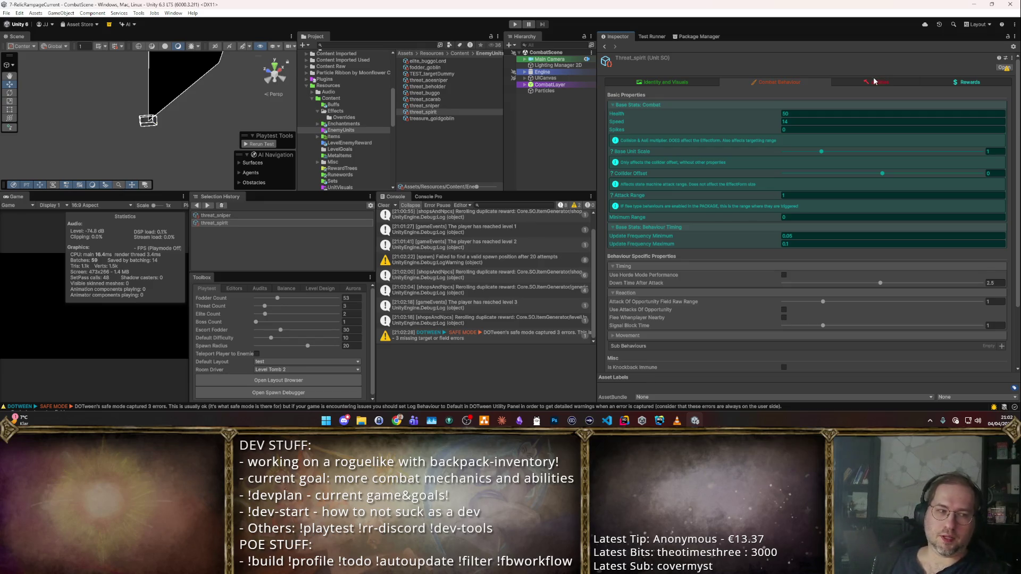
pyautogui.click(875, 81)
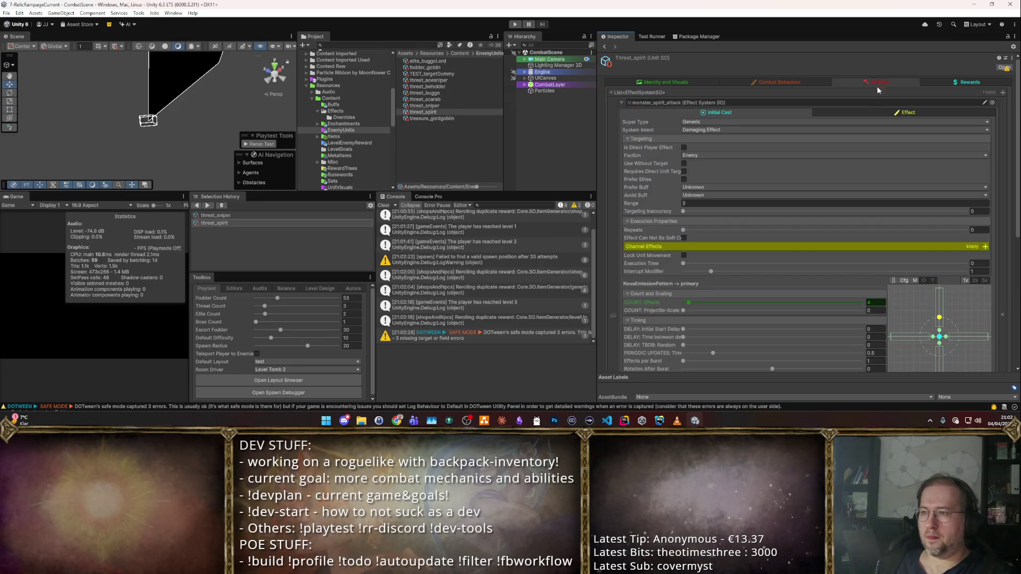
pyautogui.scroll(-5, 834, 216)
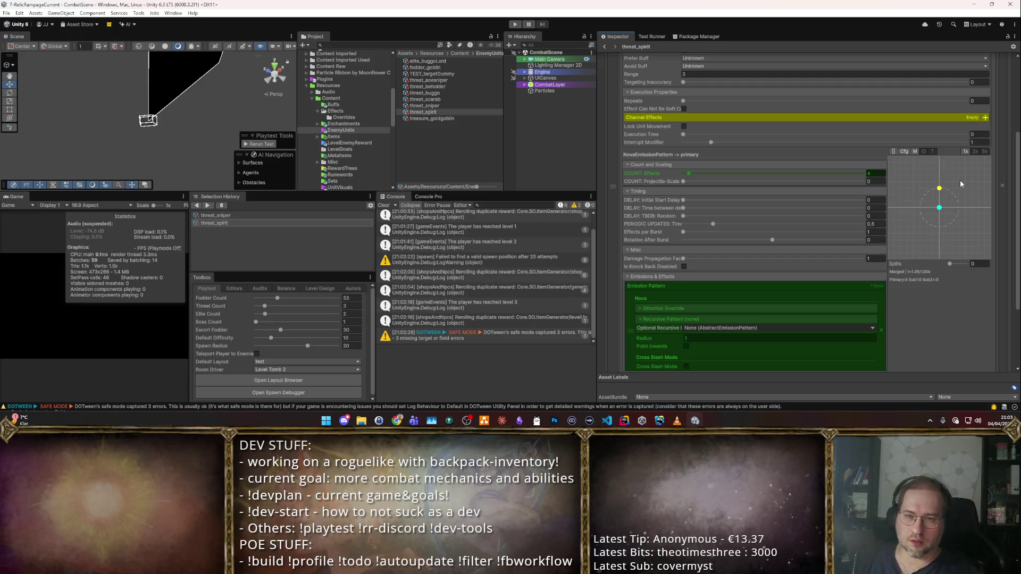
pyautogui.click(444, 98)
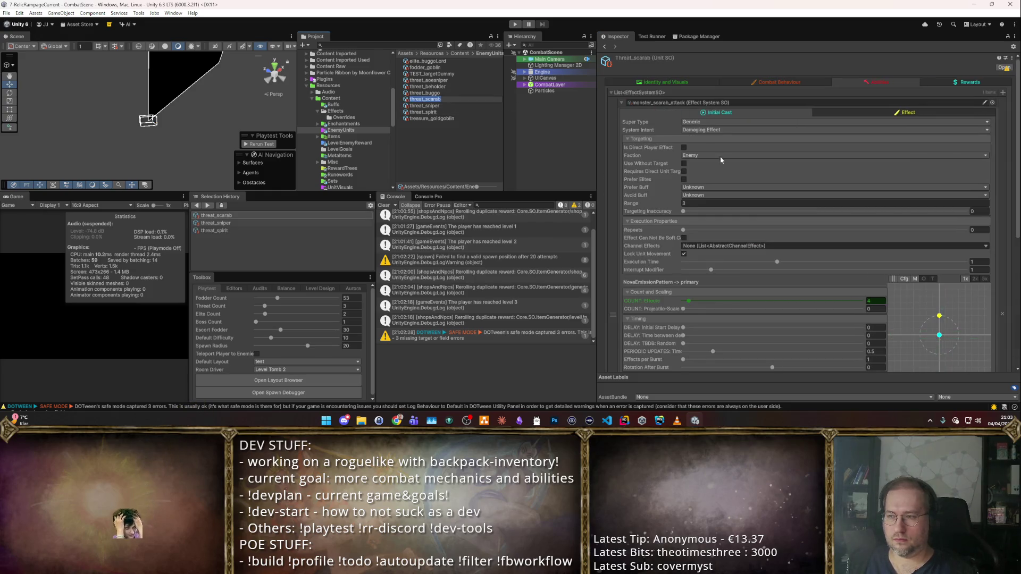
# - Review threat_beholder's and threat_buggo's attacks, then show threat_aoesniper's SpawnOnTarget attack
pyautogui.scroll(-5, 720, 155)
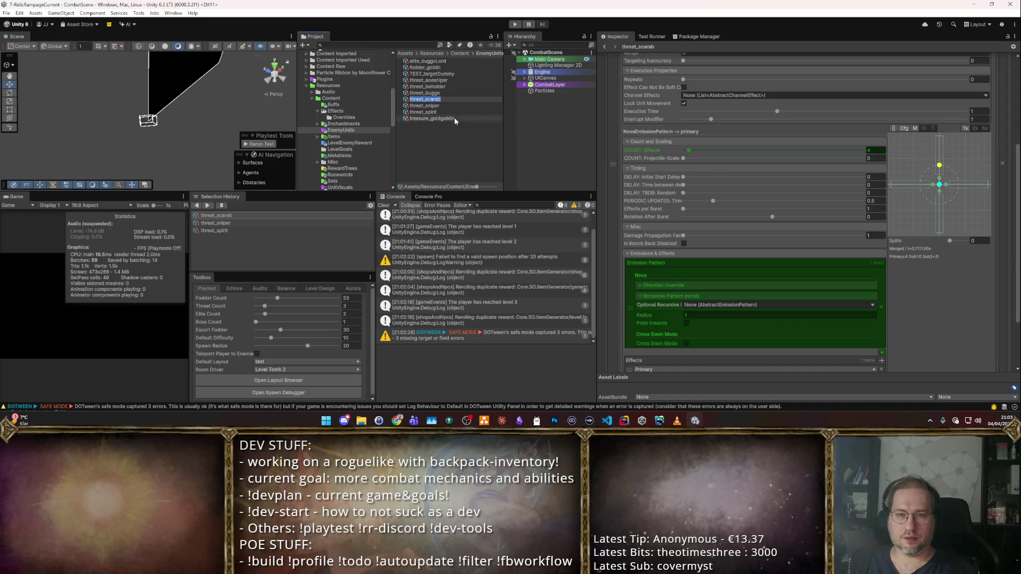
pyautogui.click(434, 86)
pyautogui.scroll(-4, 962, 258)
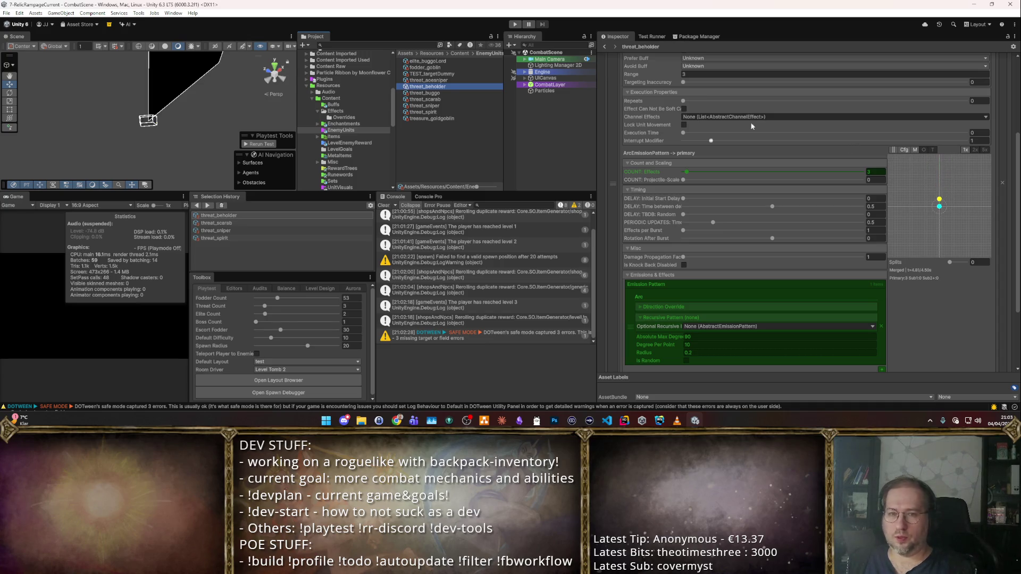
pyautogui.press('Down')
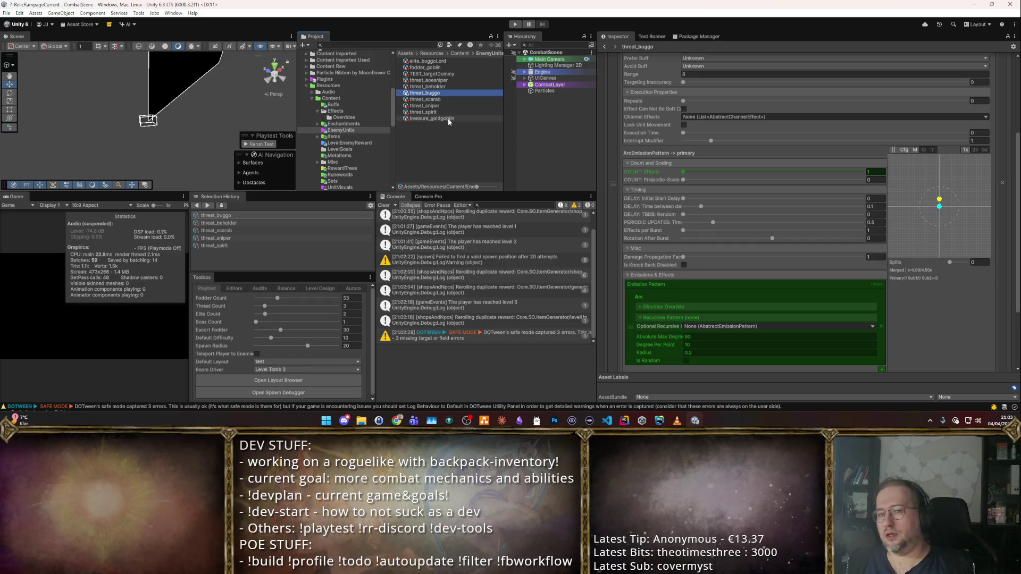
pyautogui.click(454, 80)
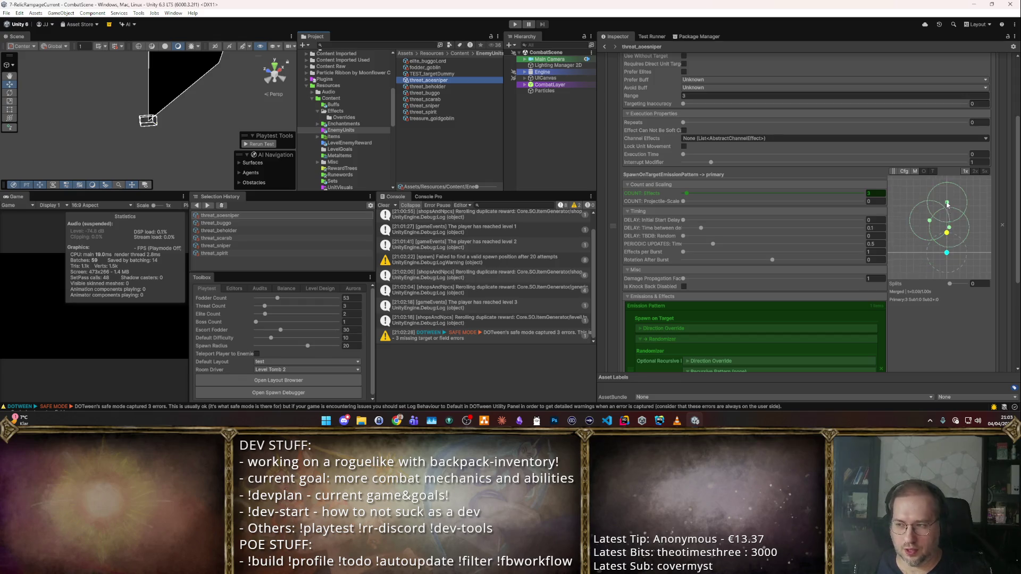
# - Show threat_sniper's attack with its LockOn_PreEffect channel effect in the Inspector
pyautogui.click(442, 105)
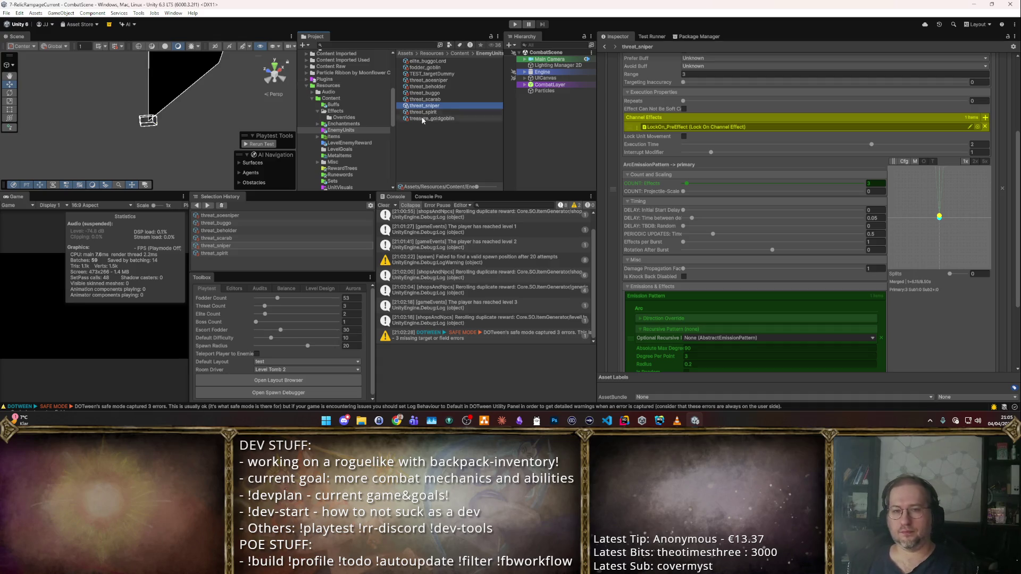
# - Scroll through threat_spirit's nova attack settings, then switch to threat_buggo
pyautogui.click(446, 113)
pyautogui.scroll(-4, 693, 246)
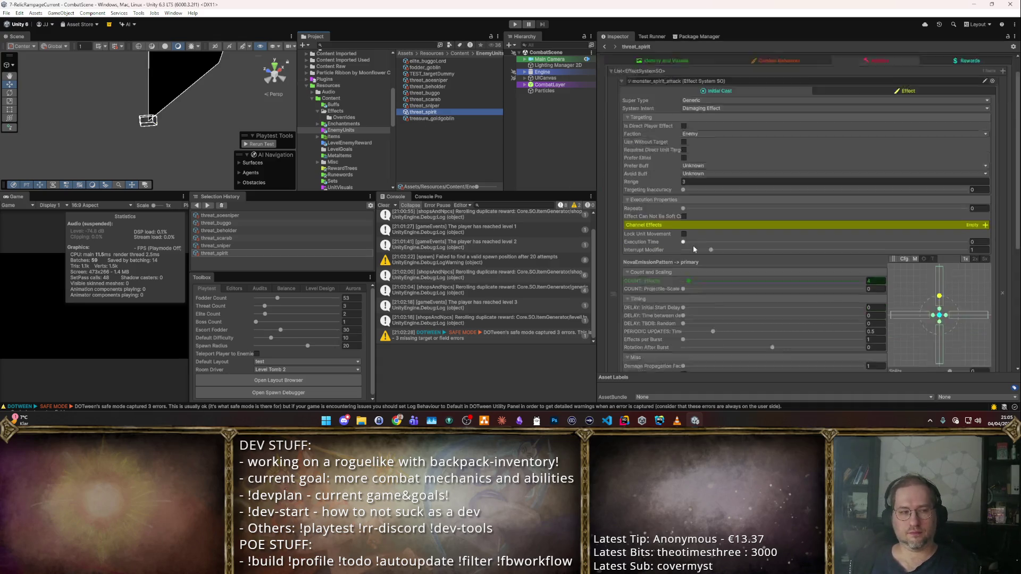
pyautogui.scroll(-4, 691, 247)
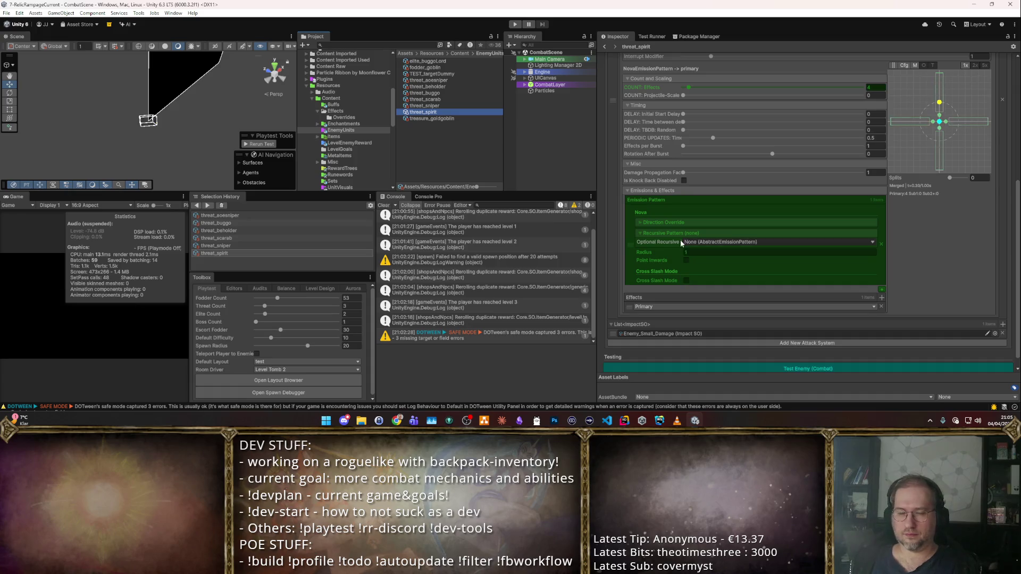
pyautogui.scroll(5, 681, 240)
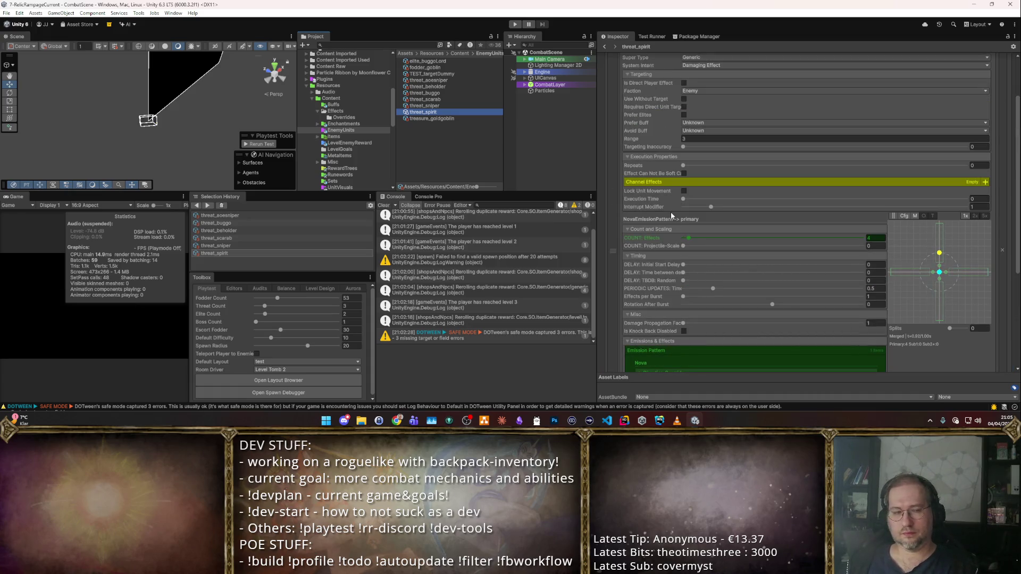
pyautogui.scroll(-5, 660, 208)
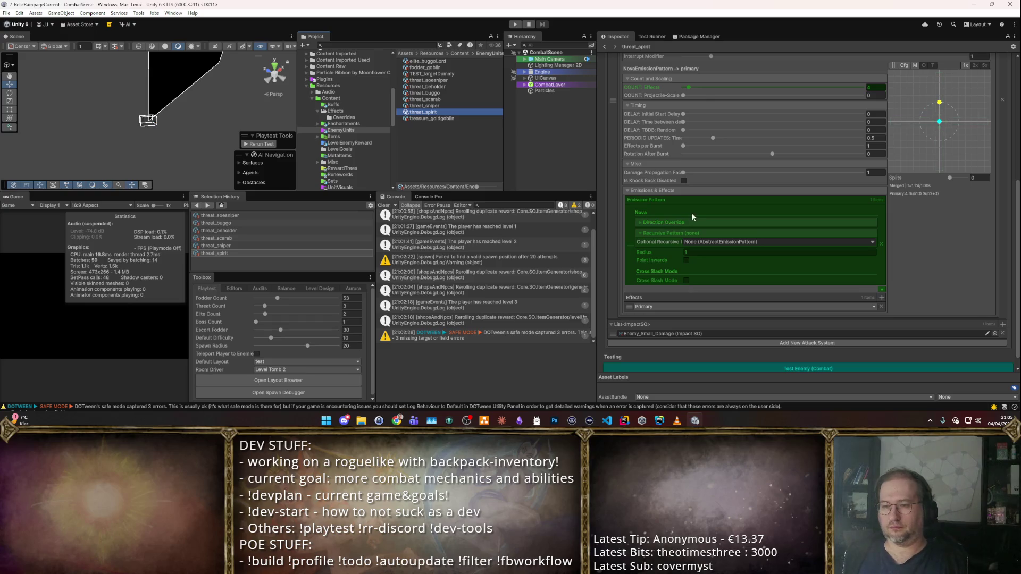
pyautogui.scroll(4, 712, 202)
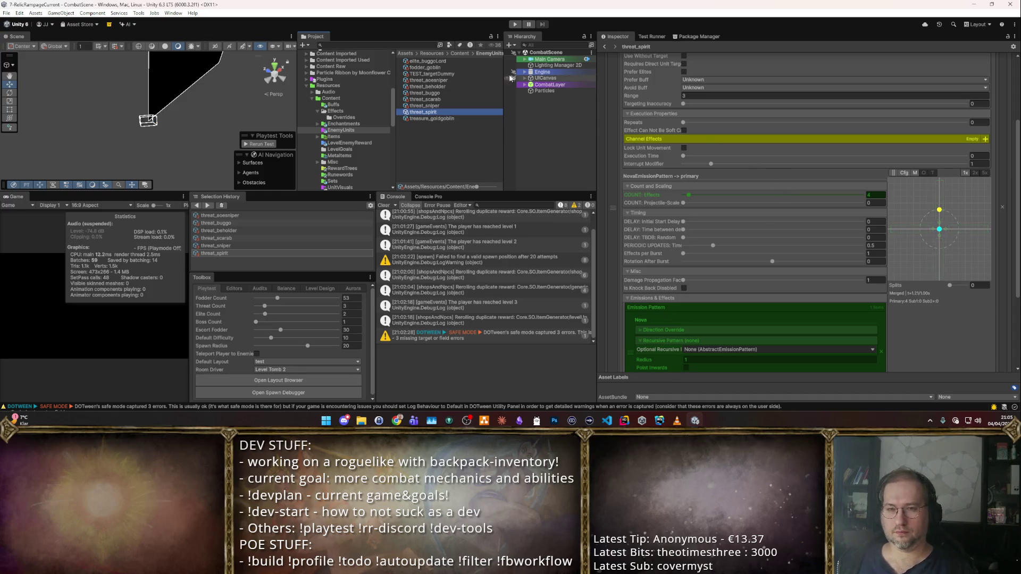
pyautogui.click(453, 93)
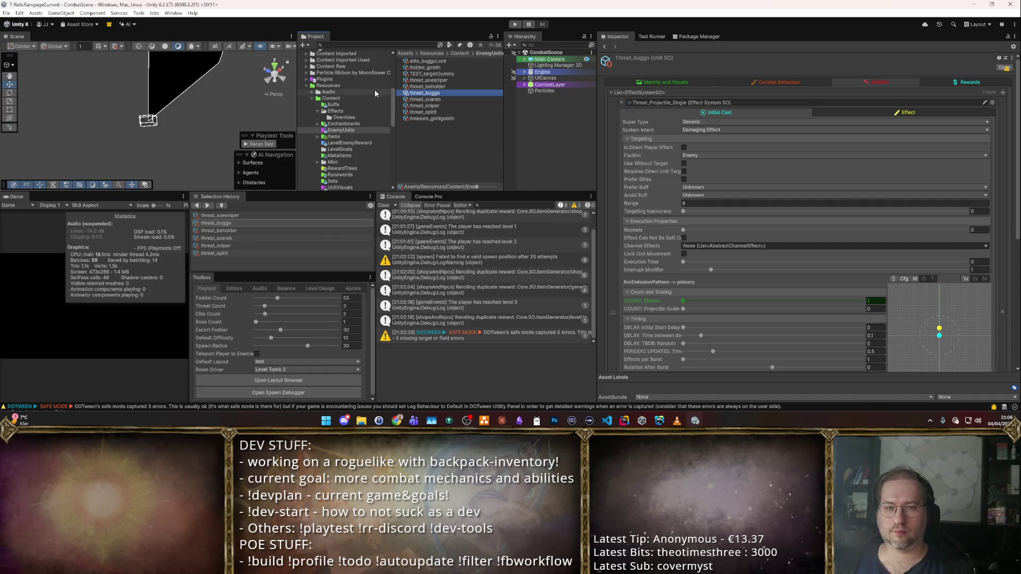
# - Navigate to Items > CORE_Utilities > support P2 and select Bottled Storm
pyautogui.scroll(3, 381, 105)
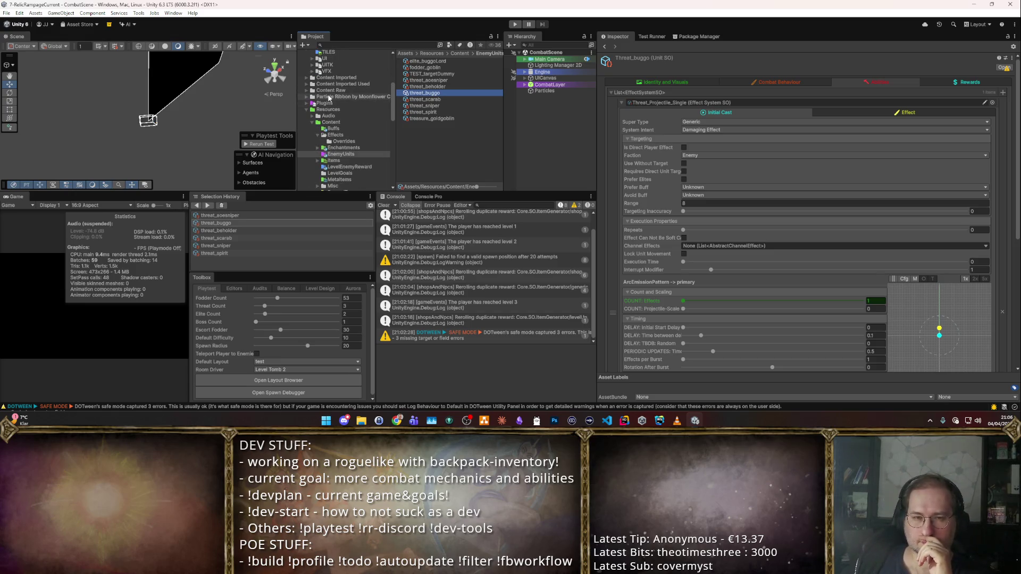
pyautogui.scroll(-3, 346, 144)
pyautogui.scroll(-3, 346, 145)
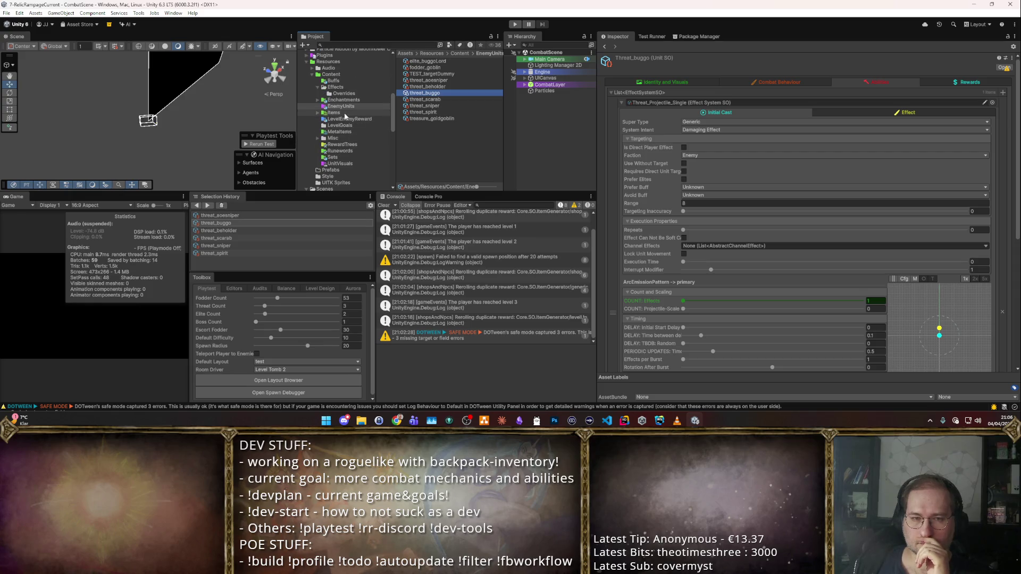
pyautogui.click(334, 113)
pyautogui.doubleClick(440, 86)
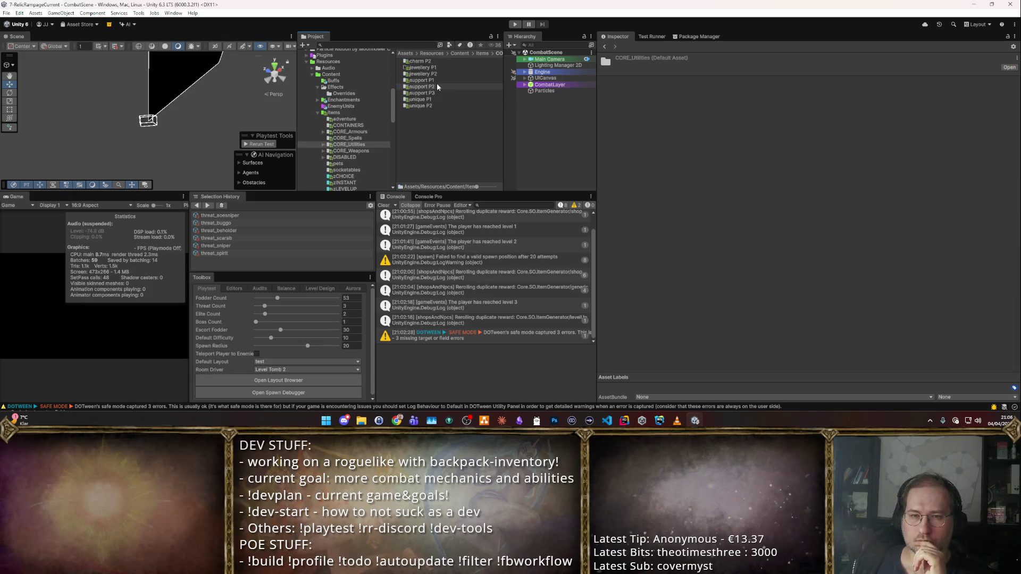
pyautogui.doubleClick(435, 85)
pyautogui.click(432, 67)
# - View Bottled Storm's Identity and Synergies, comparing briefly with Chain Mana Spike
pyautogui.click(642, 91)
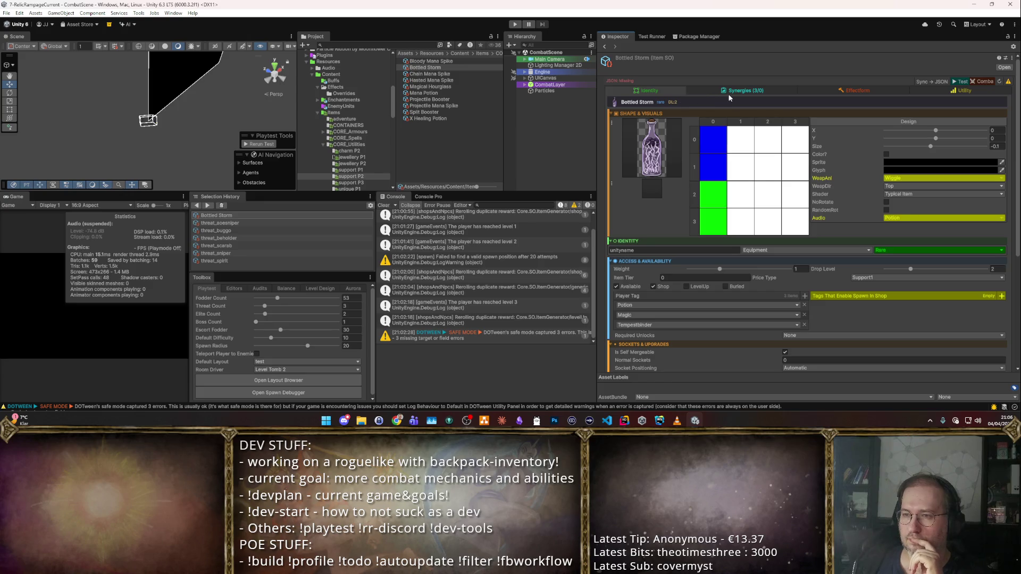
pyautogui.click(735, 91)
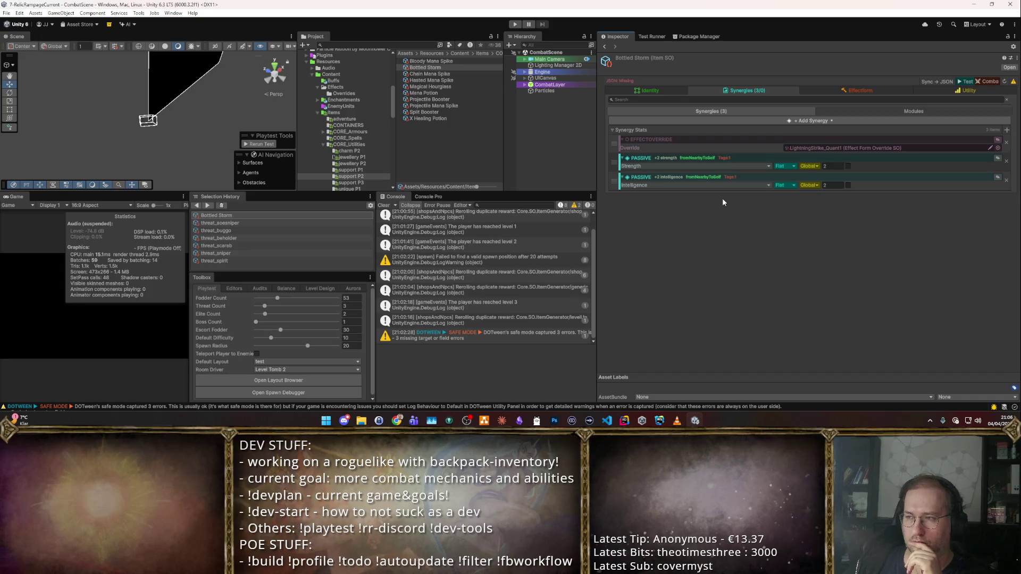
pyautogui.click(433, 74)
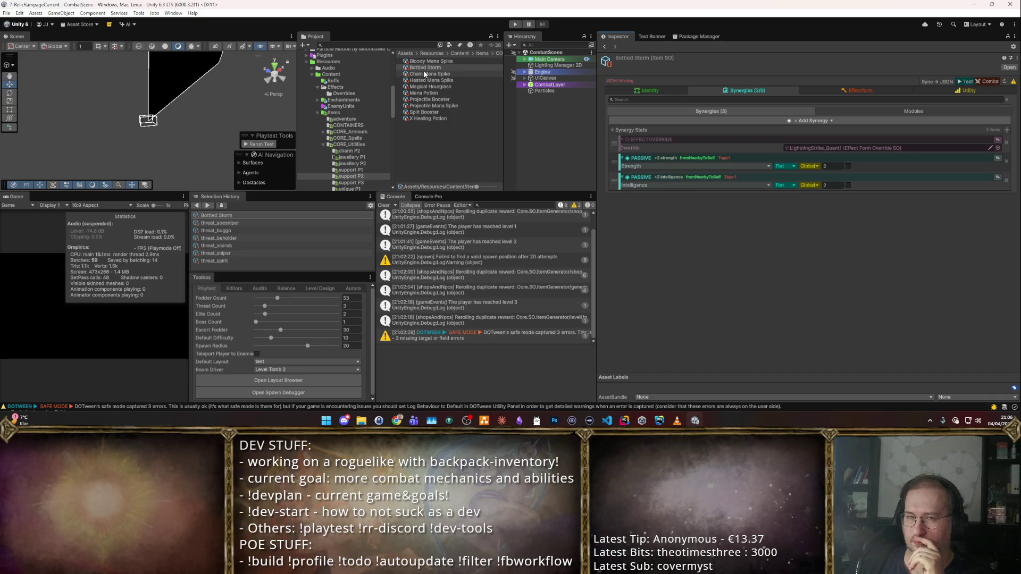
pyautogui.click(436, 68)
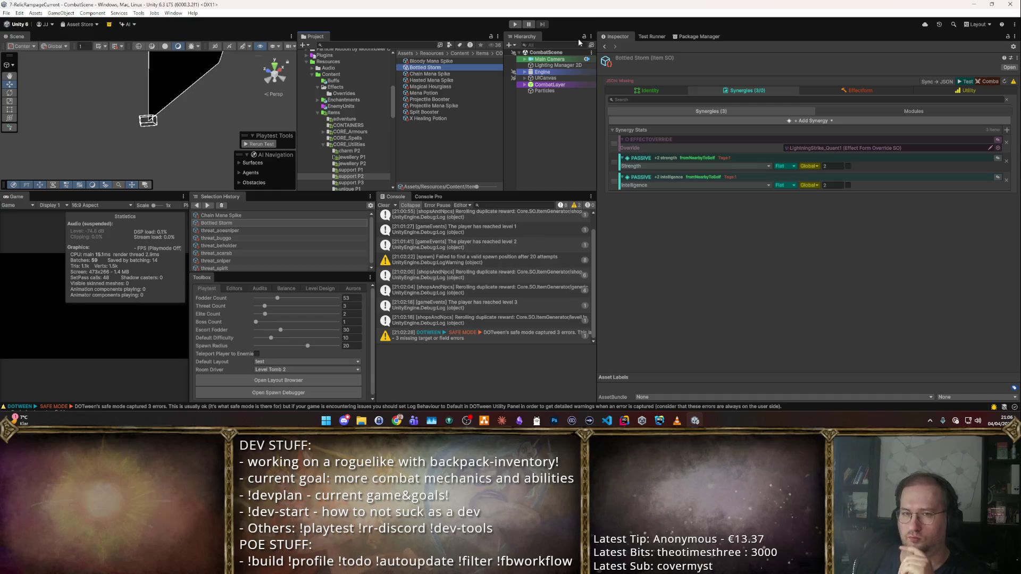
# - Duplicate Bottled Storm and rename the copy 'Bottled Blizzard'
pyautogui.hotkey('ctrl', 'd')
pyautogui.press('F2')
pyautogui.write('Bozzle')
pyautogui.press('BackSpace')
pyautogui.press('BackSpace')
pyautogui.press('BackSpace')
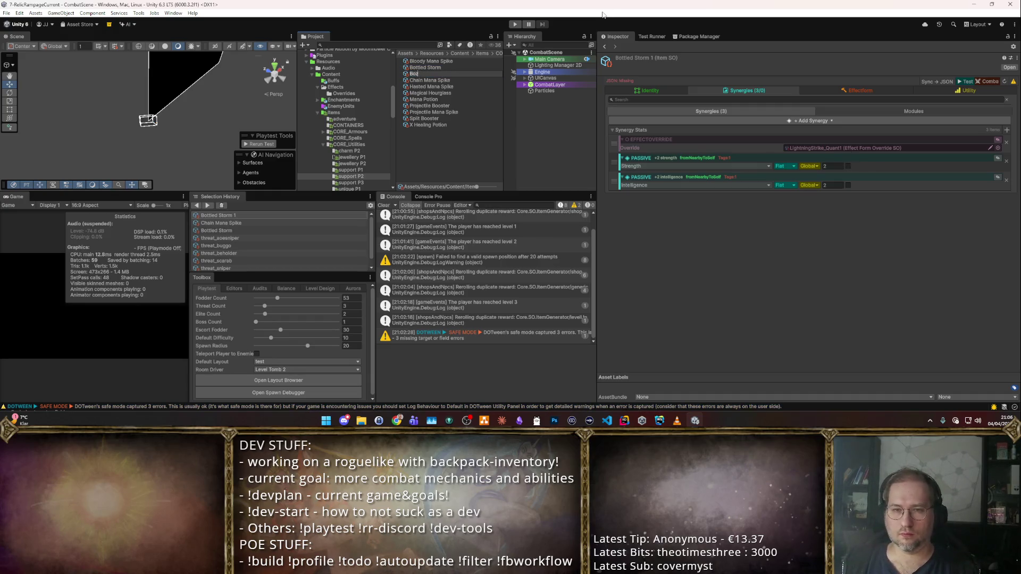
pyautogui.write('led Blizzard')
pyautogui.press('Return')
# - Set its sprite to bottle_tempestbinder and remove the copied effect override synergy
pyautogui.click(650, 91)
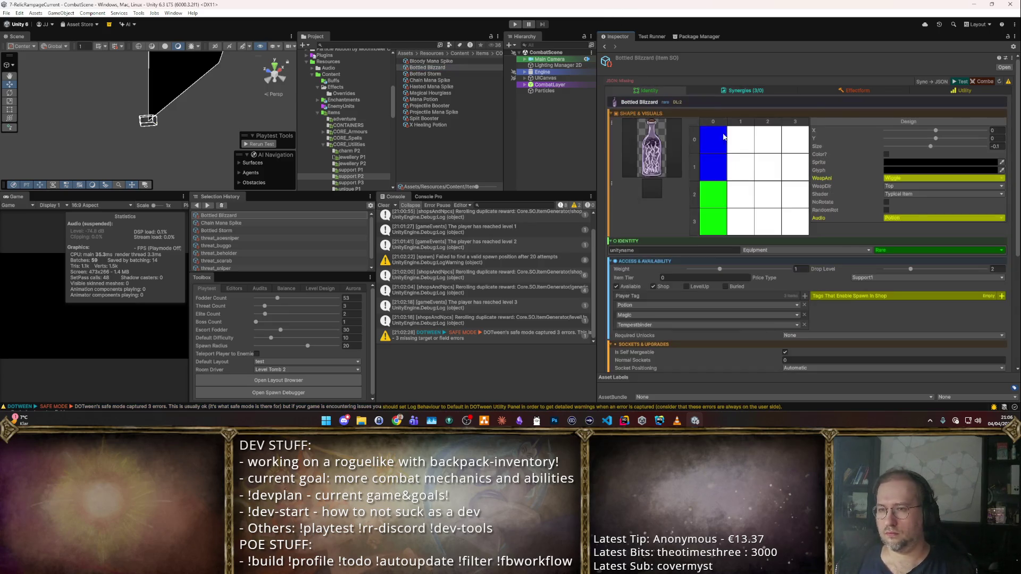
pyautogui.click(650, 175)
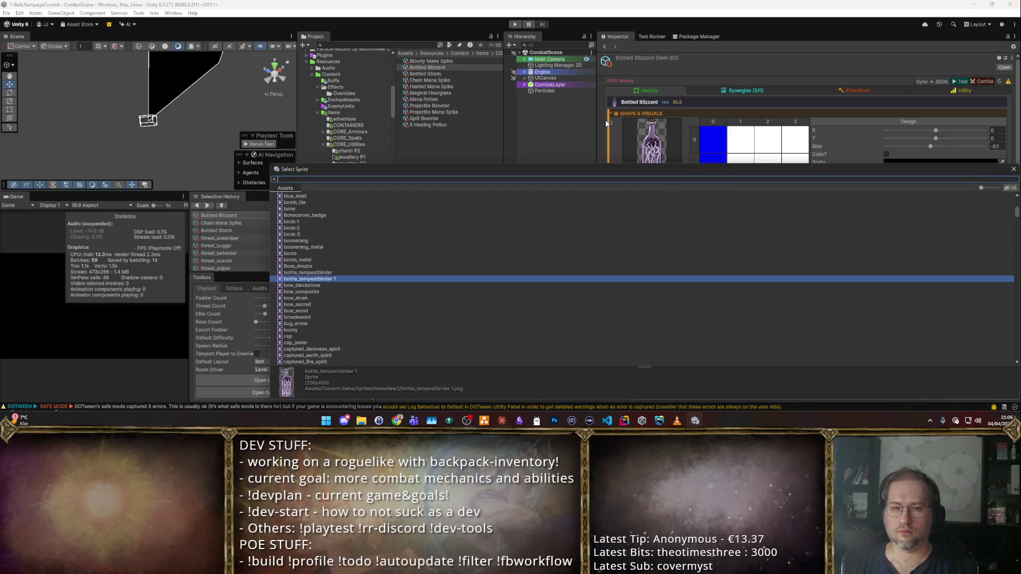
pyautogui.press('Up')
pyautogui.press('Return')
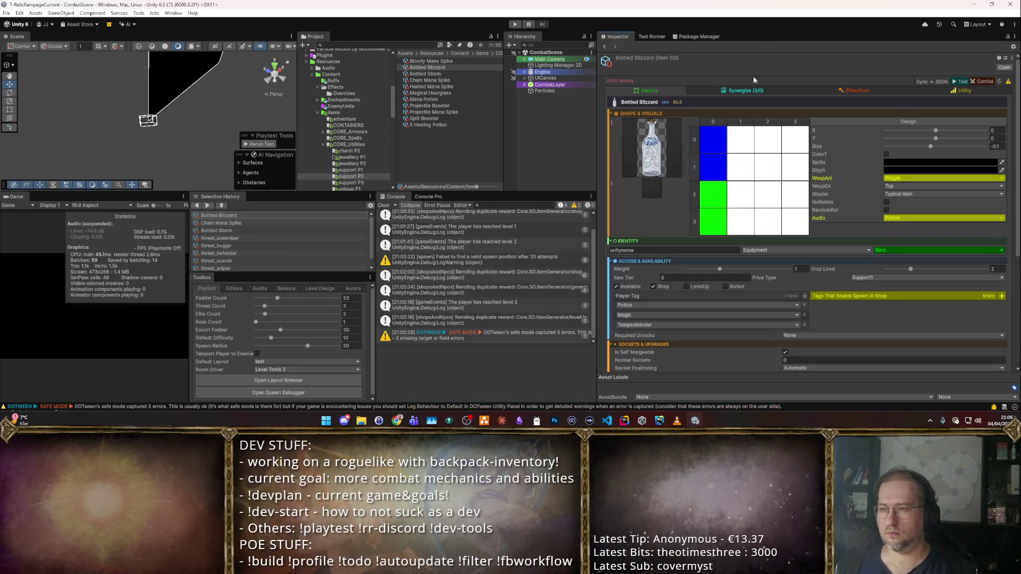
pyautogui.click(747, 89)
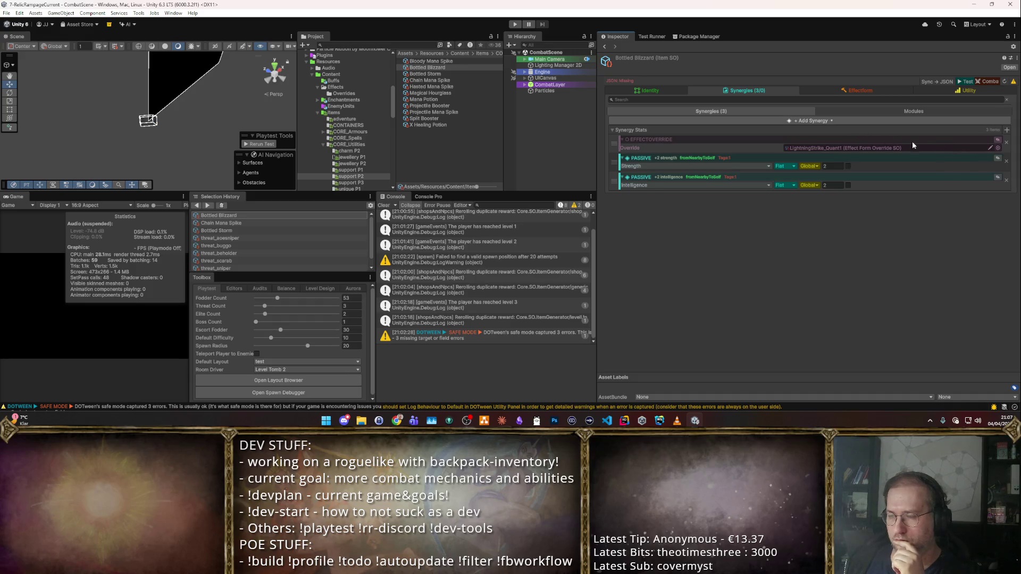
pyautogui.click(1007, 142)
# - Add an IMPACT synergy and set its impact to Damage
pyautogui.click(1007, 130)
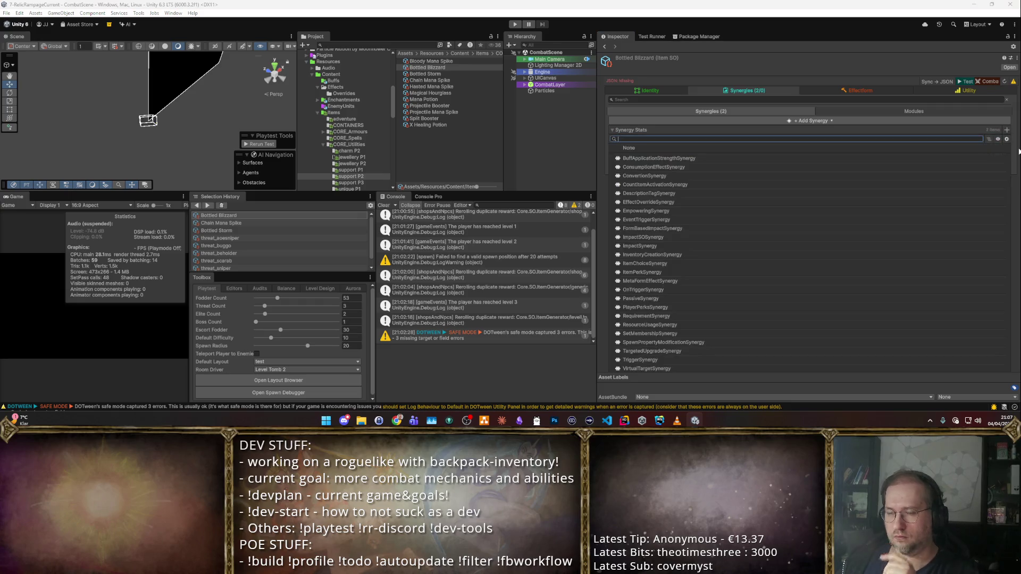
pyautogui.write('impact')
pyautogui.press('Return')
pyautogui.click(765, 199)
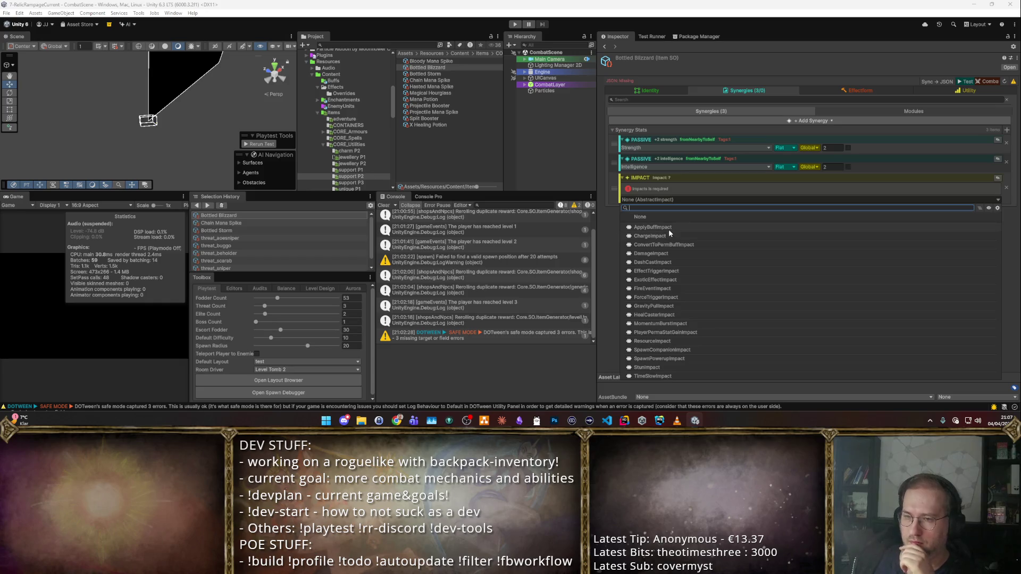
pyautogui.click(675, 253)
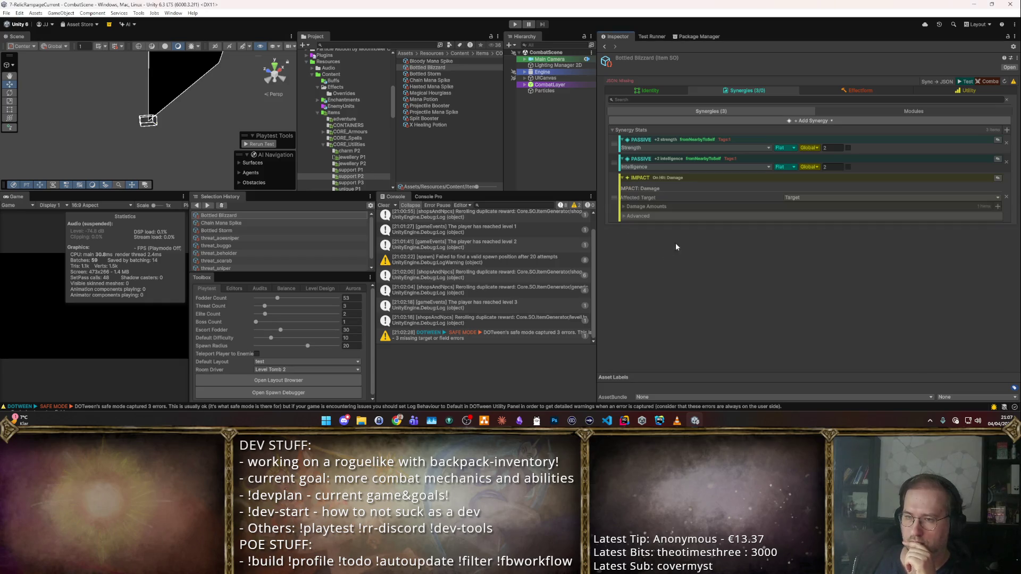
# - Inspect its FlatAbstractDamage amounts, then remove the old impact synergy
pyautogui.click(759, 206)
pyautogui.click(692, 228)
pyautogui.click(634, 226)
pyautogui.click(632, 227)
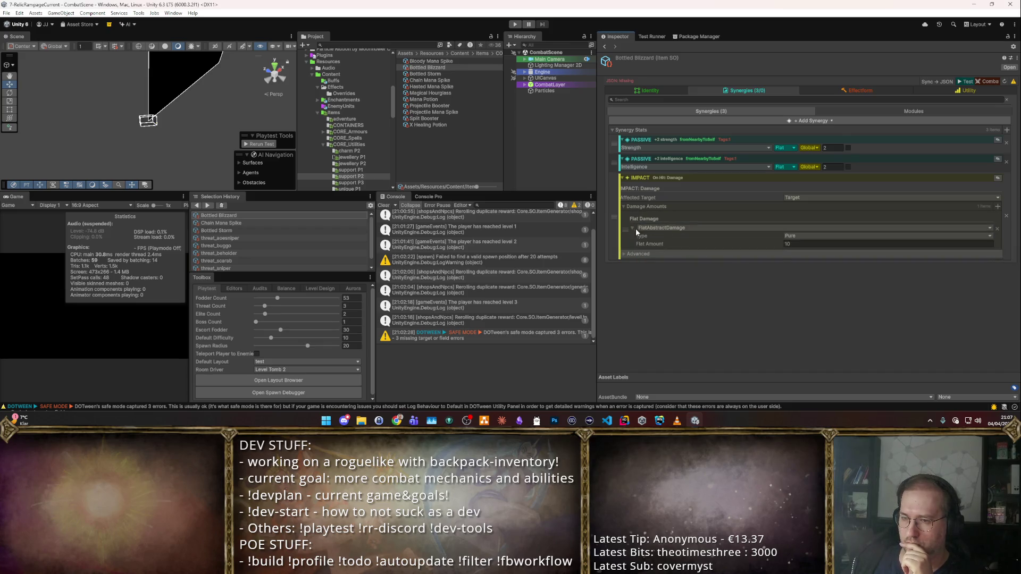
pyautogui.click(798, 243)
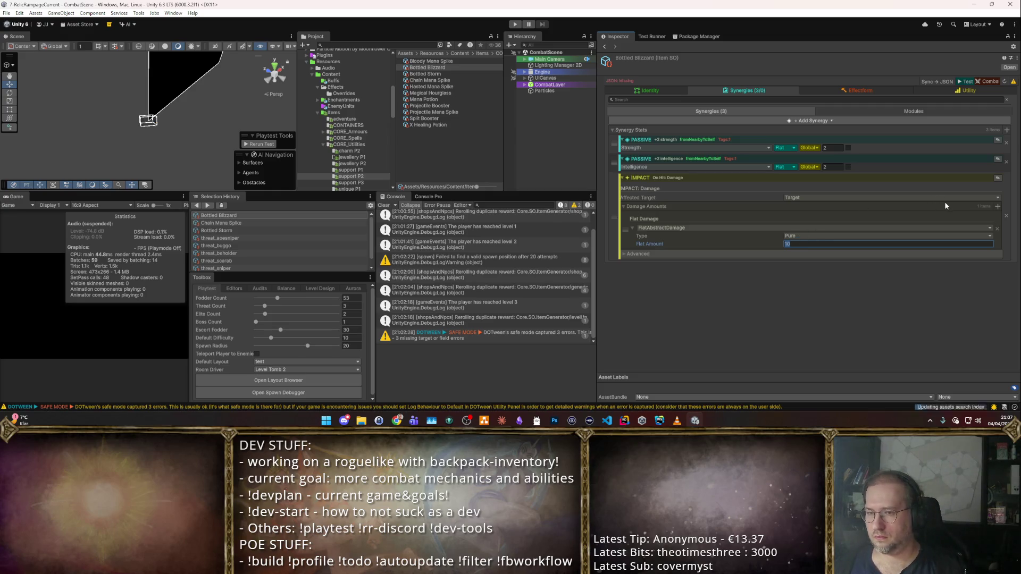
pyautogui.click(624, 205)
pyautogui.click(1006, 197)
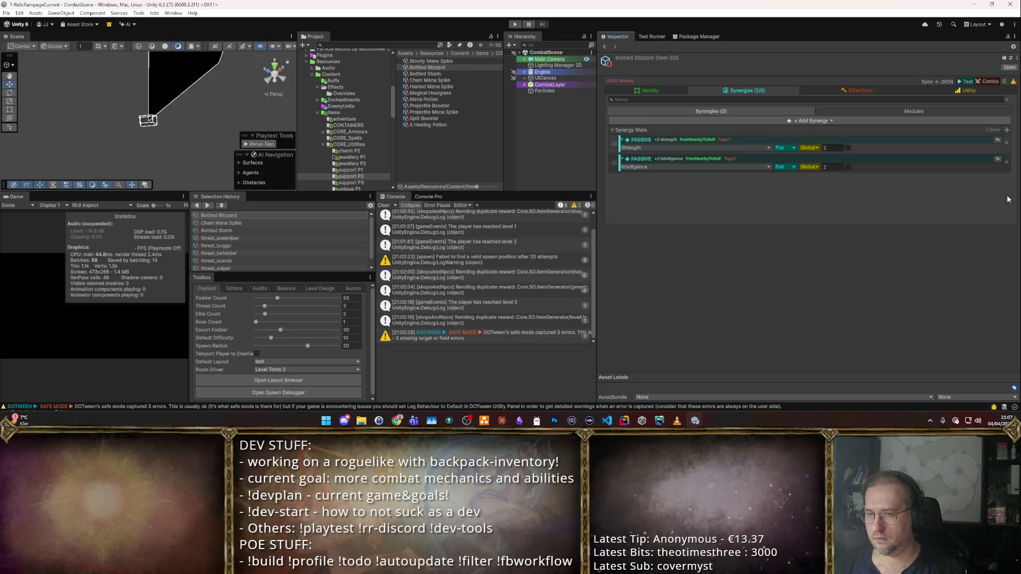
pyautogui.click(1006, 130)
# - Add a FormBasedImpactSynergy with a Damage impact
pyautogui.click(653, 228)
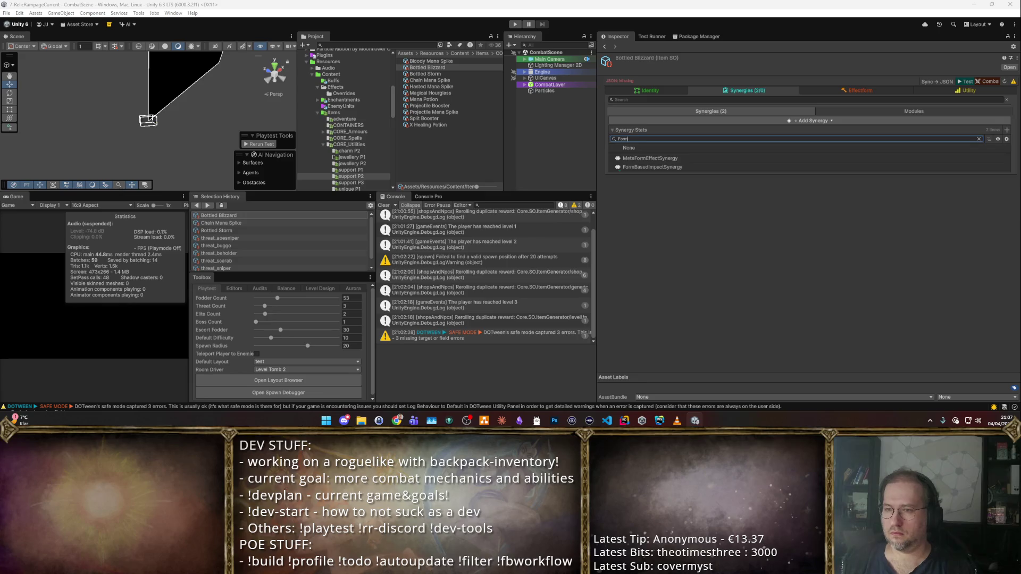
pyautogui.click(998, 209)
pyautogui.write('IM')
pyautogui.press('BackSpace')
pyautogui.press('BackSpace')
pyautogui.press('BackSpace')
pyautogui.write('dam')
pyautogui.press('Down')
pyautogui.press('Return')
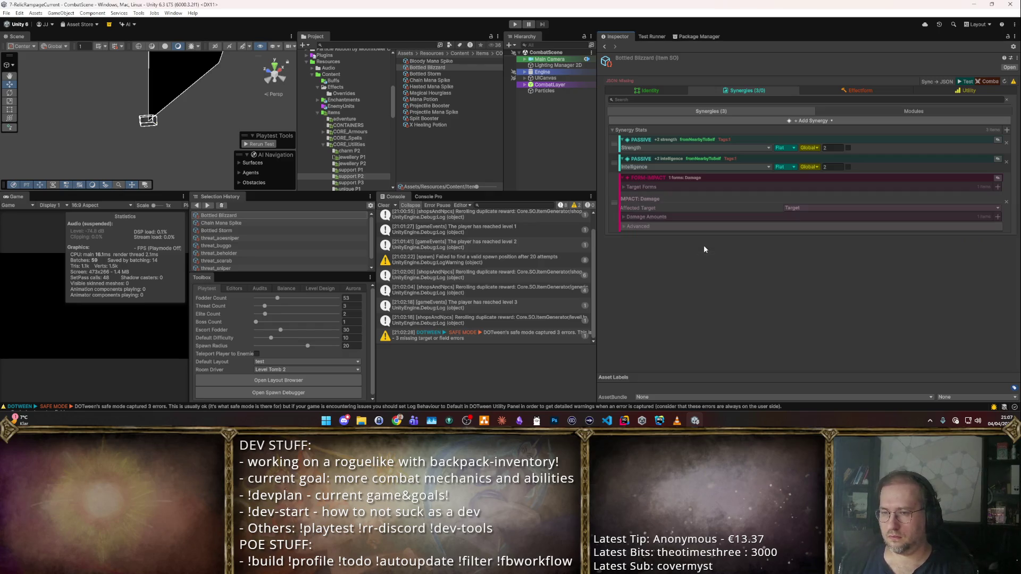
# - Make it Physical PlayerStatConvertedAbstractDamage at 0.2× Intelligence, then launch a playtest
pyautogui.click(624, 217)
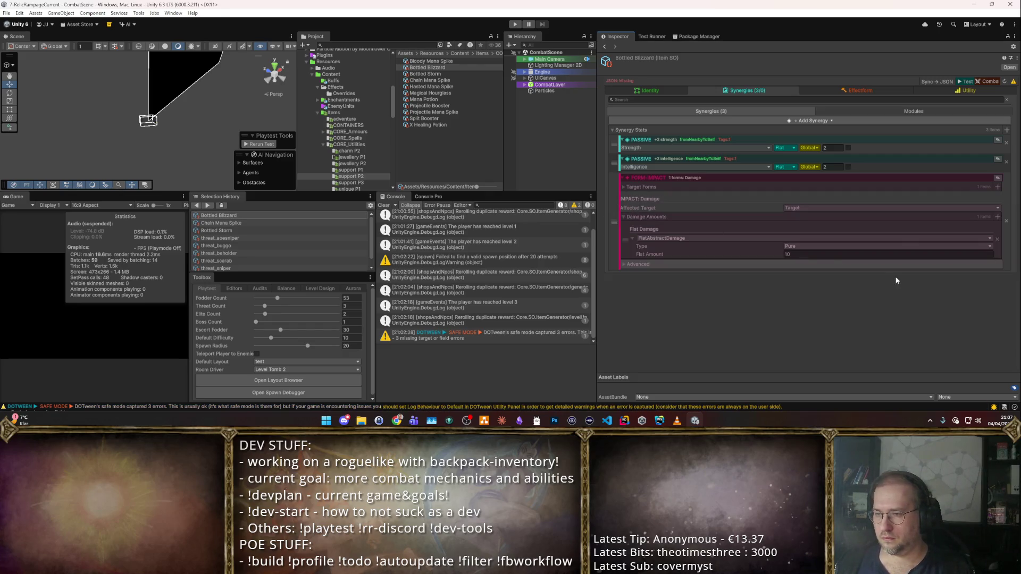
pyautogui.click(811, 239)
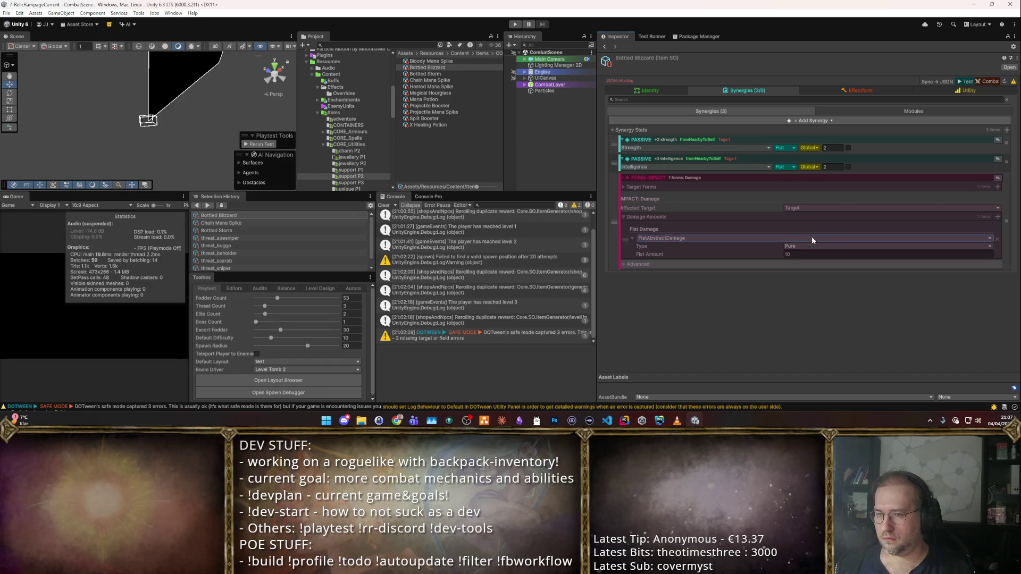
pyautogui.click(707, 264)
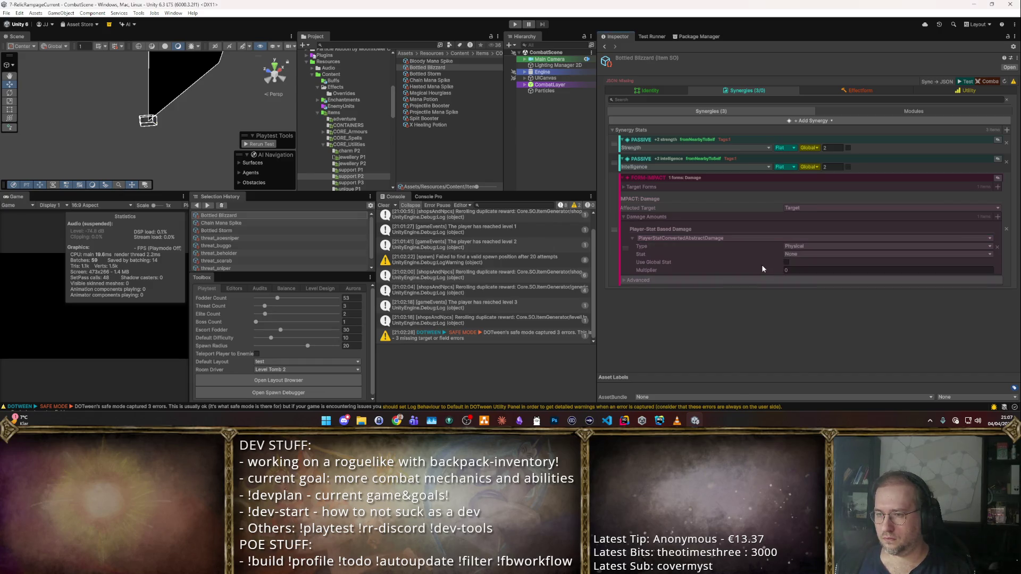
pyautogui.click(785, 254)
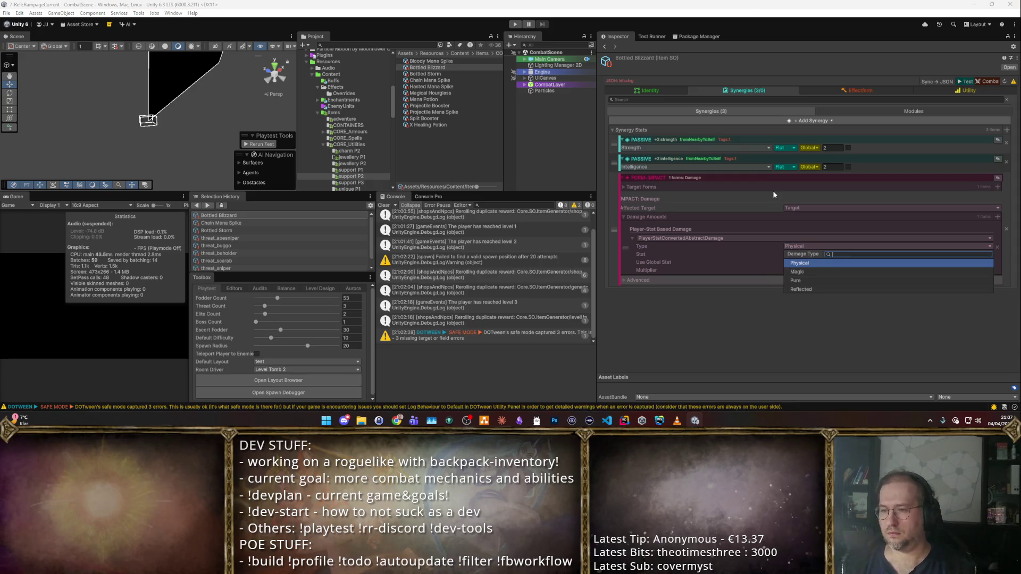
pyautogui.click(774, 191)
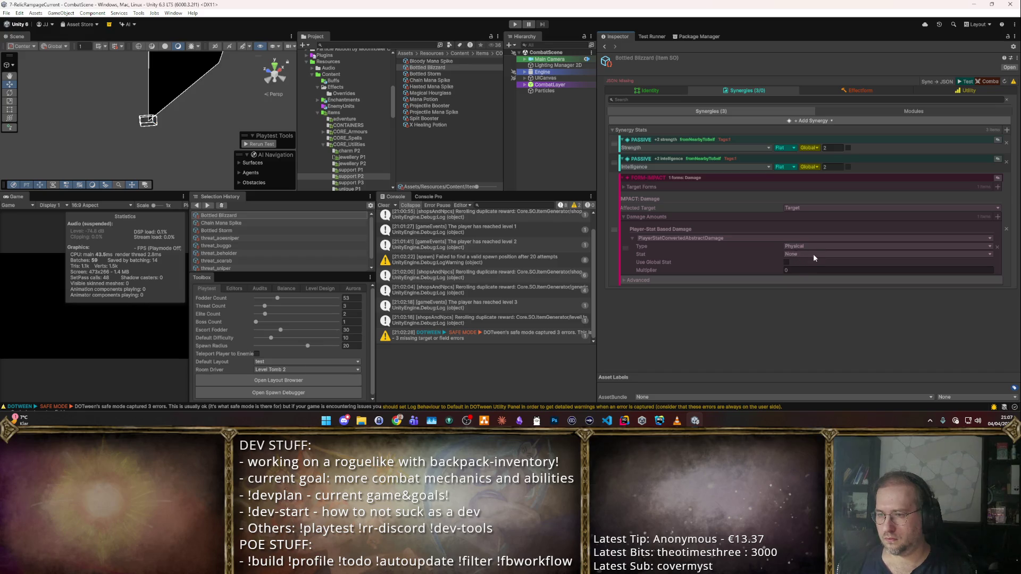
pyautogui.click(851, 255)
pyautogui.write('Int')
pyautogui.press('Return')
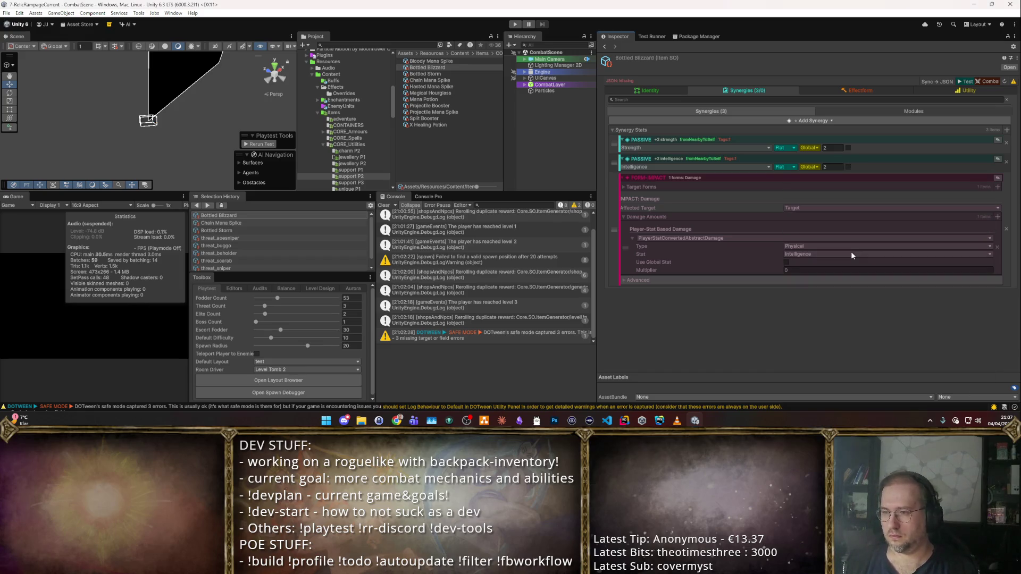
pyautogui.write('0.2')
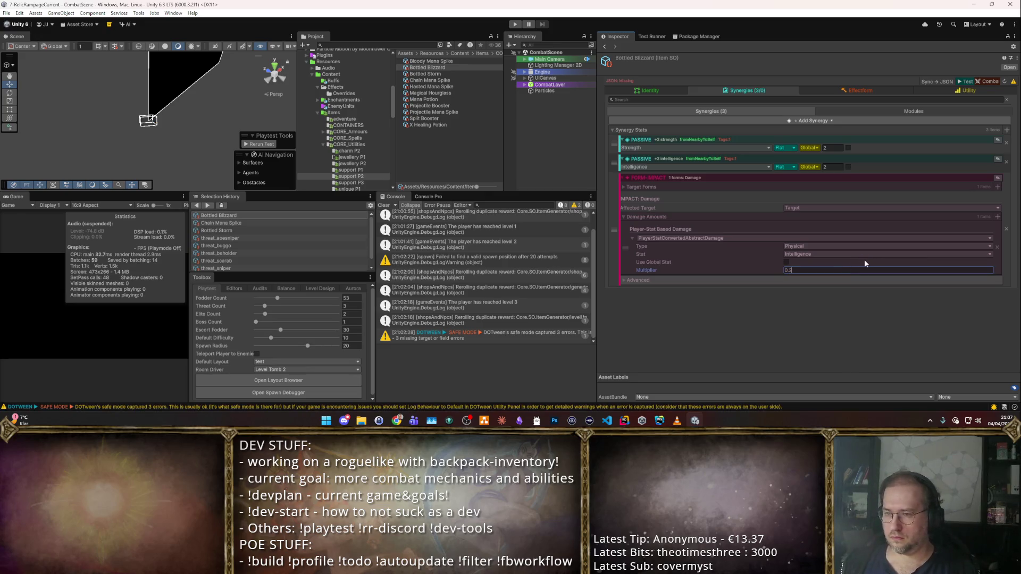
pyautogui.click(834, 290)
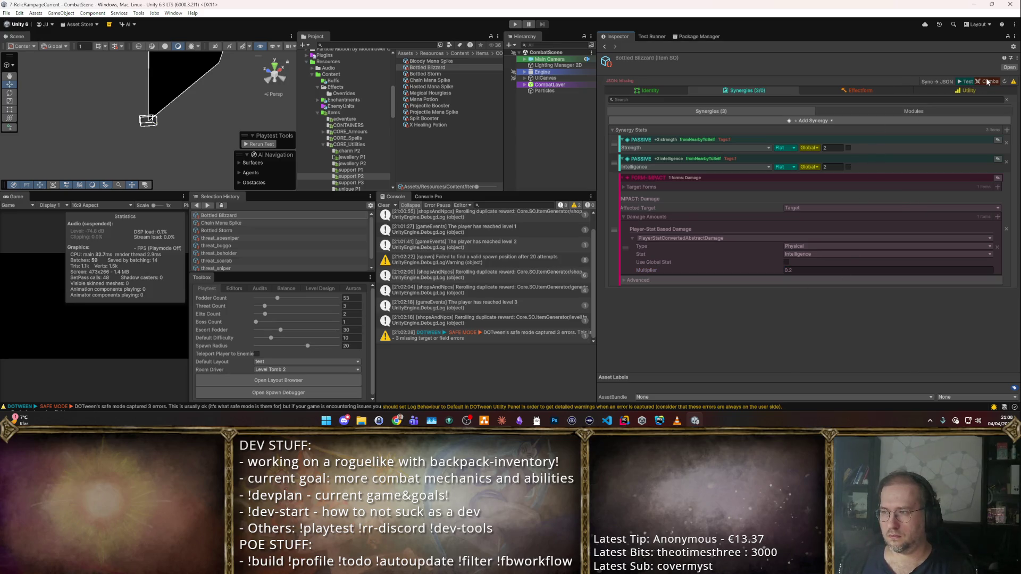
pyautogui.click(967, 83)
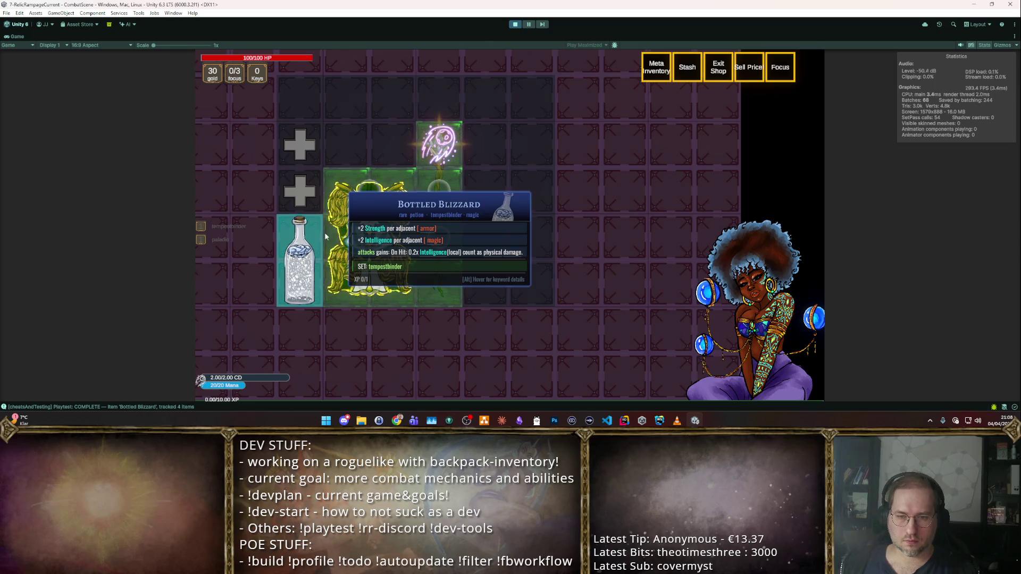
pyautogui.click(513, 24)
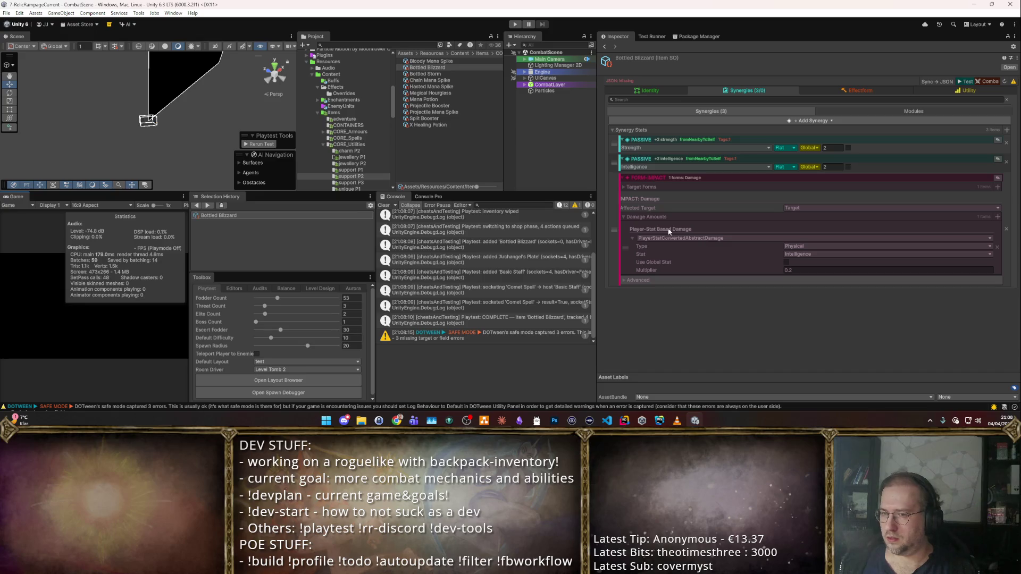
# - Restrict Bottled Blizzard's Target Forms to the Blizzard effect form type
pyautogui.click(621, 188)
pyautogui.click(714, 196)
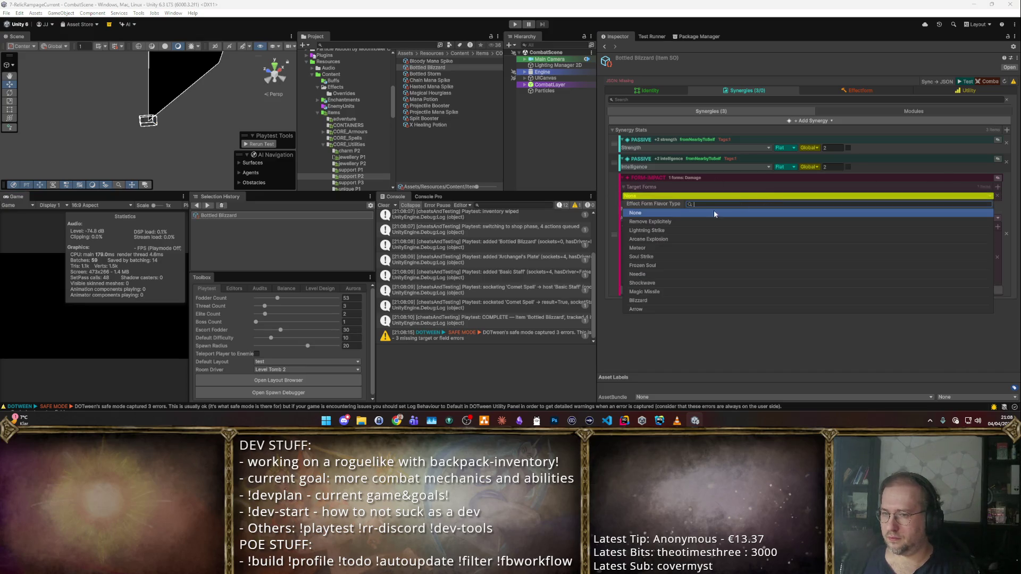
pyautogui.click(638, 300)
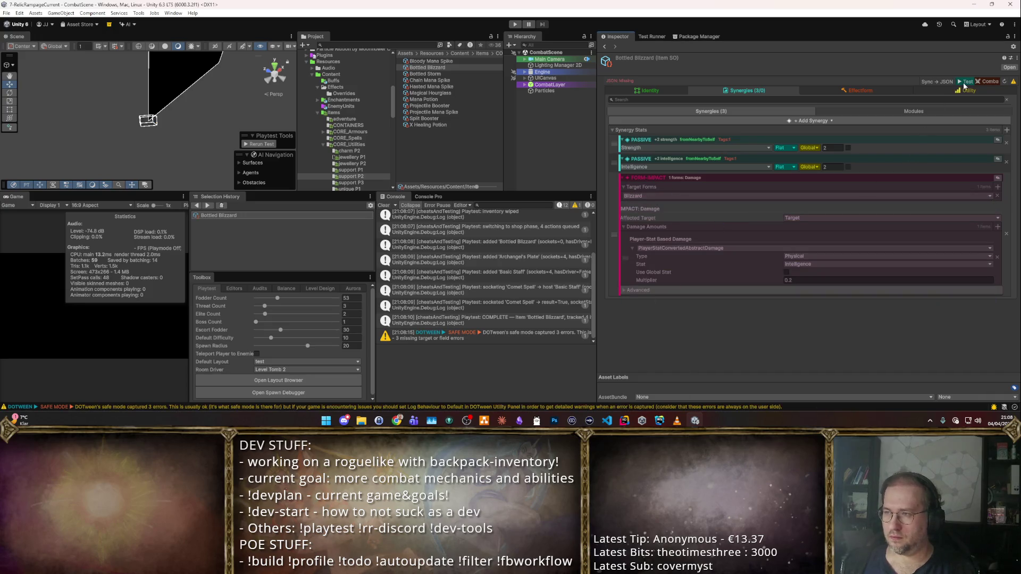
# - Playtest the potion: place it horizontally in an empty upper slot, read its tooltip, then stop Play mode
pyautogui.click(964, 82)
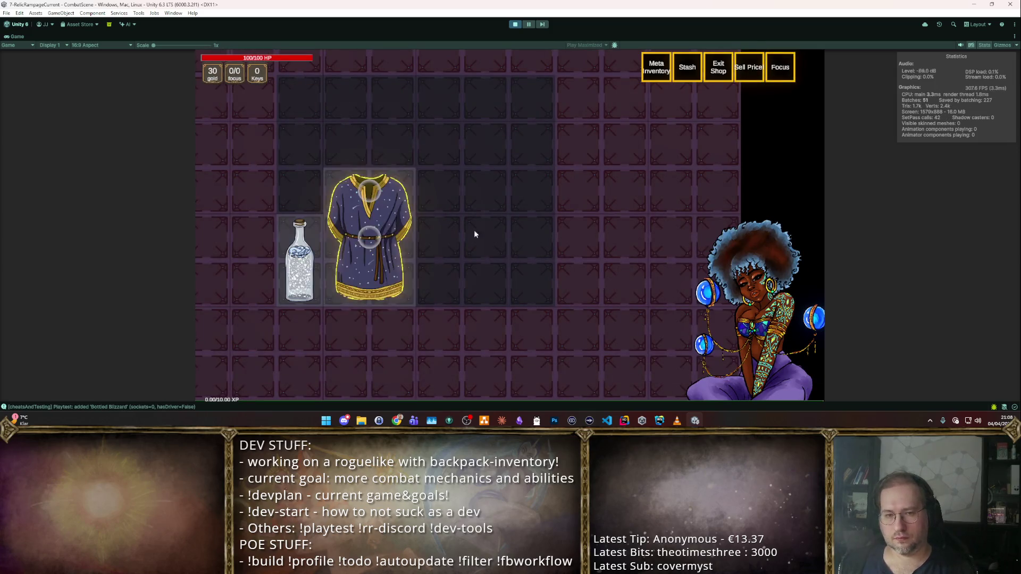
pyautogui.moveTo(279, 286)
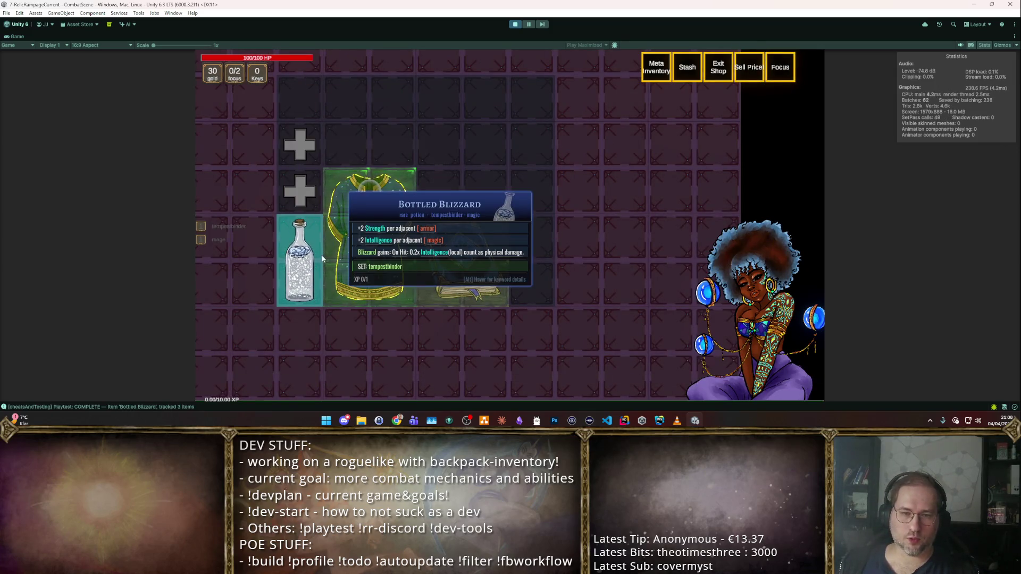
pyautogui.moveTo(281, 273)
pyautogui.mouseDown()
pyautogui.moveTo(433, 125)
pyautogui.moveTo(471, 143)
pyautogui.mouseUp()
pyautogui.press('r')
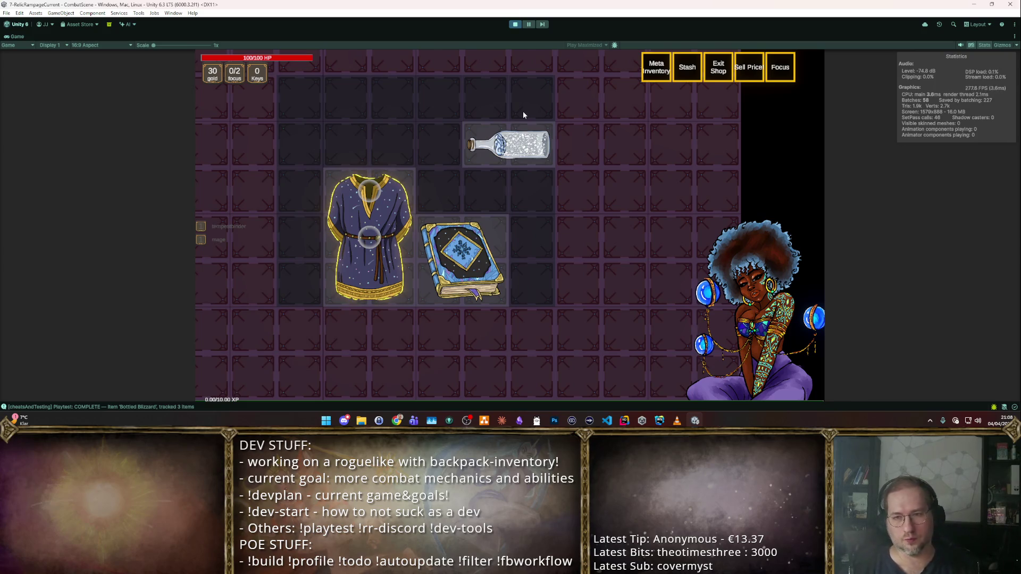
pyautogui.moveTo(526, 150)
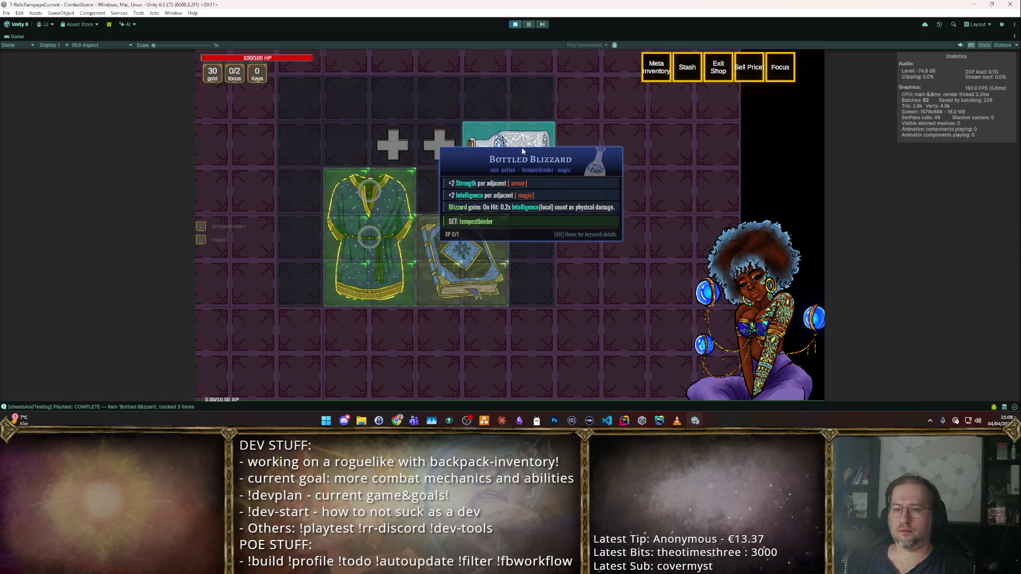
pyautogui.click(515, 24)
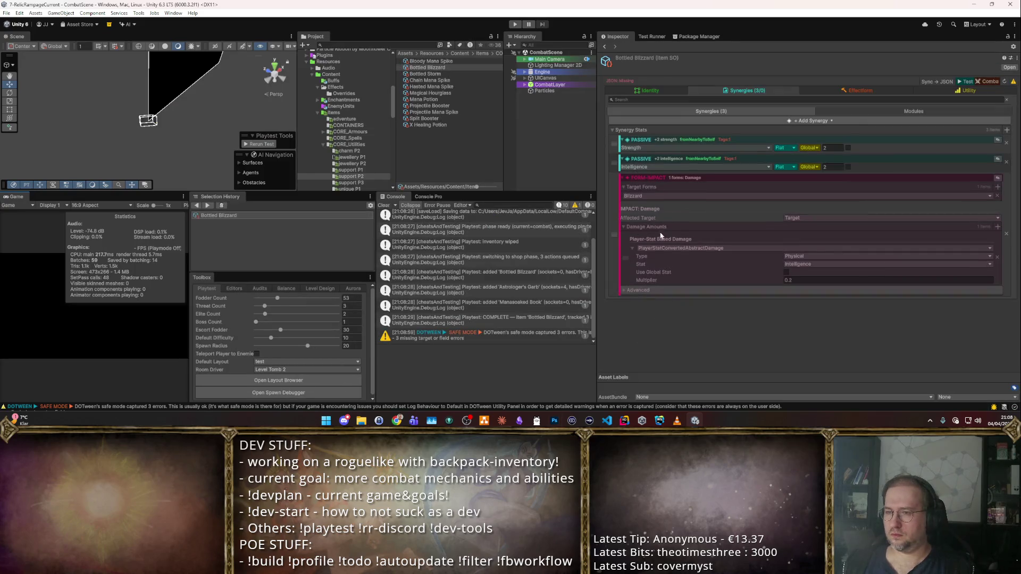
pyautogui.click(830, 167)
pyautogui.click(873, 310)
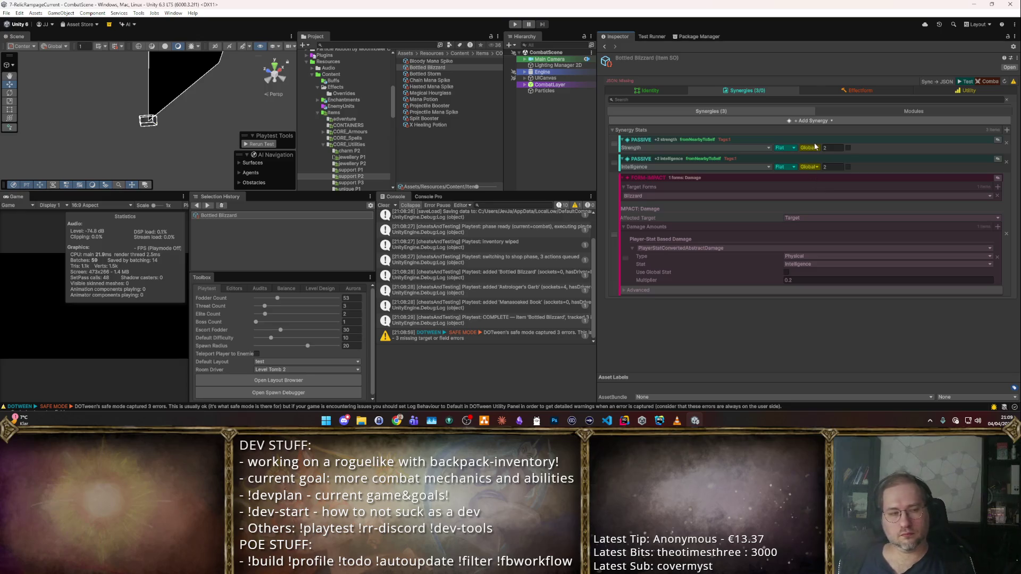
pyautogui.click(425, 74)
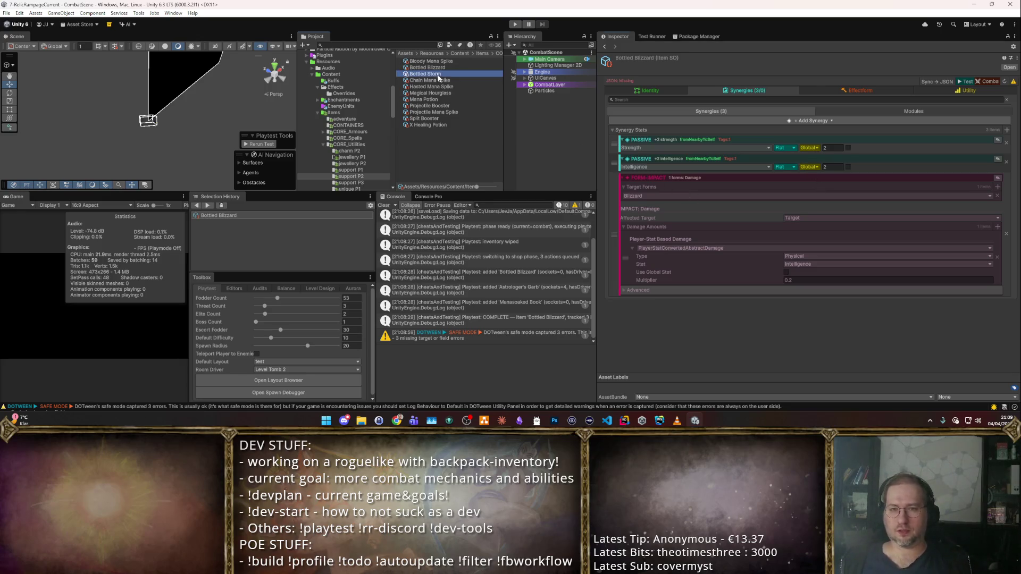
pyautogui.click(649, 90)
pyautogui.click(735, 90)
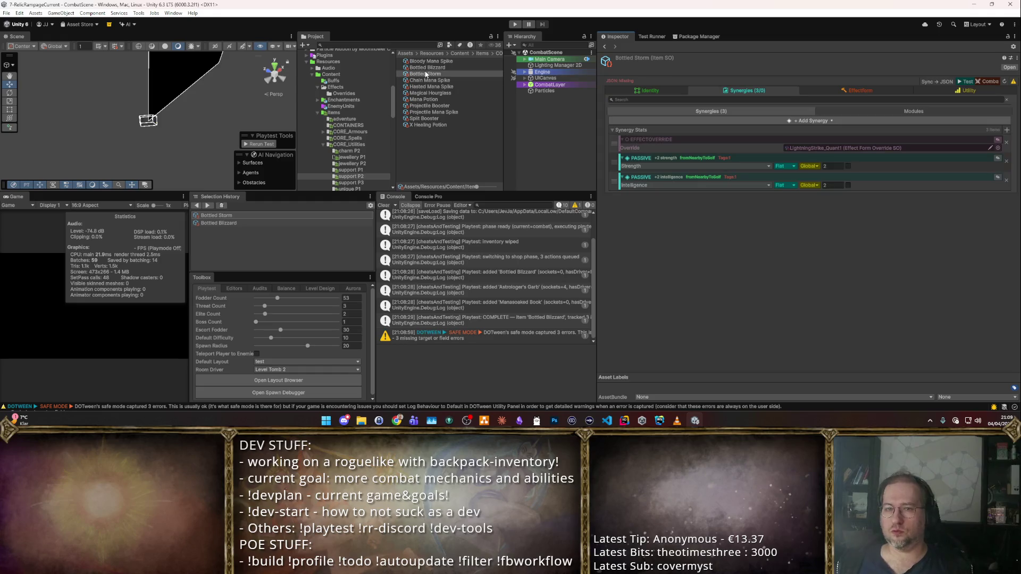
pyautogui.click(437, 73)
pyautogui.press('Up')
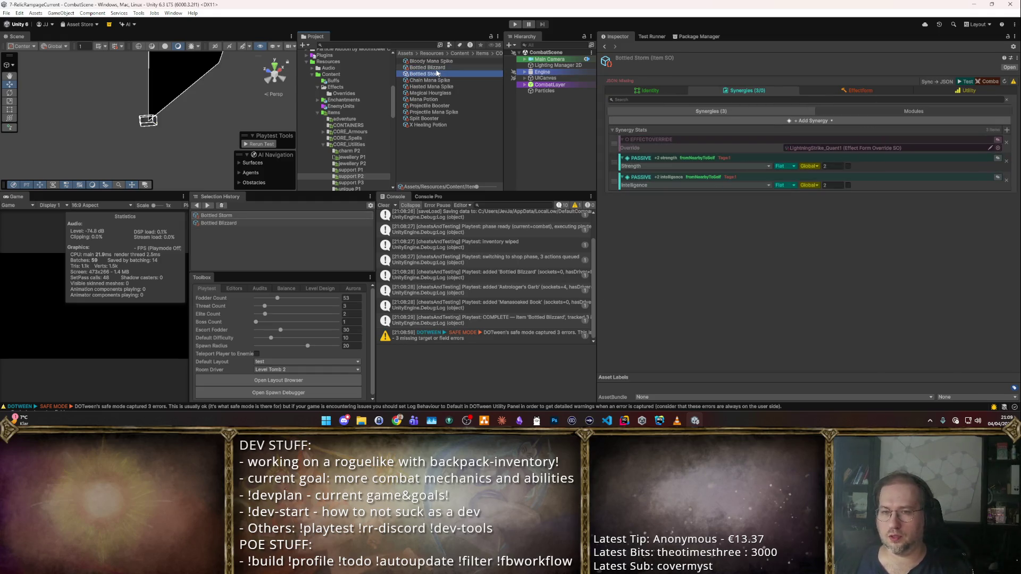
pyautogui.press('Down')
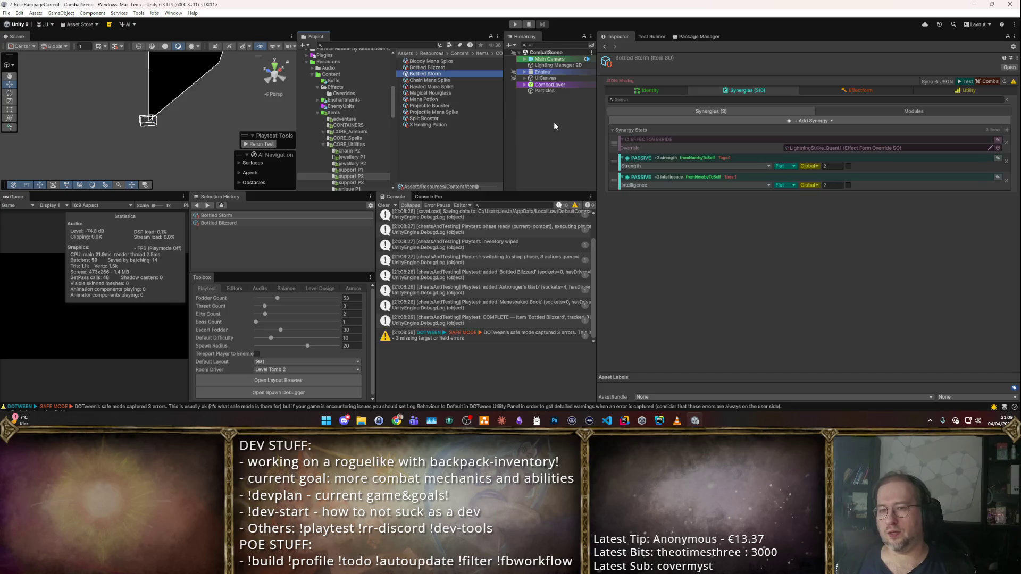
pyautogui.press('Up')
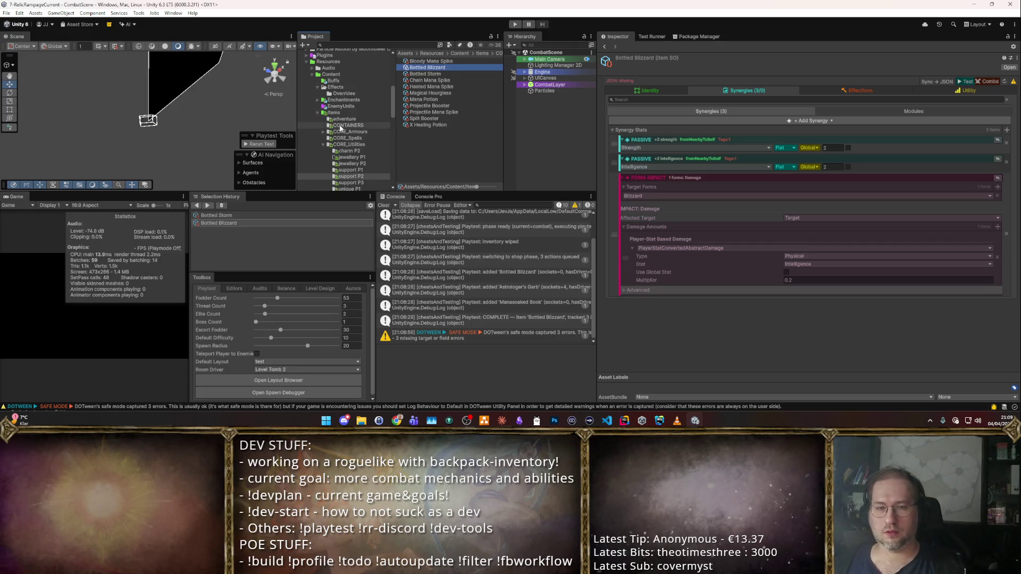
# - Open the CORE_Armours Unique folder and inspect Thundergod's Step
pyautogui.scroll(-3, 354, 105)
pyautogui.click(354, 84)
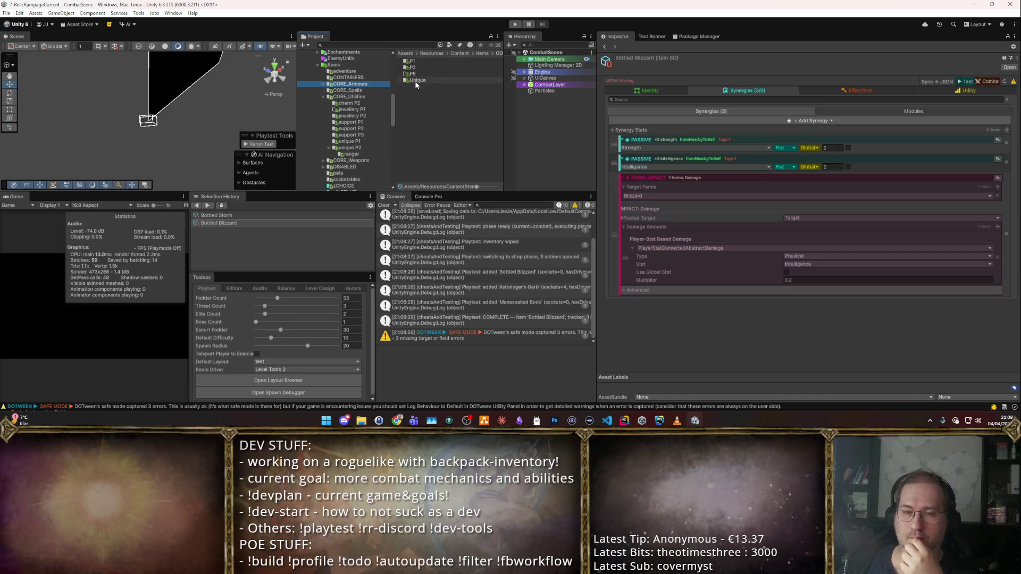
pyautogui.click(418, 81)
pyautogui.doubleClick(424, 81)
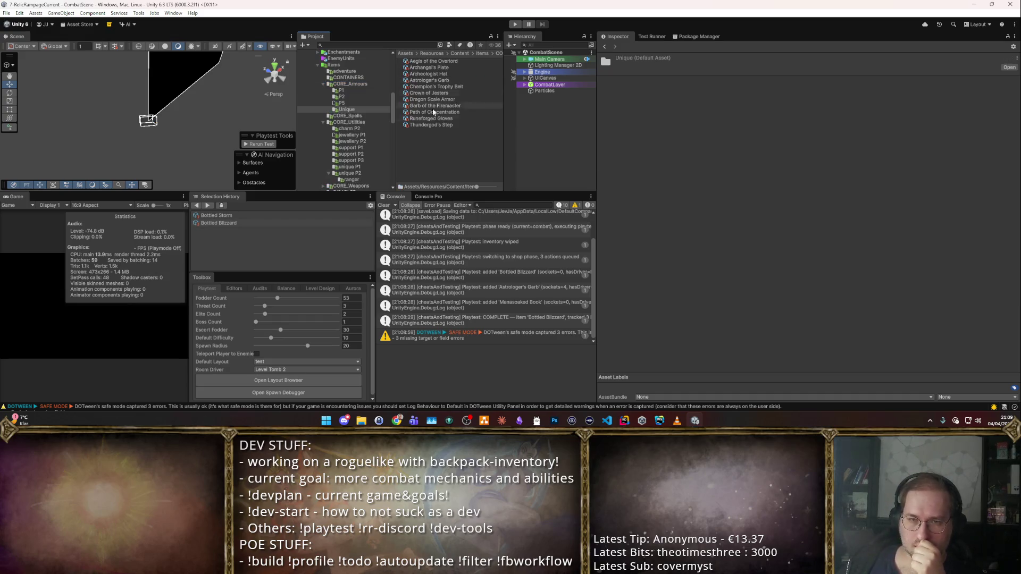
pyautogui.click(449, 125)
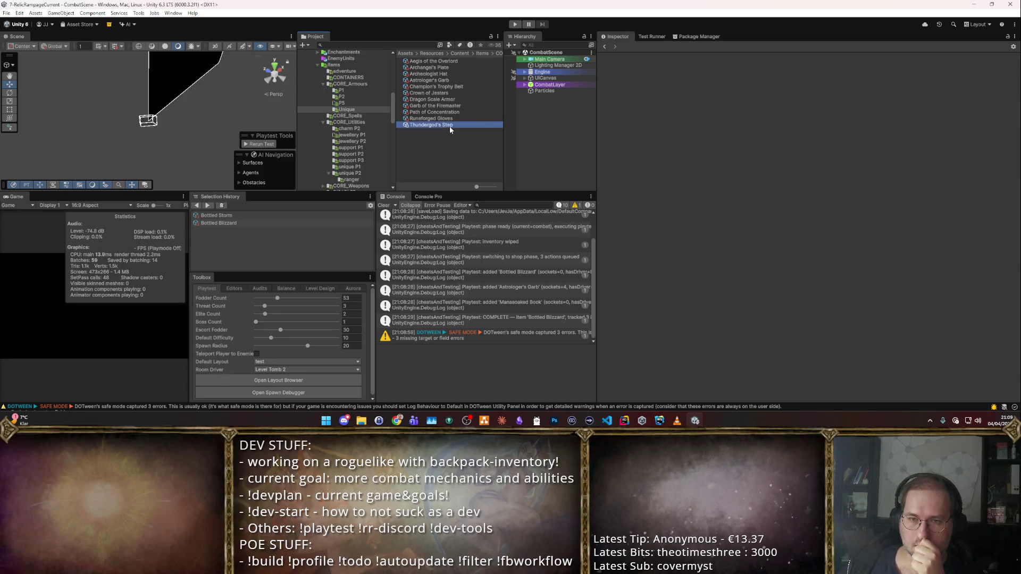
pyautogui.click(453, 146)
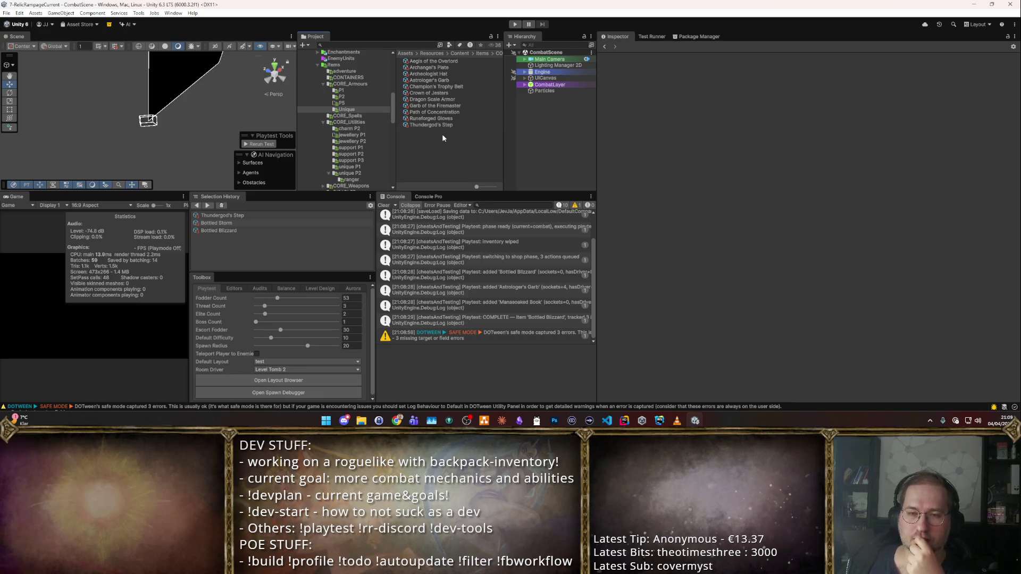
# - Open the unique P2 item folder and review the Tempestbinder Badge's synergies
pyautogui.click(351, 153)
pyautogui.click(357, 173)
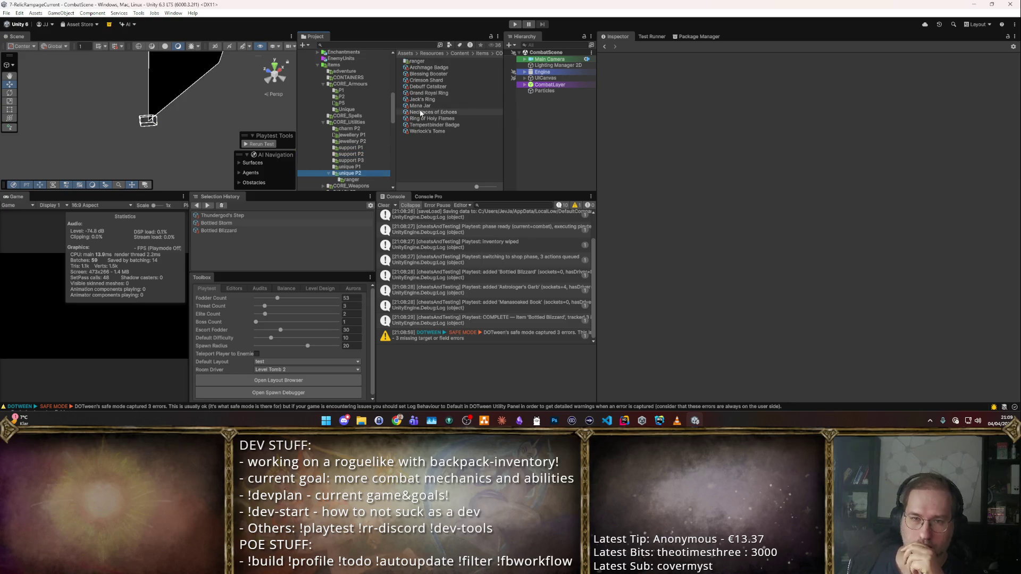
pyautogui.click(428, 125)
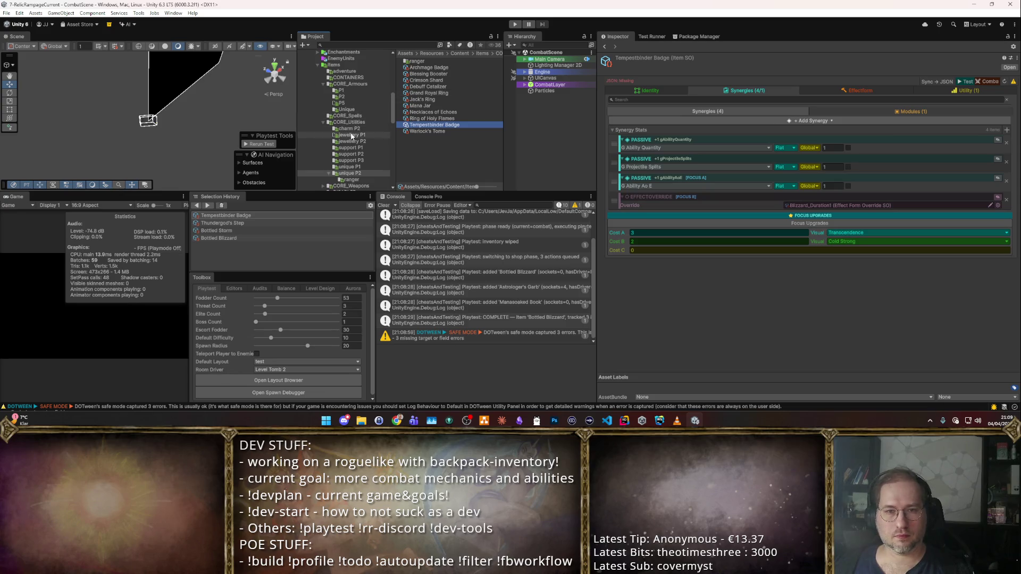
pyautogui.scroll(-3, 366, 157)
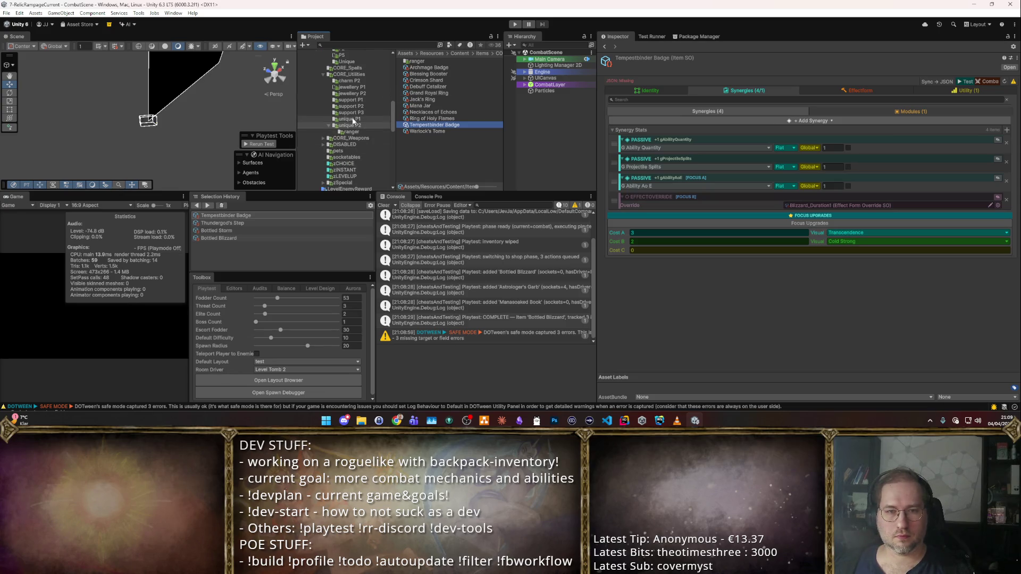
pyautogui.scroll(3, 359, 133)
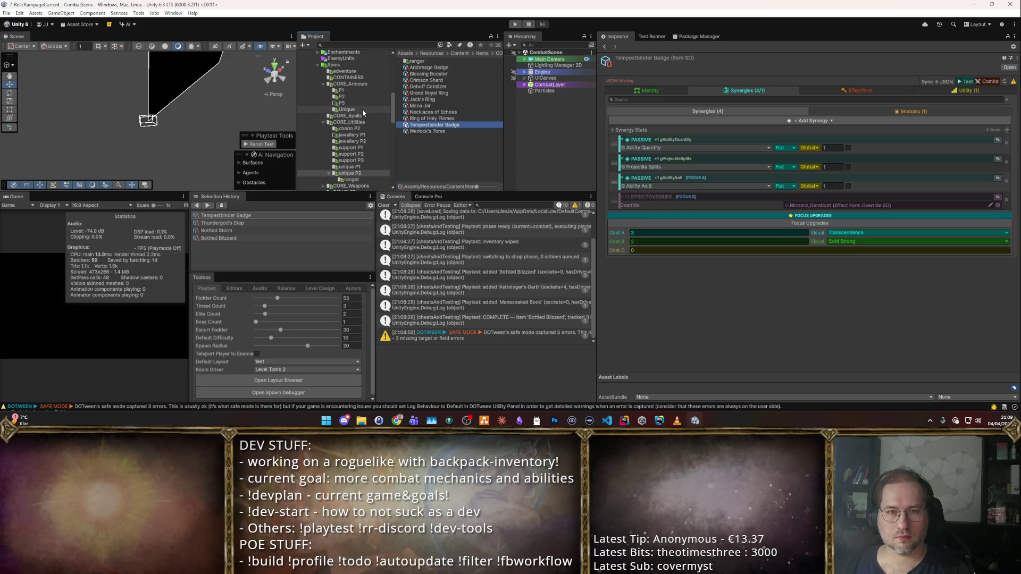
pyautogui.scroll(-4, 364, 135)
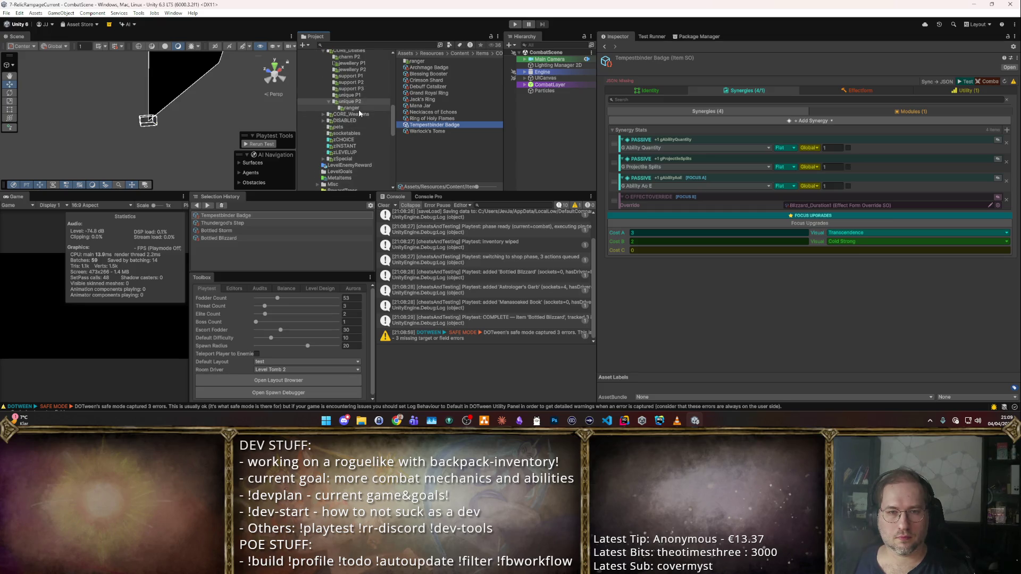
# - Open the CORE_Weapons P2 folder and view the Great Axe's settings
pyautogui.click(359, 114)
pyautogui.click(415, 62)
pyautogui.doubleClick(414, 67)
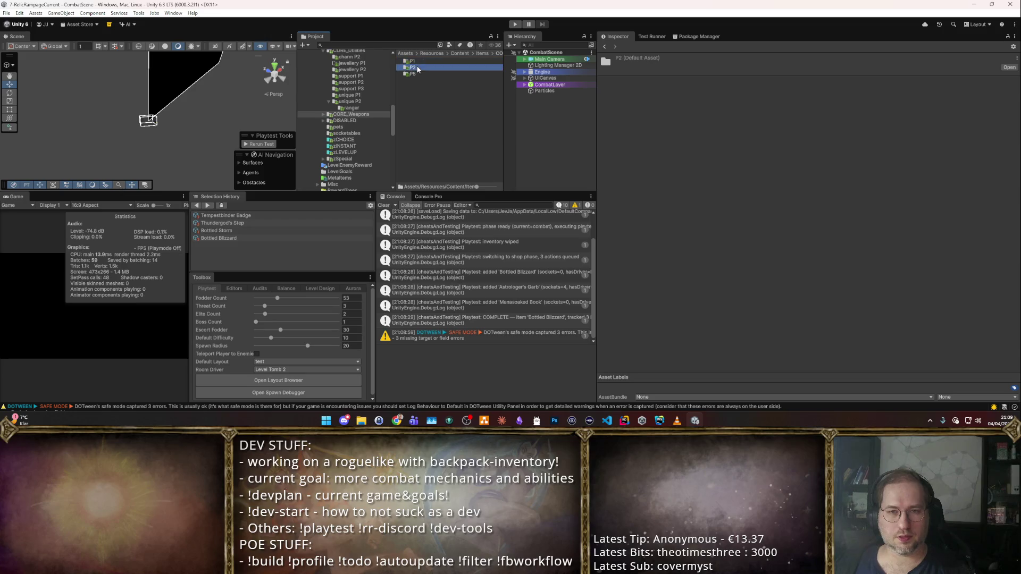
pyautogui.click(437, 73)
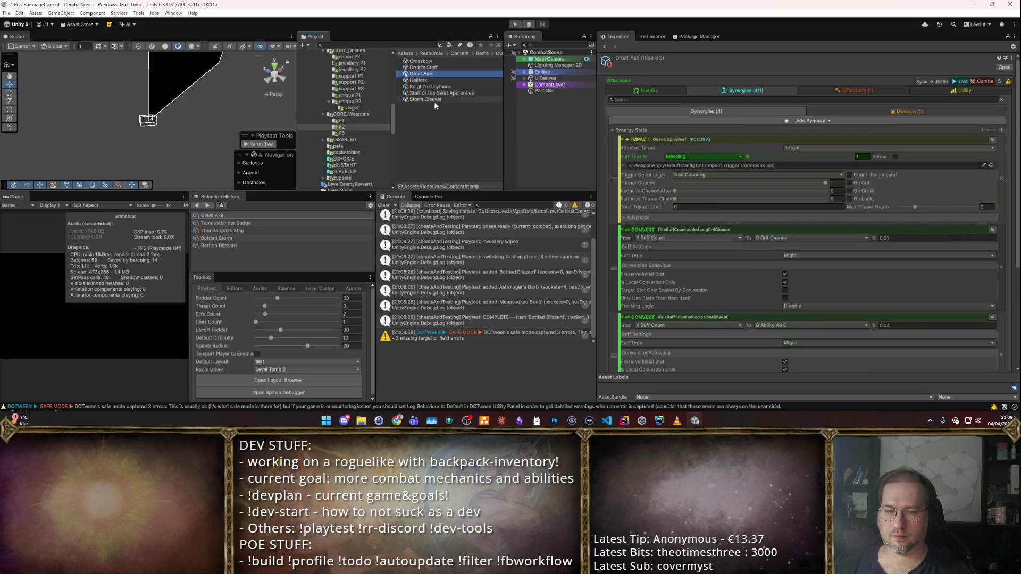
# - Duplicate Staff of the Swift Apprentice and name the copy 'Tempestbinder Staff'
pyautogui.click(430, 86)
pyautogui.click(441, 92)
pyautogui.click(671, 85)
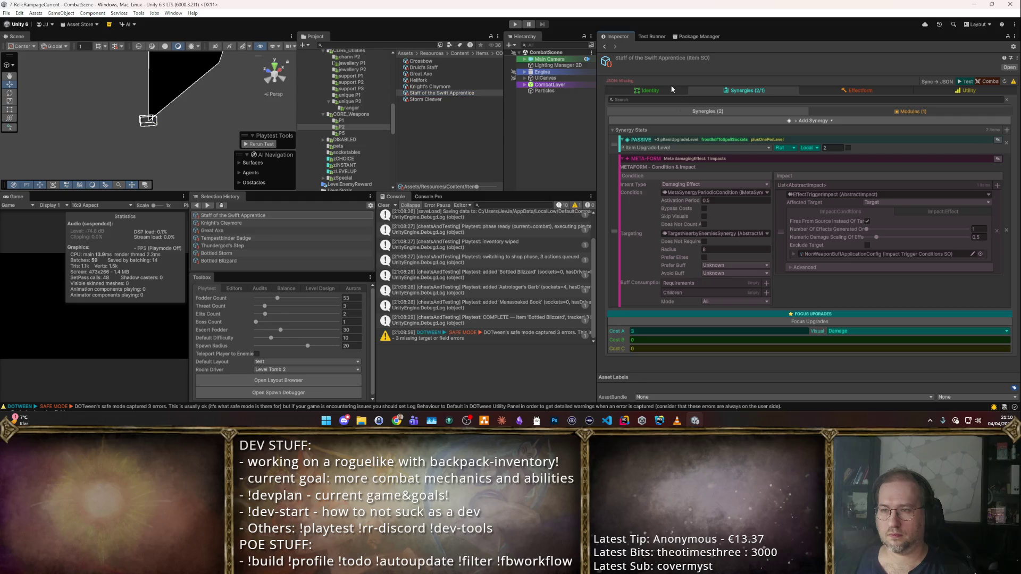
pyautogui.click(452, 93)
pyautogui.hotkey('ctrl', 'd')
pyautogui.write('Tem')
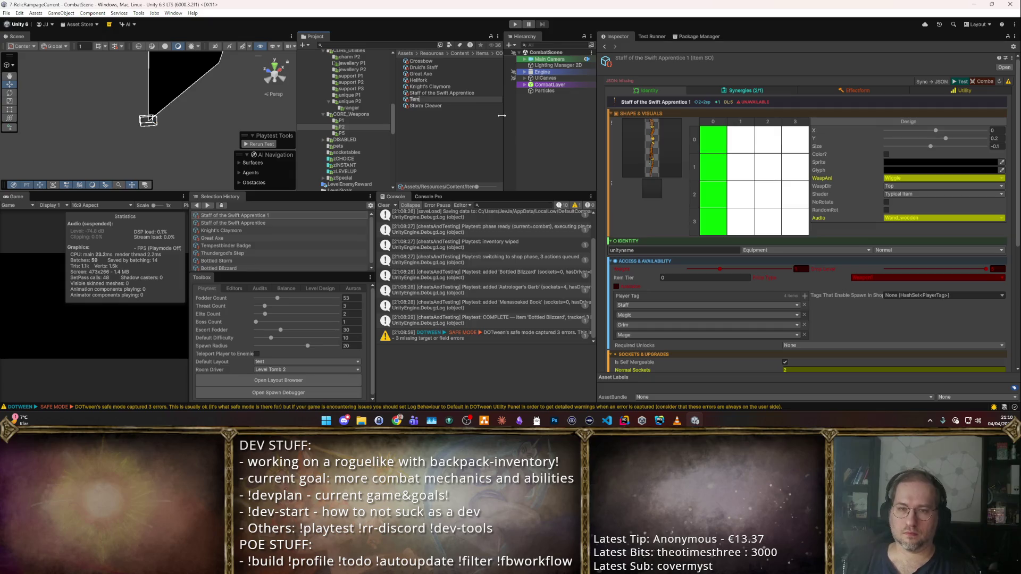
pyautogui.write('pestbinder Staff')
pyautogui.press('Return')
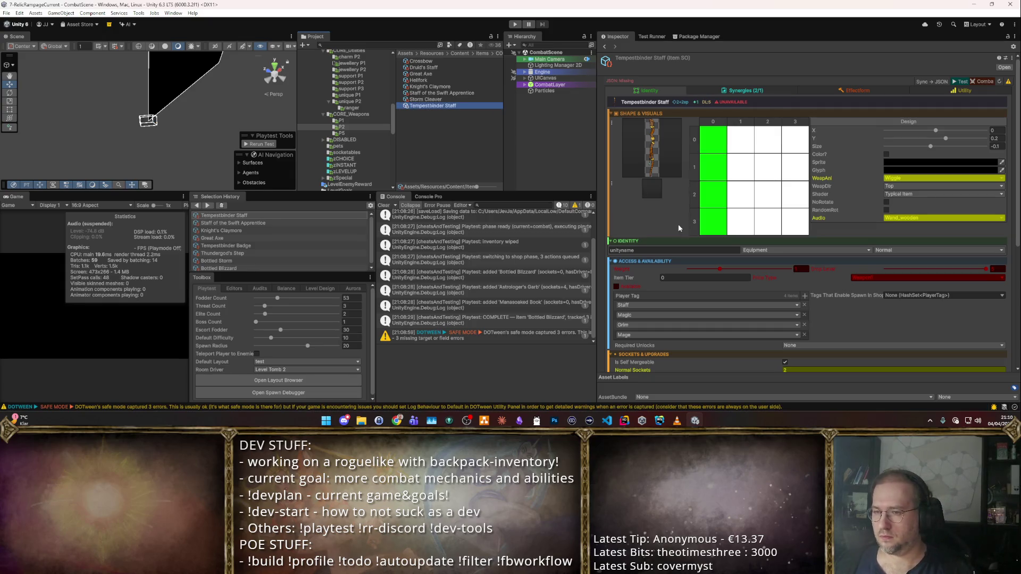
# - Replace the copied Mage and Grim player tags with a Tempestbinder tag
pyautogui.scroll(-3, 746, 270)
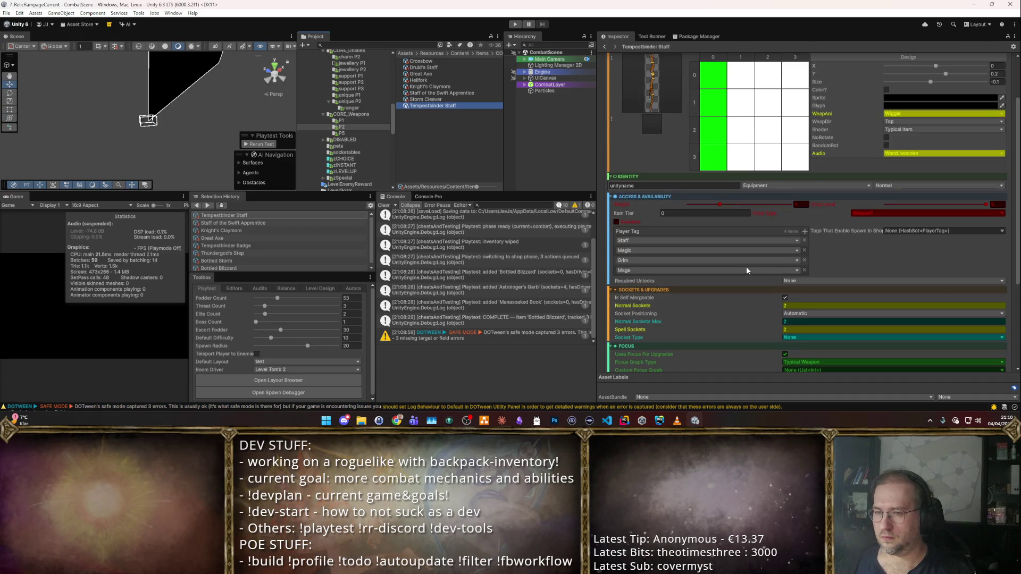
pyautogui.click(805, 270)
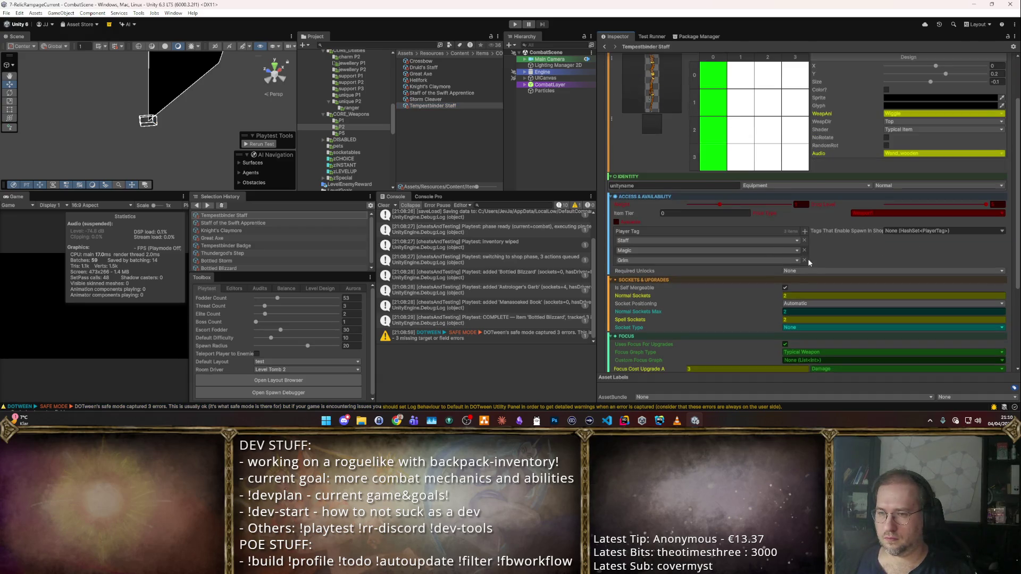
pyautogui.click(806, 261)
pyautogui.click(805, 233)
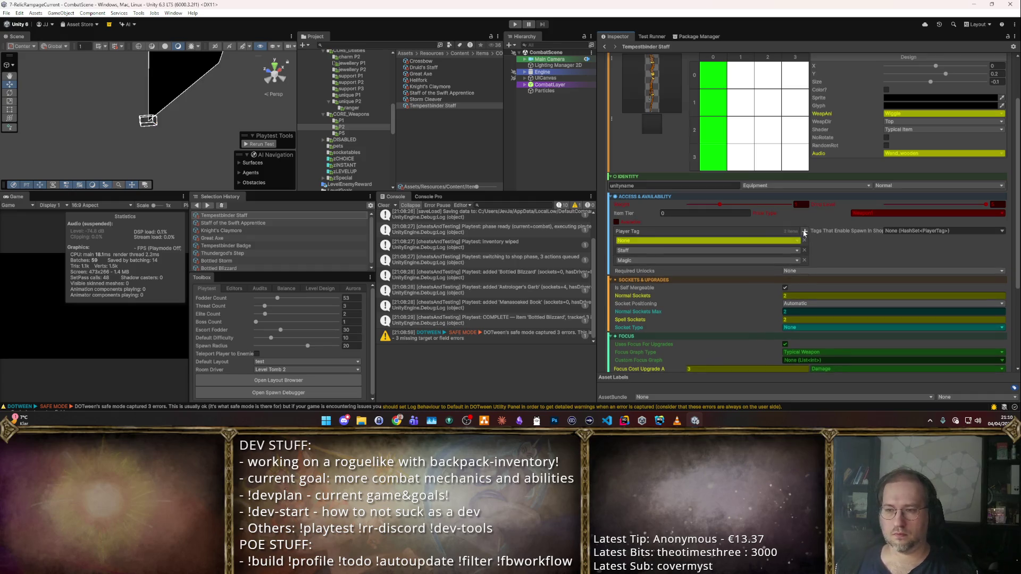
pyautogui.click(734, 241)
pyautogui.write('Tempe')
pyautogui.press('Return')
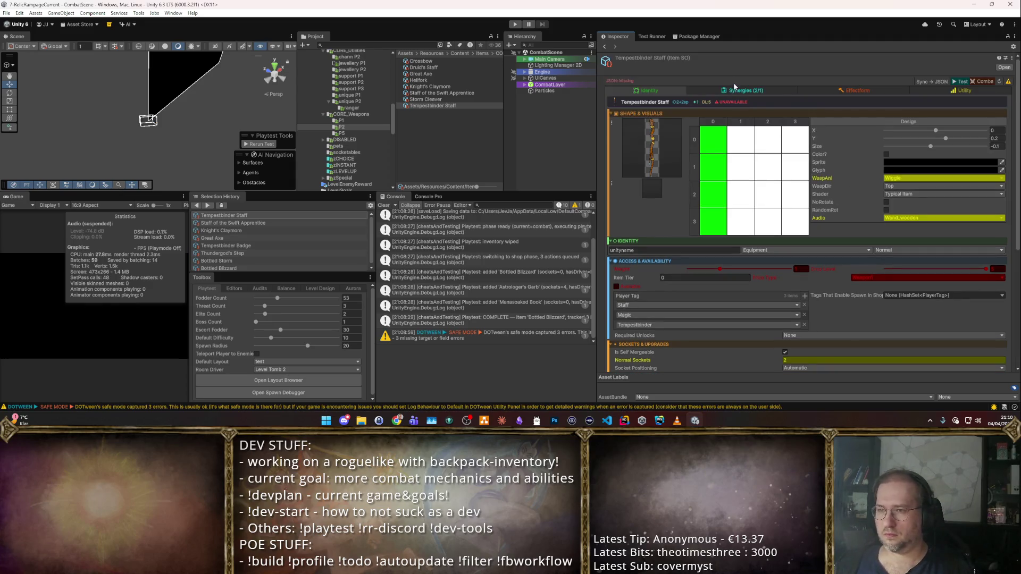
# - Set the staff's sprite to the ghost staff sprite, staff1_ghost
pyautogui.click(650, 174)
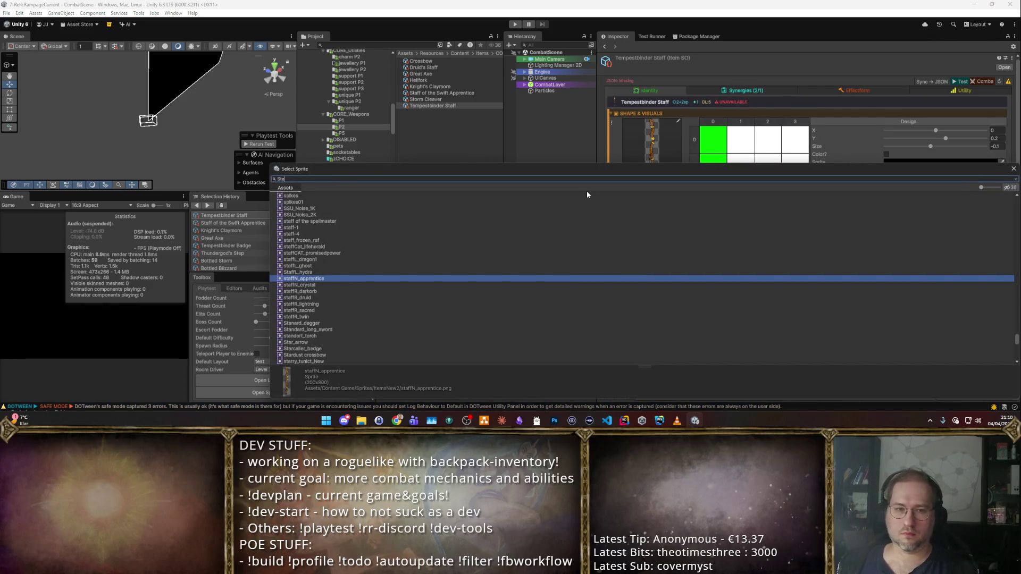
pyautogui.write('Staff')
pyautogui.click(358, 203)
pyautogui.click(354, 221)
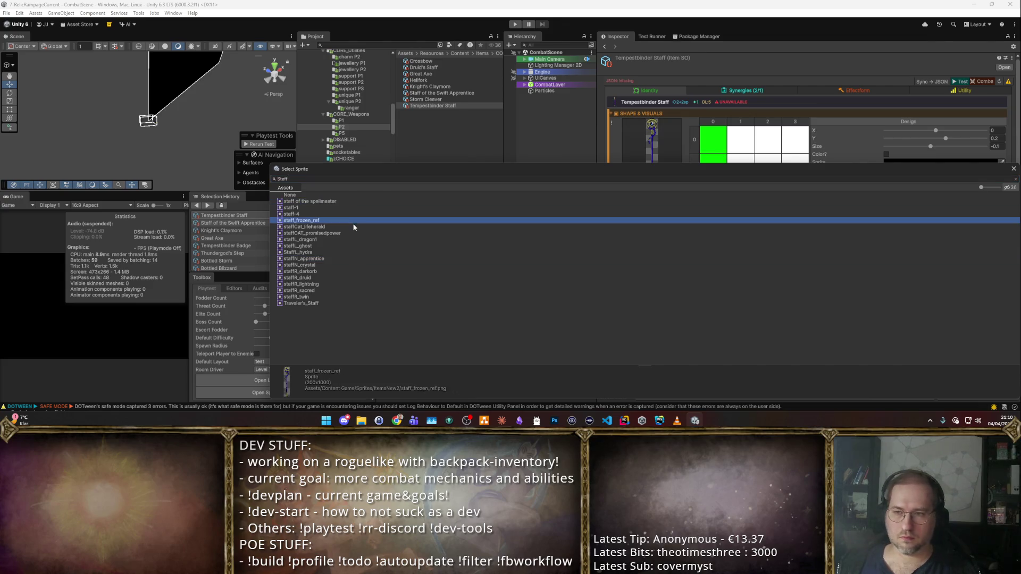
pyautogui.press('Down')
pyautogui.press('Down')
pyautogui.press('Down')
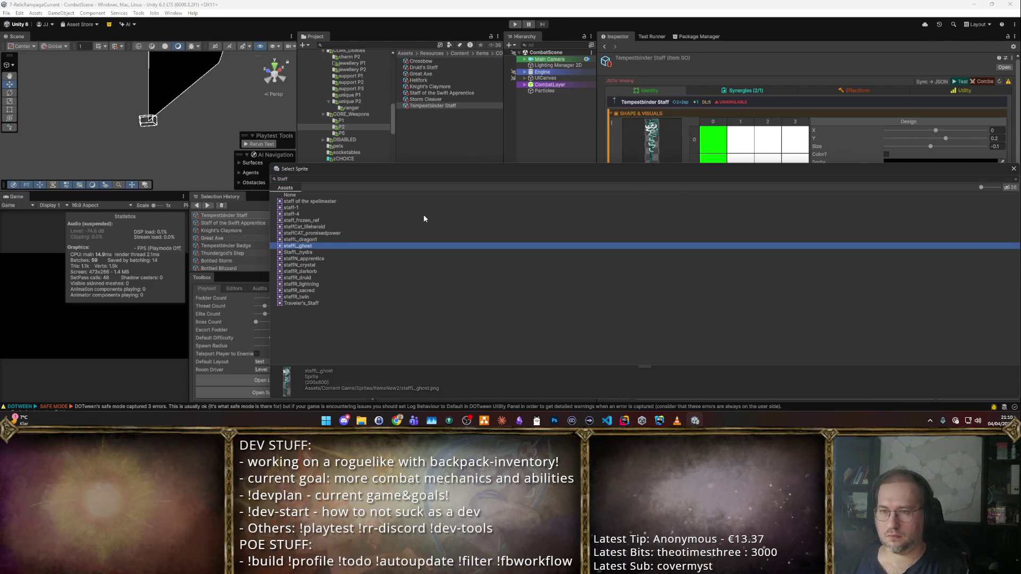
pyautogui.press('Up')
pyautogui.press('Up')
pyautogui.press('Return')
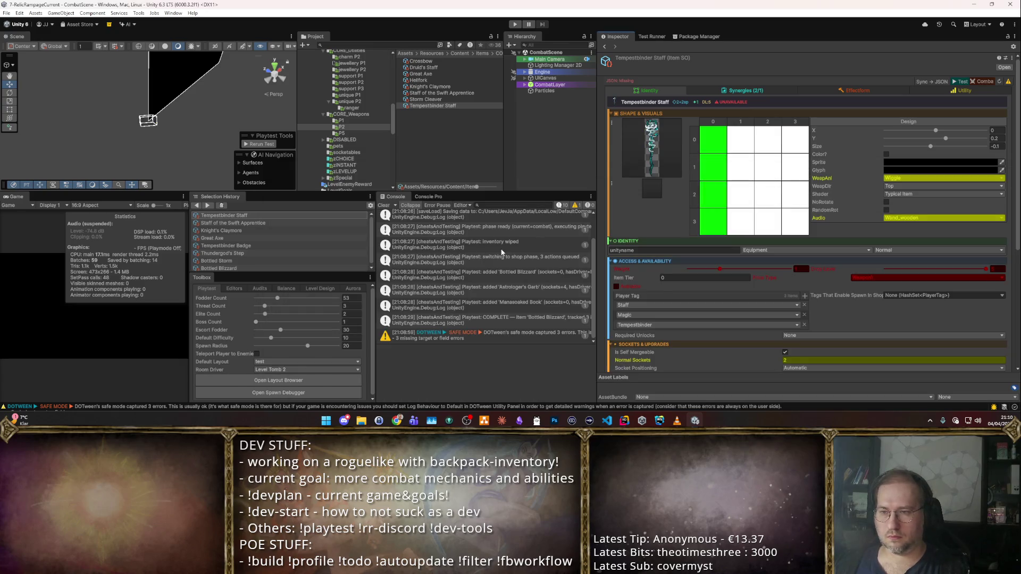
pyautogui.moveTo(654, 141)
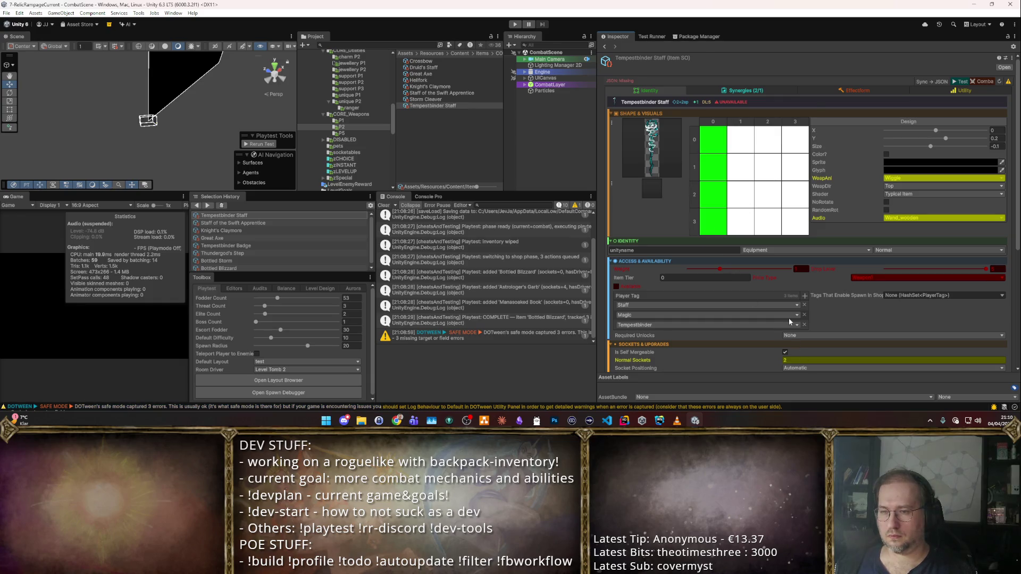
pyautogui.click(751, 89)
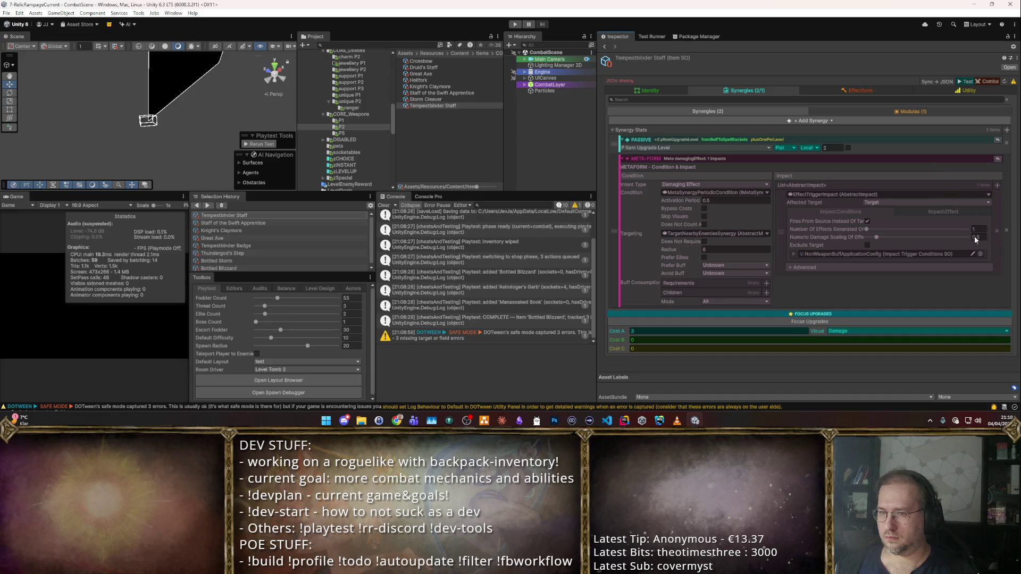
# - Delete the inherited trigger impact and META-FORM synergy, then add a fresh MetaFormEffectSynergy with no condition
pyautogui.click(1005, 230)
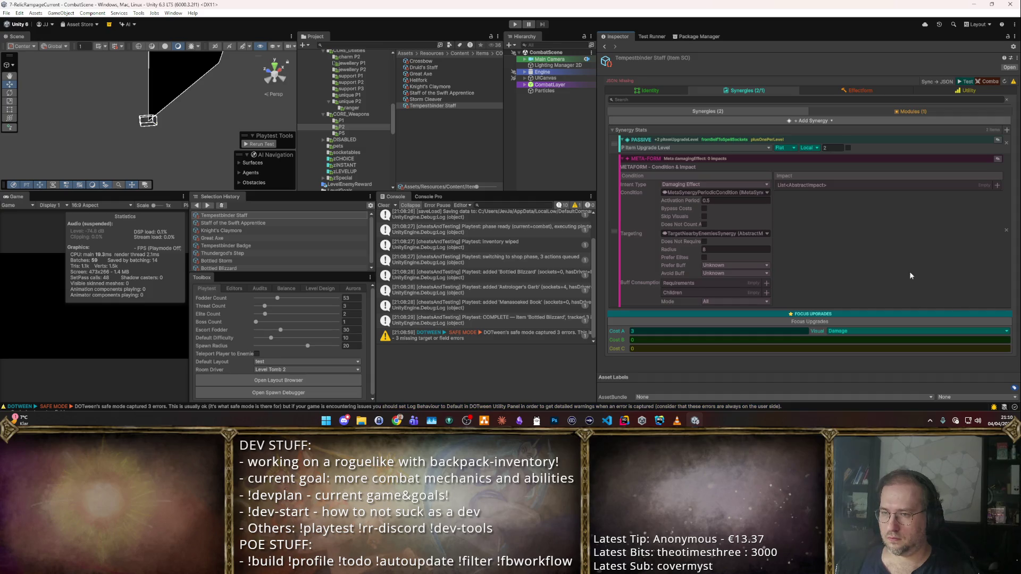
pyautogui.click(1005, 231)
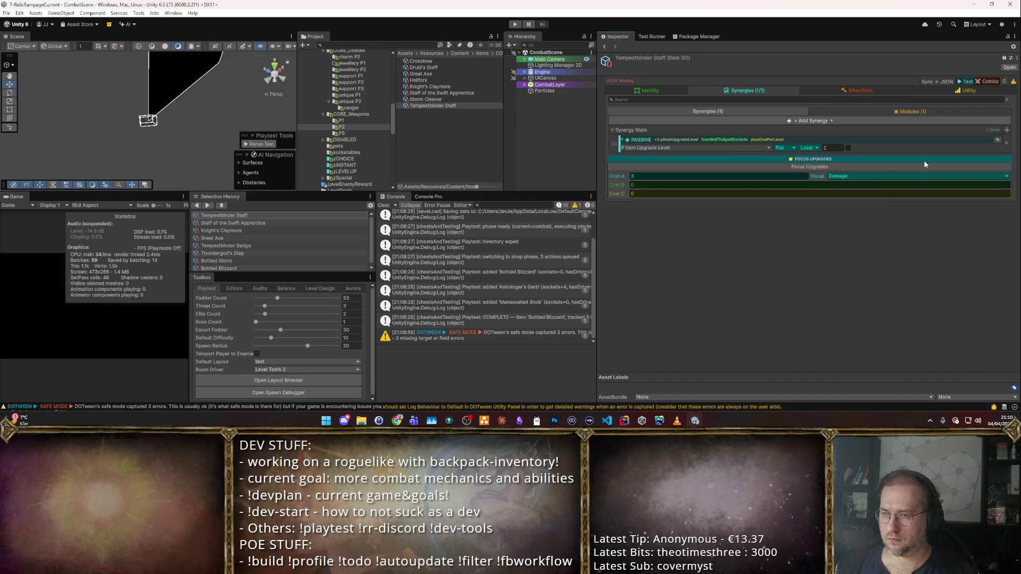
pyautogui.click(1004, 138)
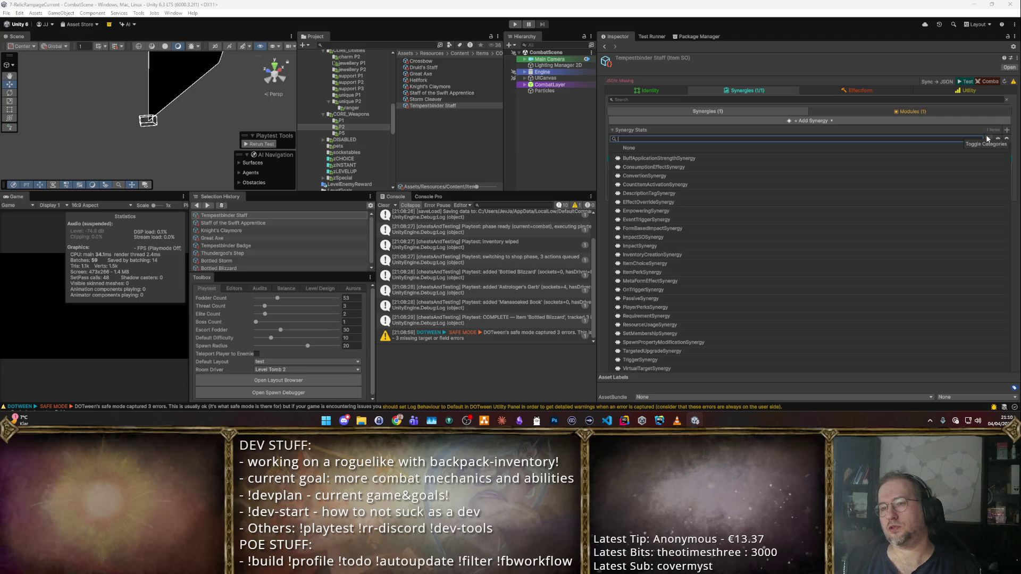
pyautogui.write('meta')
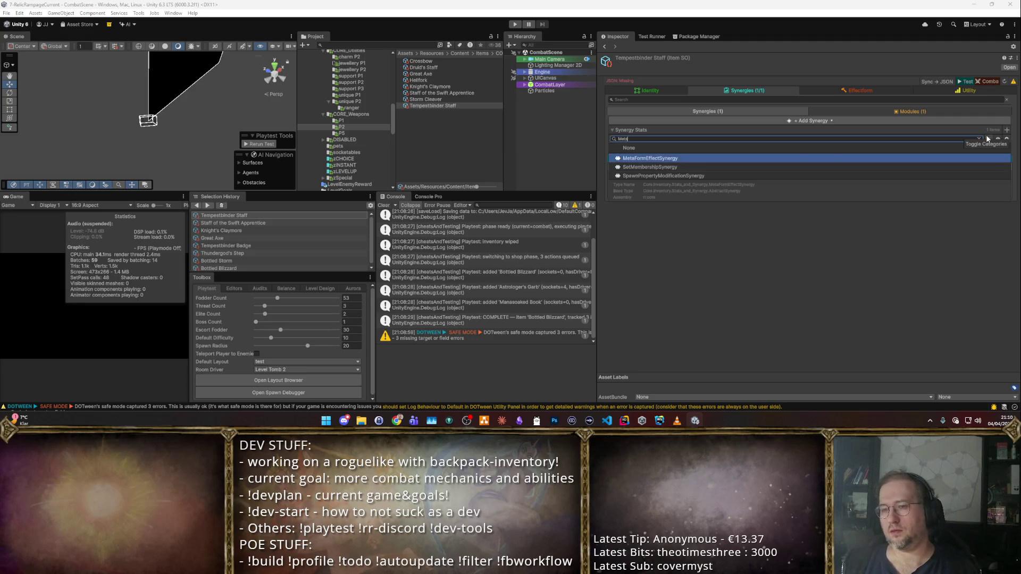
pyautogui.press('Return')
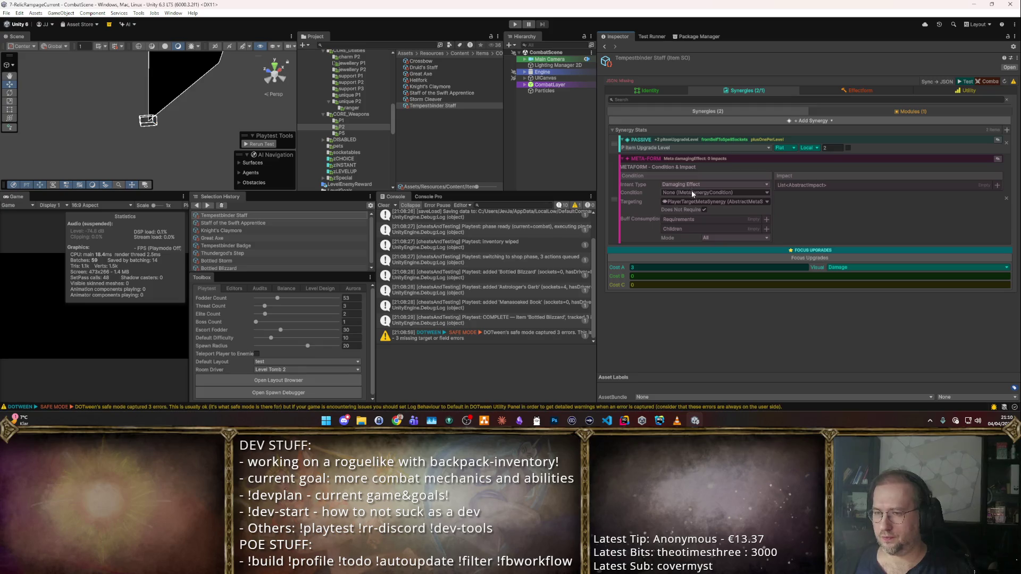
pyautogui.click(767, 193)
pyautogui.click(669, 76)
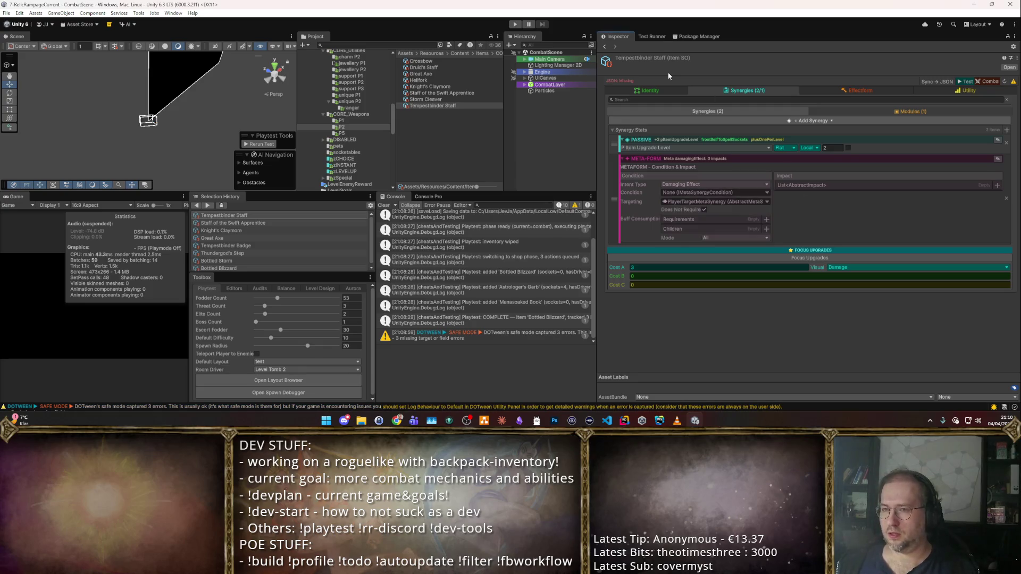
pyautogui.click(650, 91)
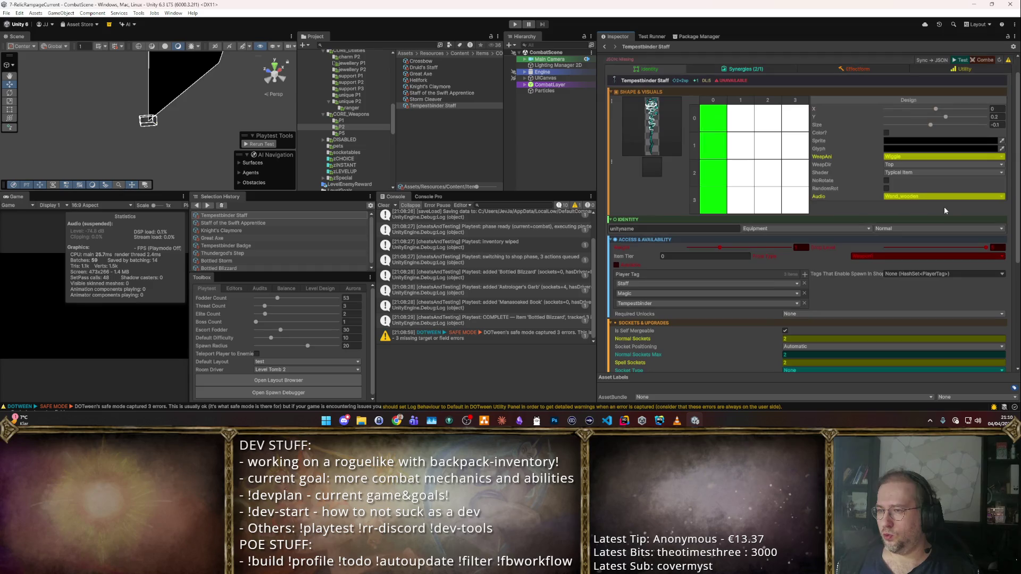
# - Assign Blizzard Spell as the item in the staff's Restock Item provider list
pyautogui.scroll(-1, 946, 201)
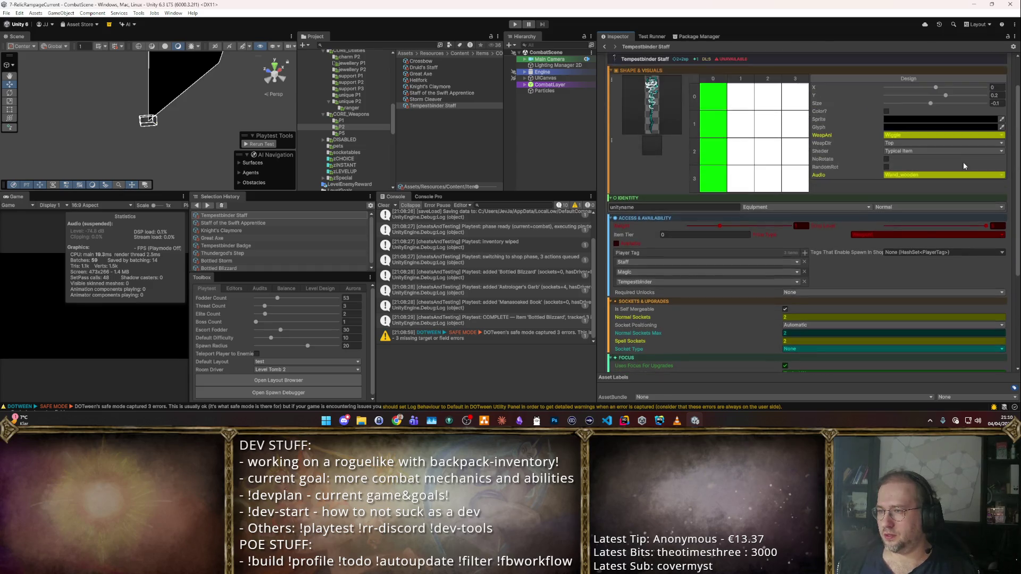
pyautogui.scroll(-6, 913, 254)
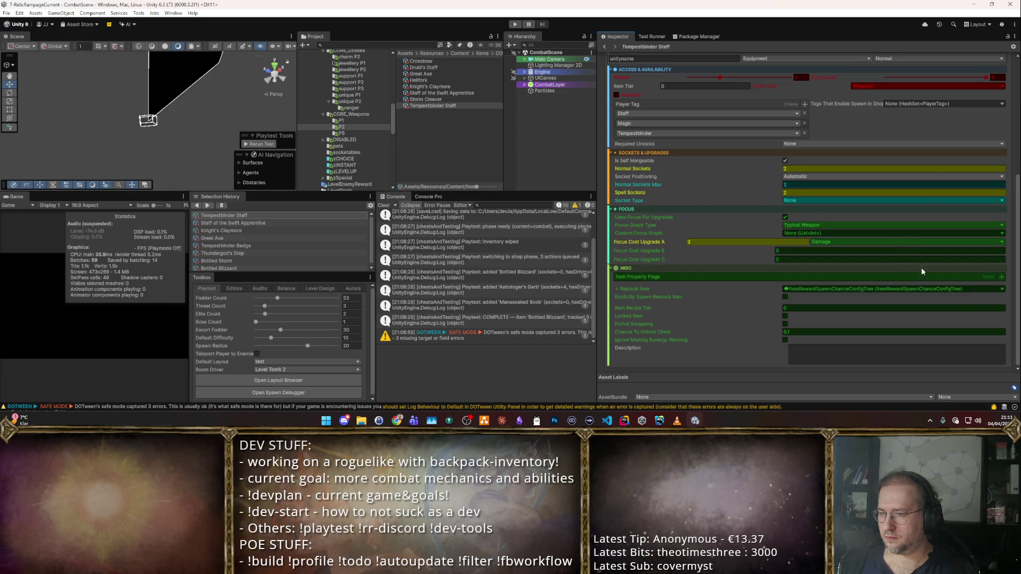
pyautogui.click(628, 290)
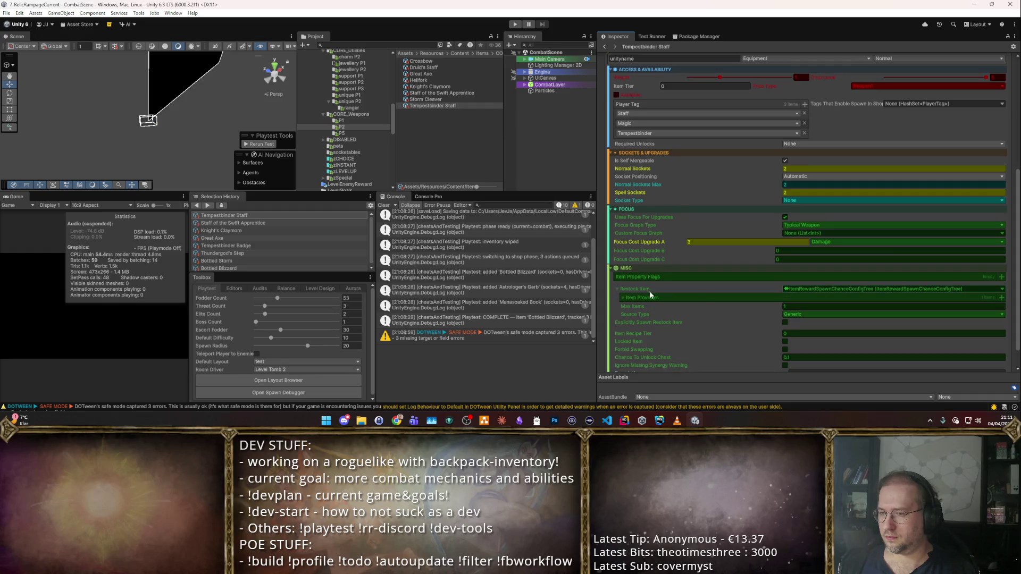
pyautogui.click(942, 299)
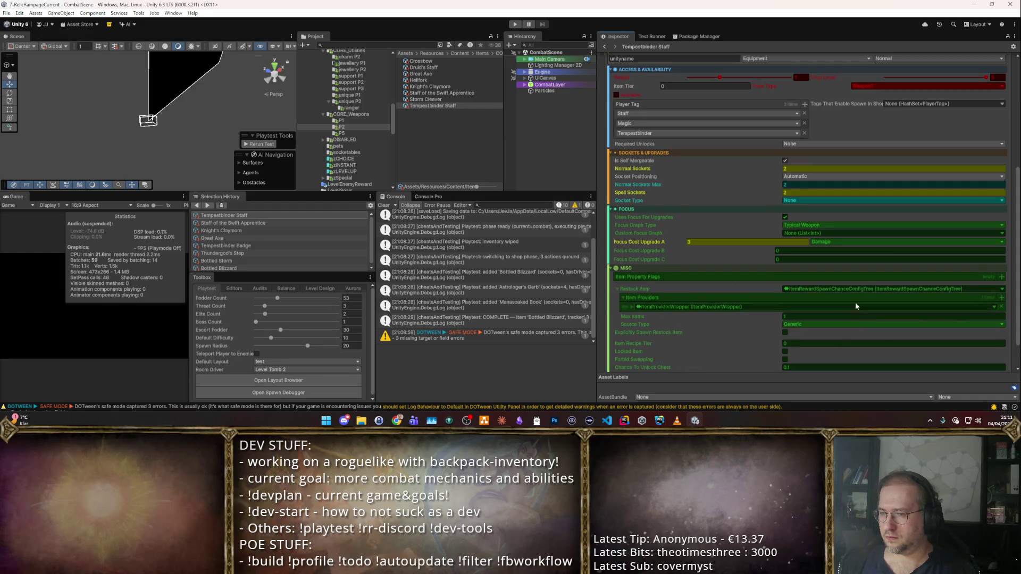
pyautogui.click(633, 306)
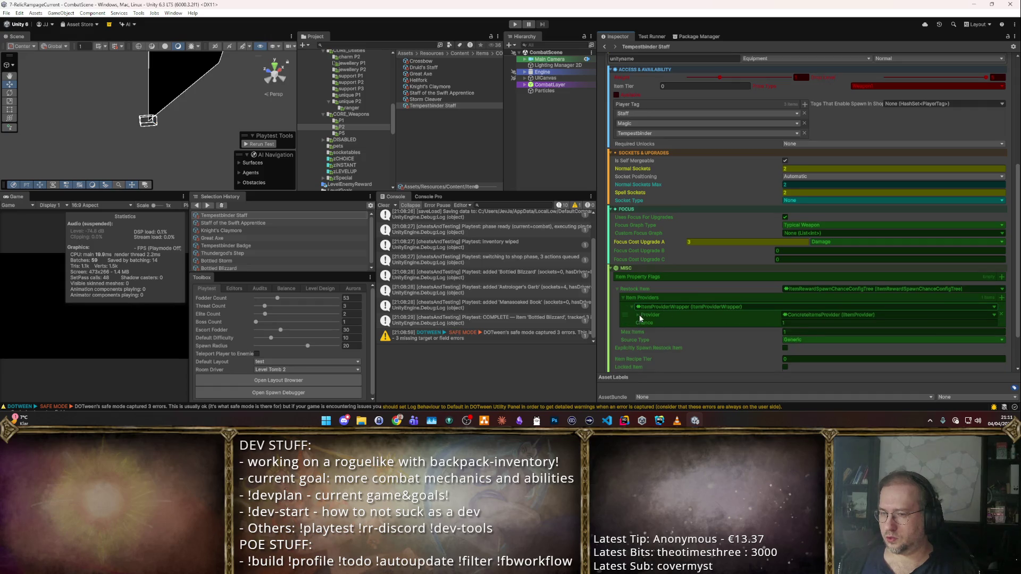
pyautogui.click(639, 315)
pyautogui.click(646, 324)
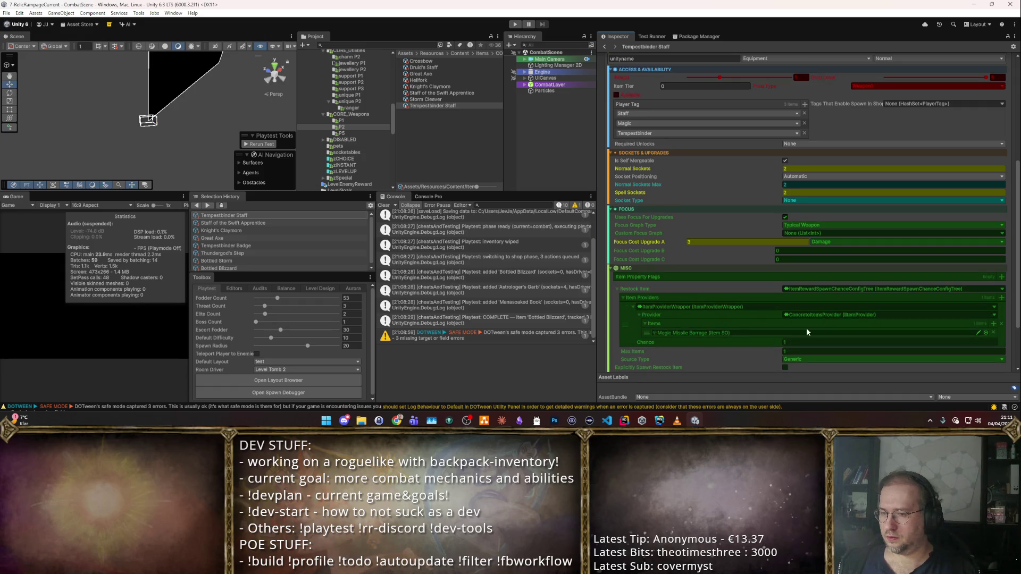
pyautogui.click(988, 335)
pyautogui.write('Blizz')
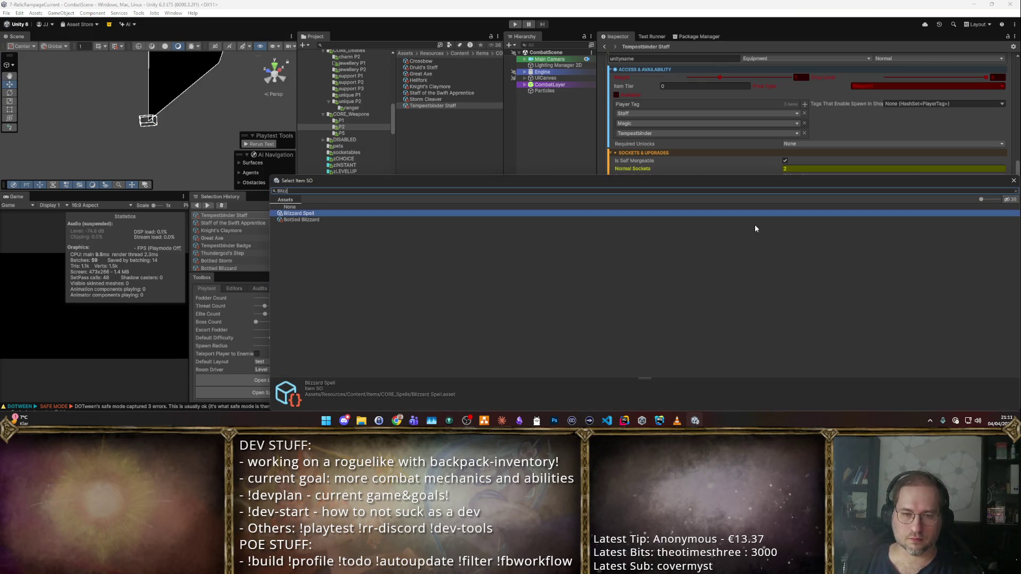
pyautogui.press('Return')
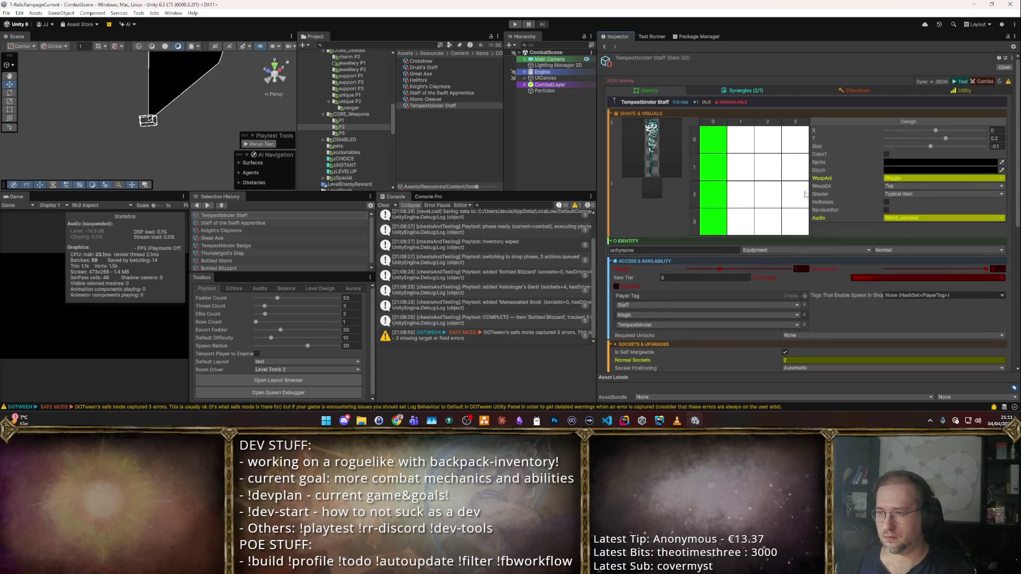
pyautogui.click(847, 92)
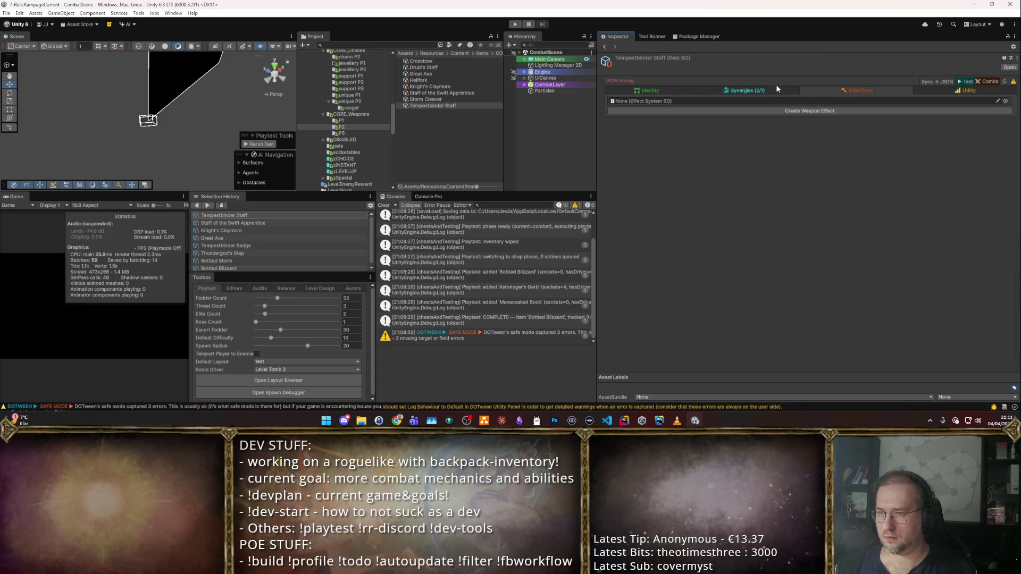
# - Swap the META-FORM synergy for a FormBasedImpactSynergy targeting the Blizzard form
pyautogui.click(776, 89)
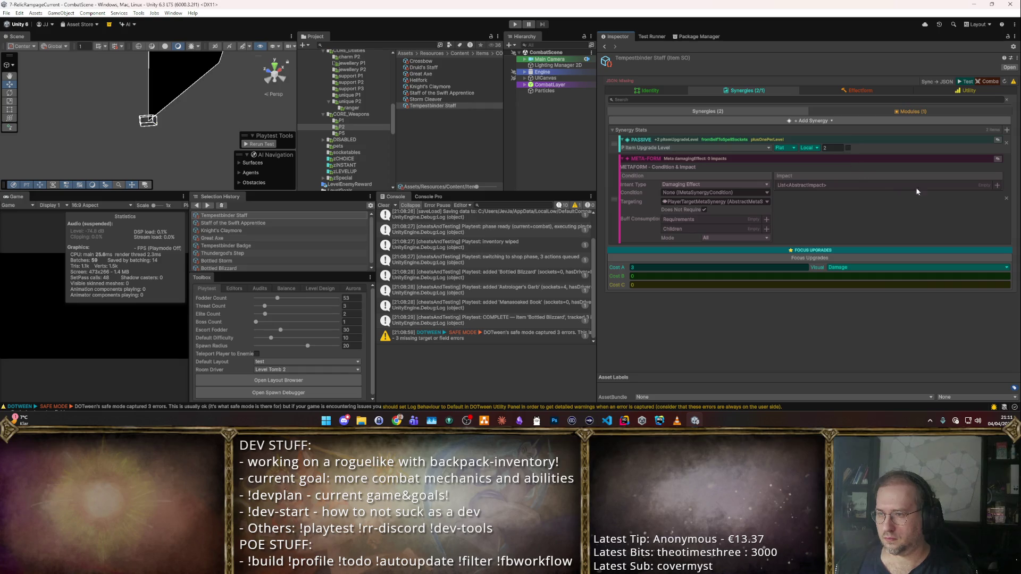
pyautogui.click(1006, 199)
pyautogui.click(1007, 130)
pyautogui.write('f')
pyautogui.press('Down')
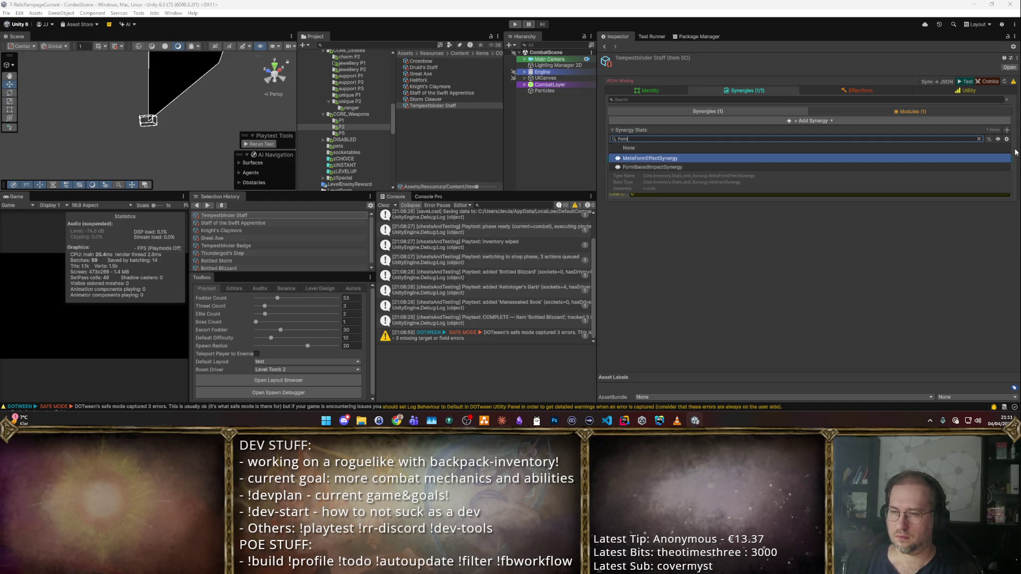
pyautogui.press('Down')
pyautogui.press('Return')
pyautogui.click(776, 176)
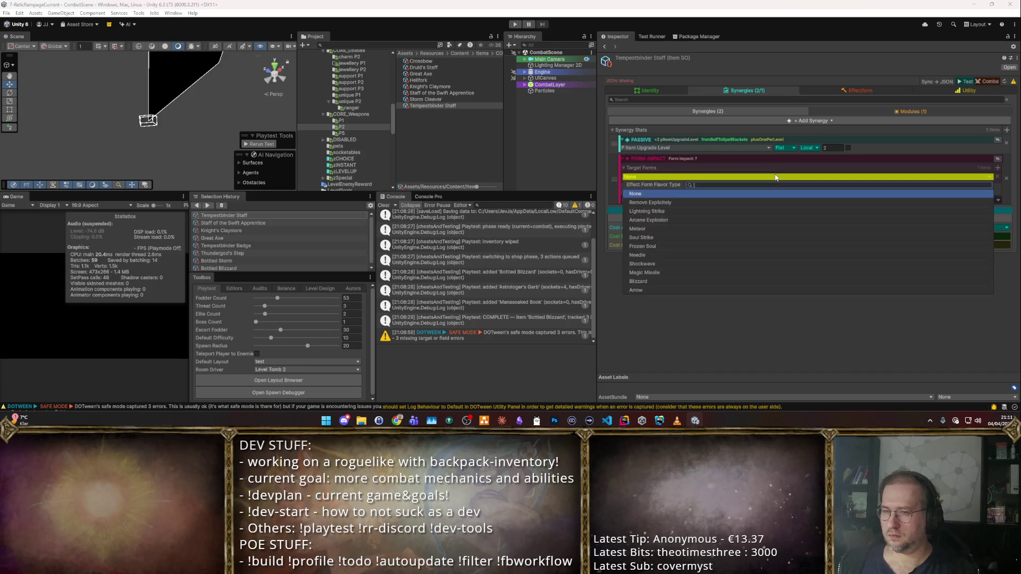
pyautogui.write('bli')
pyautogui.press('Return')
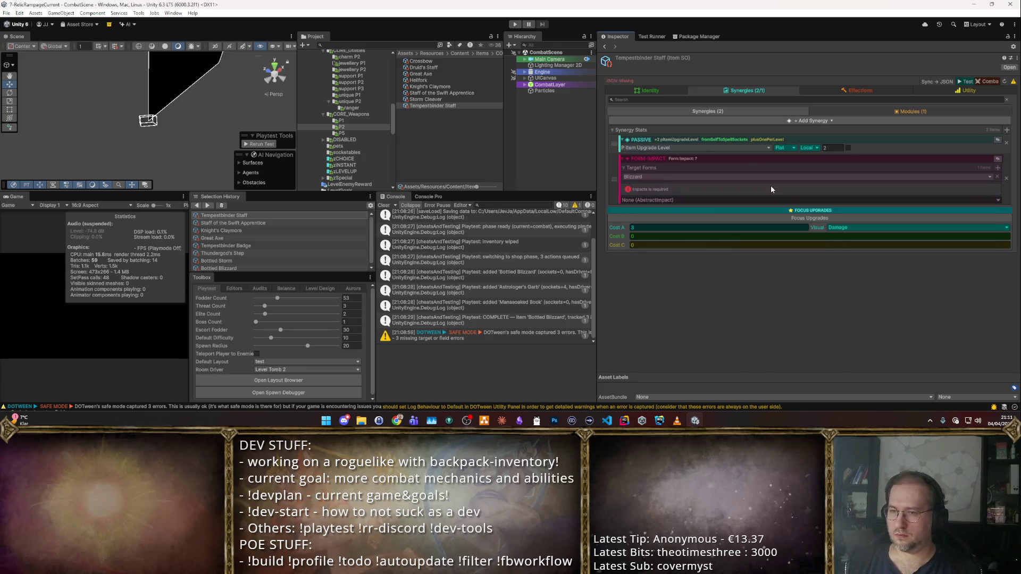
# - Choose DamageImpact as the form-impact synergy's impact type
pyautogui.click(998, 200)
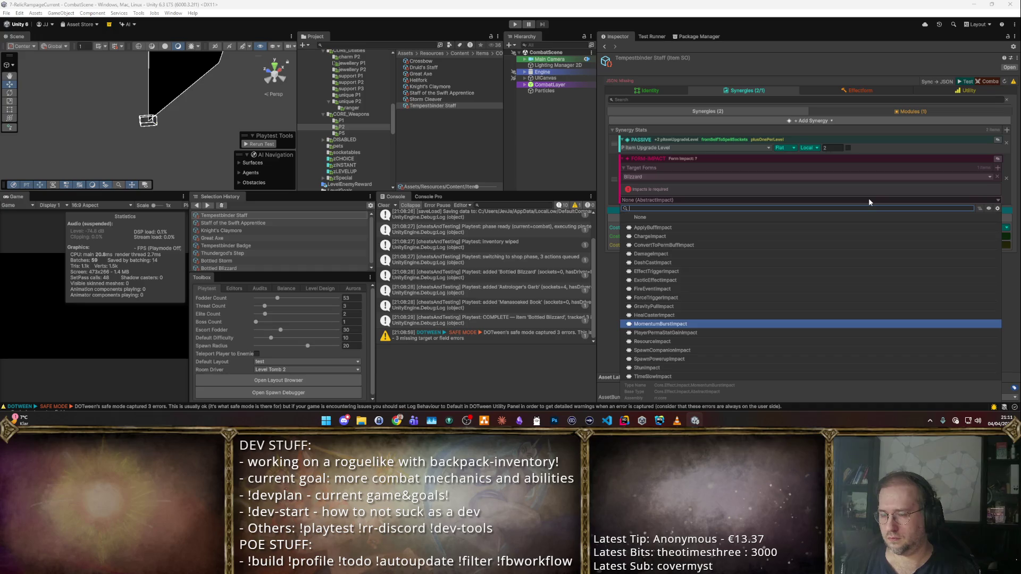
pyautogui.press('Up')
pyautogui.press('Up')
pyautogui.press('Up')
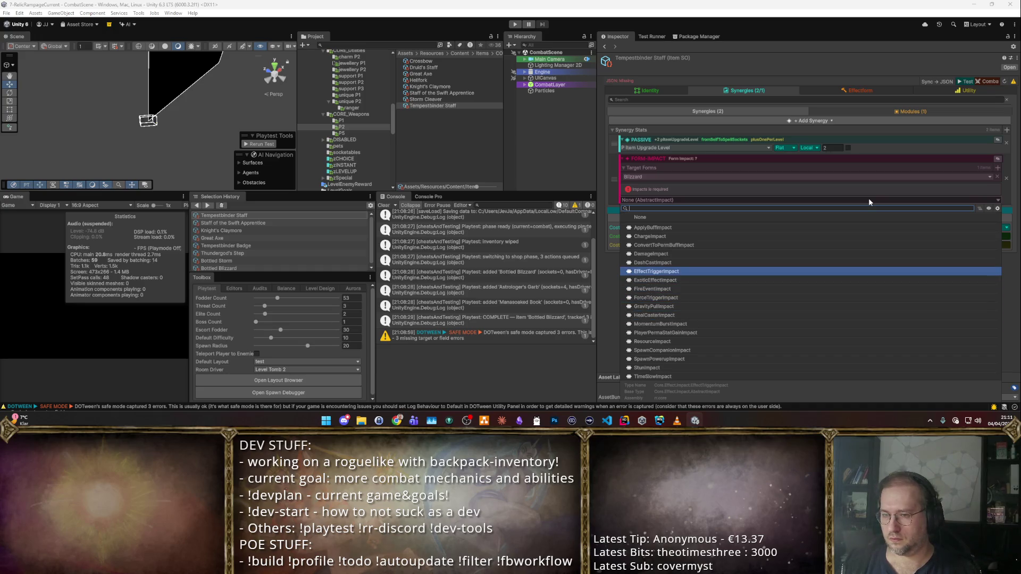
pyautogui.write('Effe')
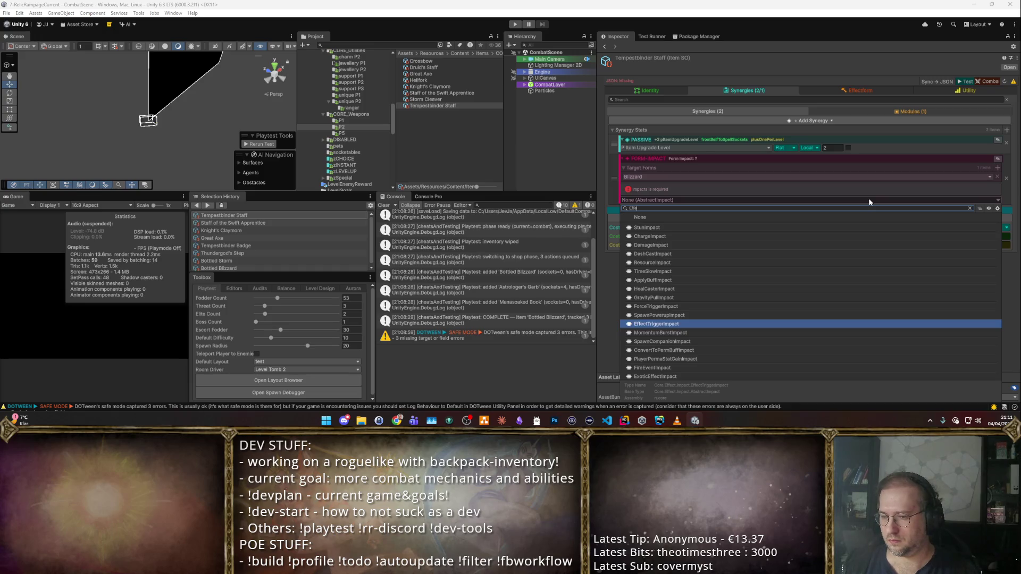
pyautogui.press('Up')
pyautogui.press('Up')
pyautogui.press('Up')
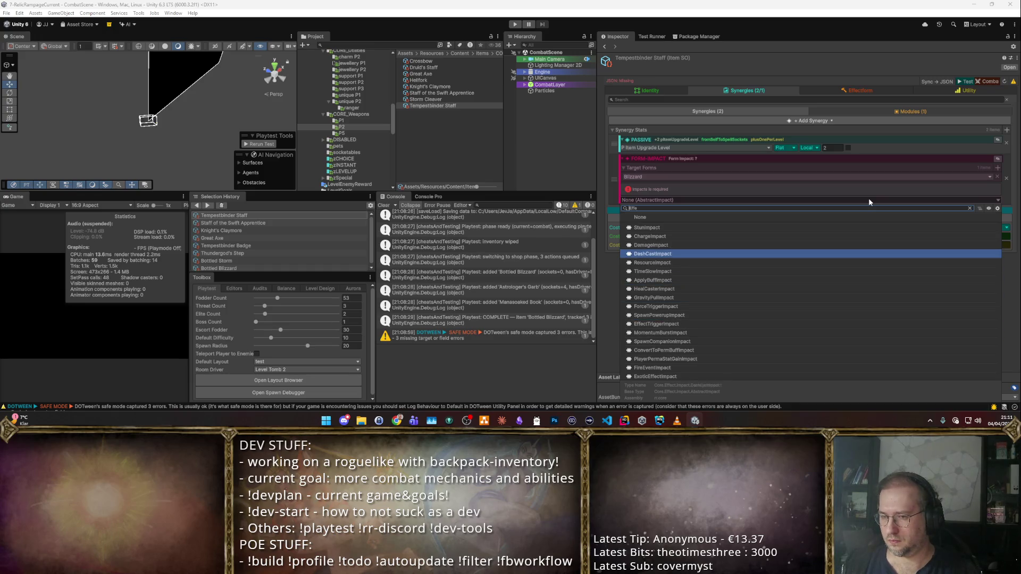
pyautogui.press('Return')
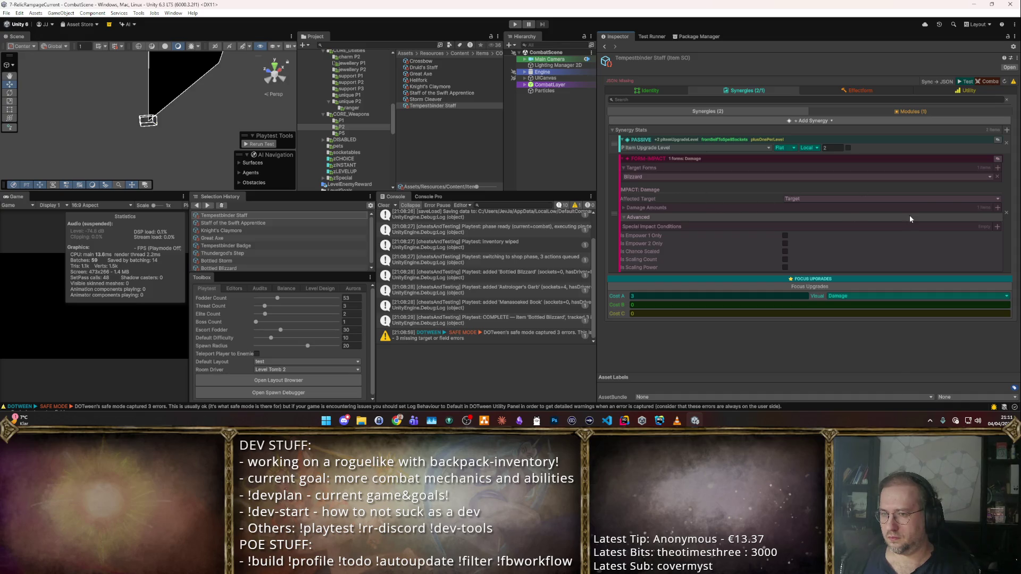
# - Clear the Damage impact and replace it with an EffectTriggerImpact
pyautogui.rightClick(641, 190)
pyautogui.click(667, 223)
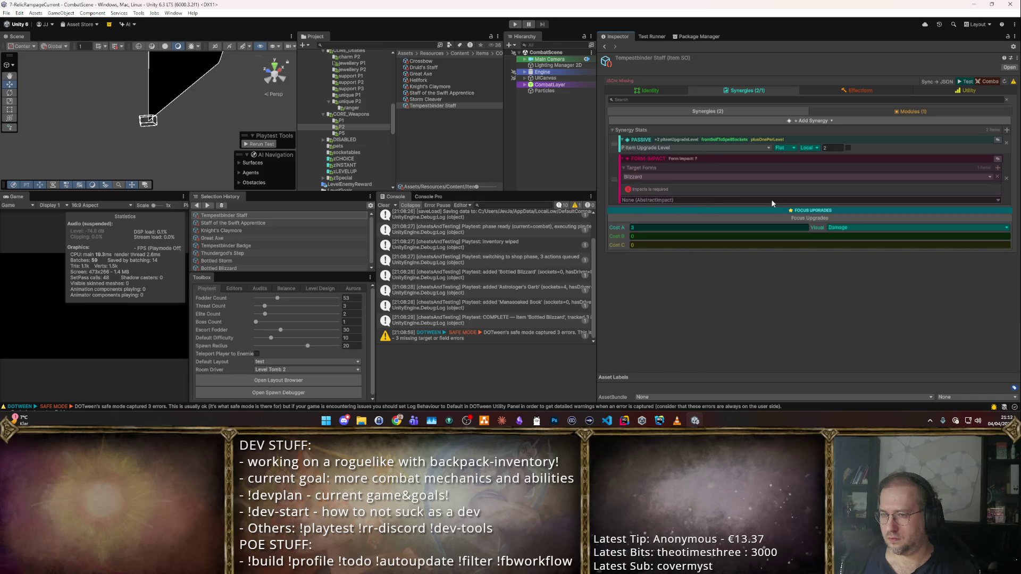
pyautogui.click(998, 201)
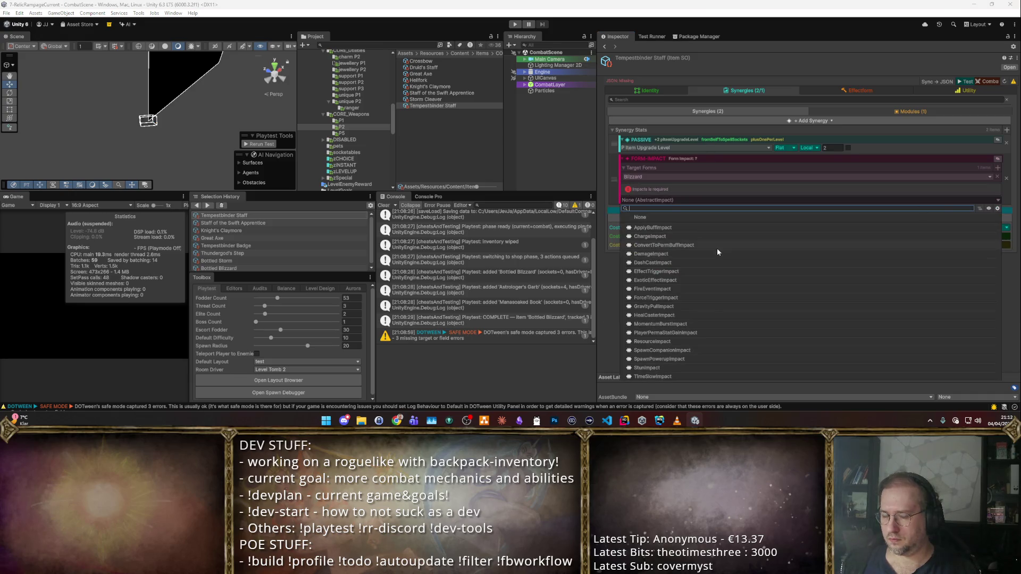
pyautogui.write('trig')
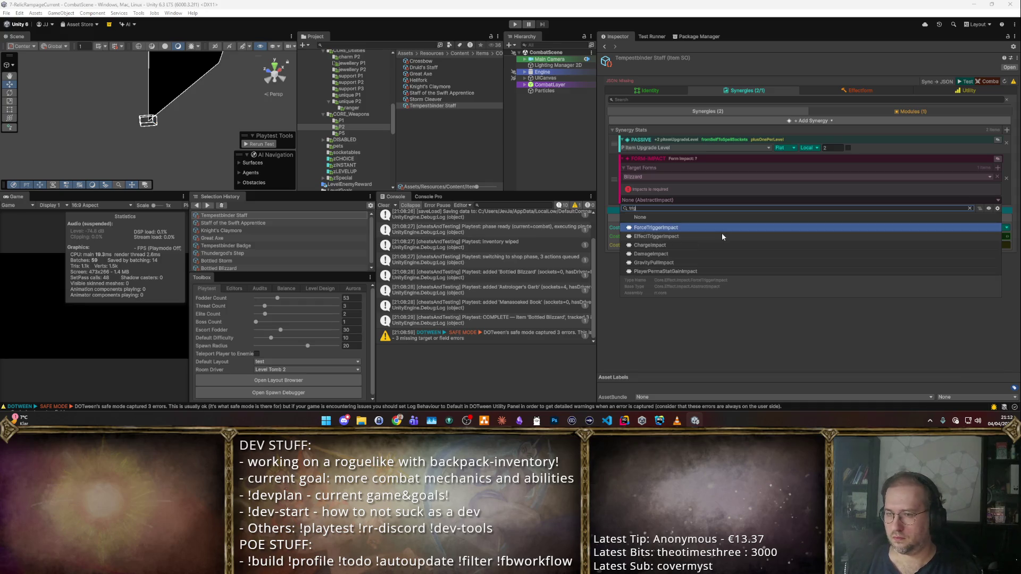
pyautogui.click(723, 237)
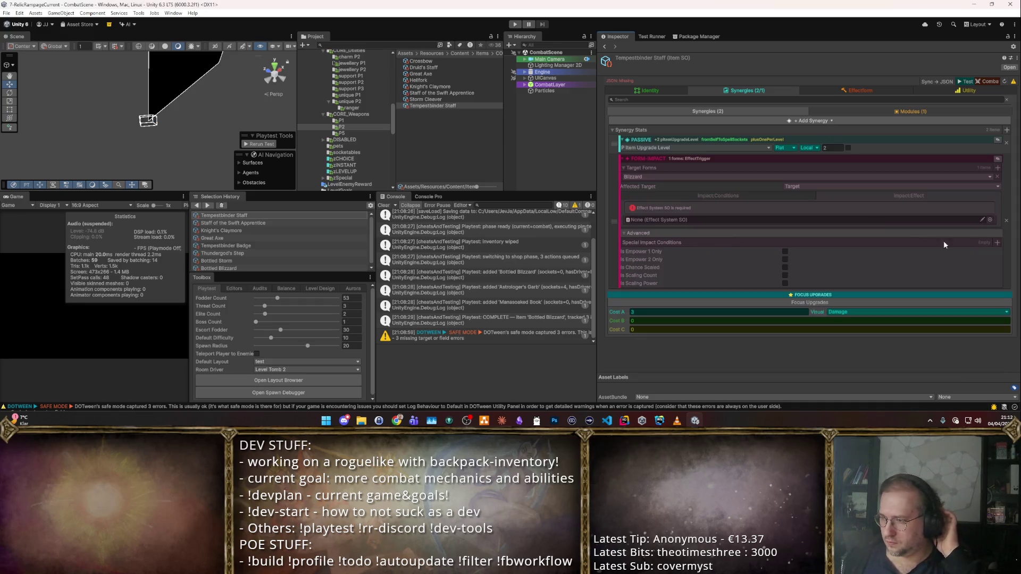
# - Set the triggered effect to PTrigger_Thunderstorm and pick WeaponTriggerEffectOnHit as trigger conditions
pyautogui.click(989, 220)
pyautogui.press('Escape')
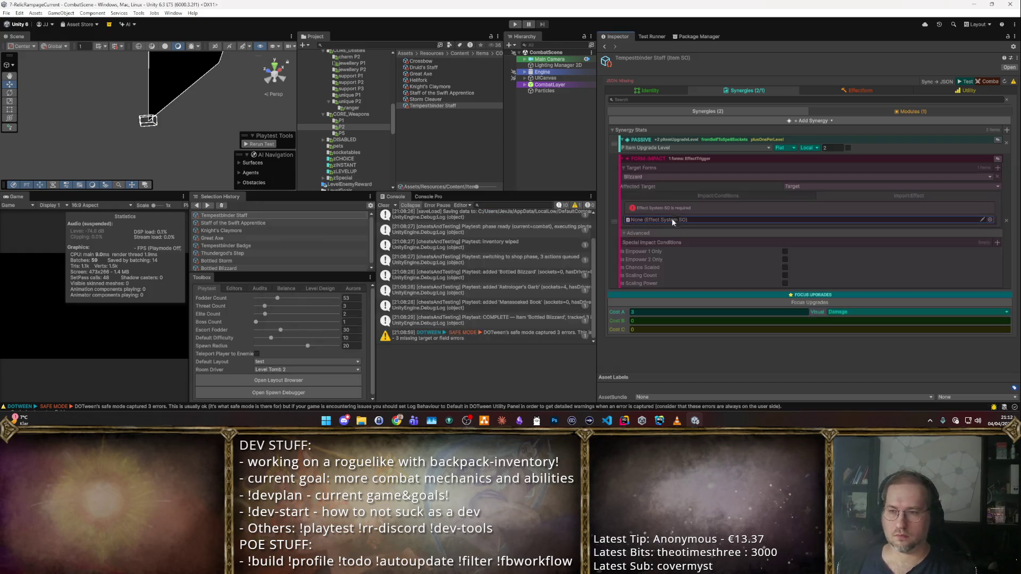
pyautogui.click(990, 220)
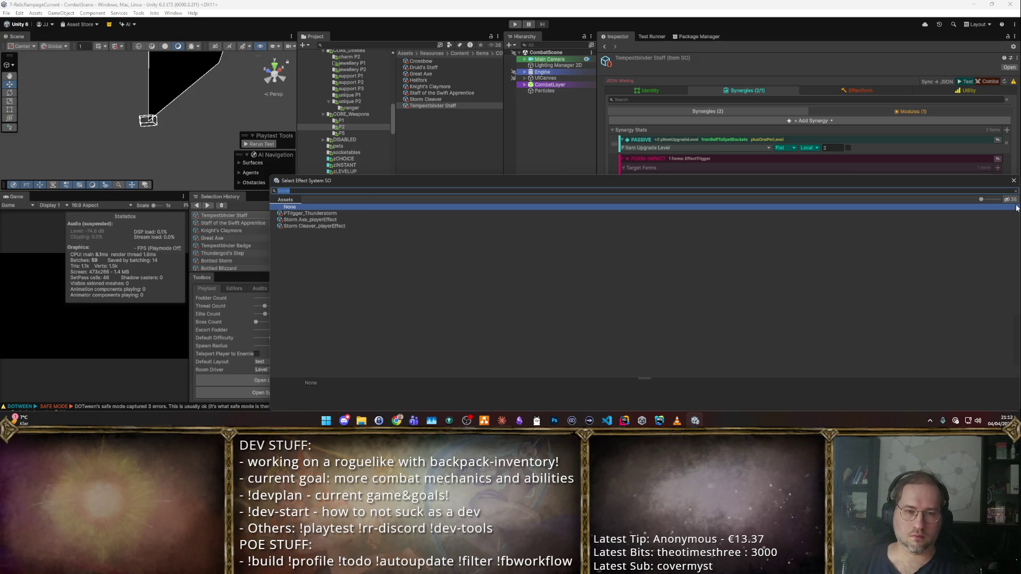
pyautogui.press('Down')
pyautogui.press('Return')
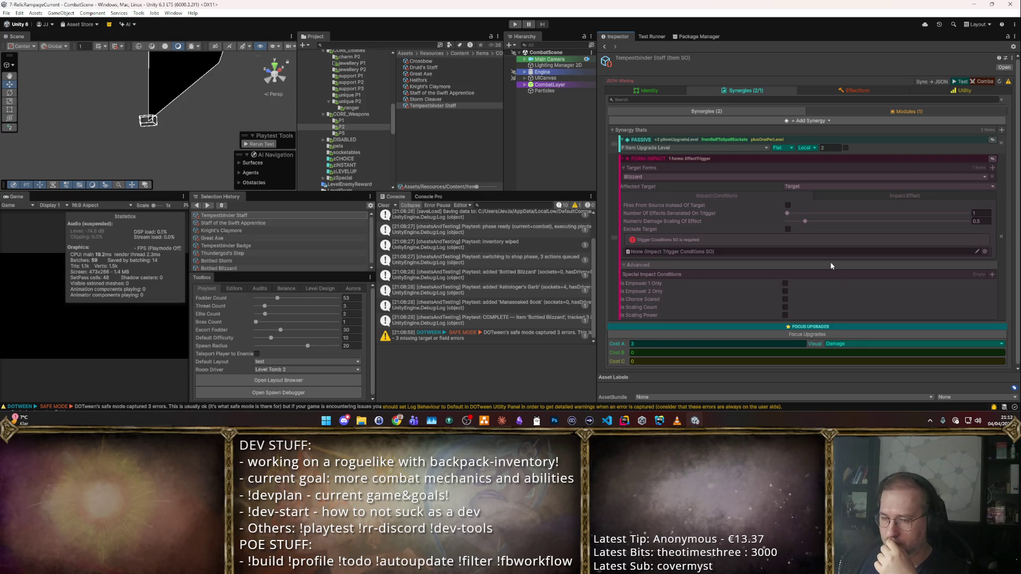
pyautogui.click(990, 251)
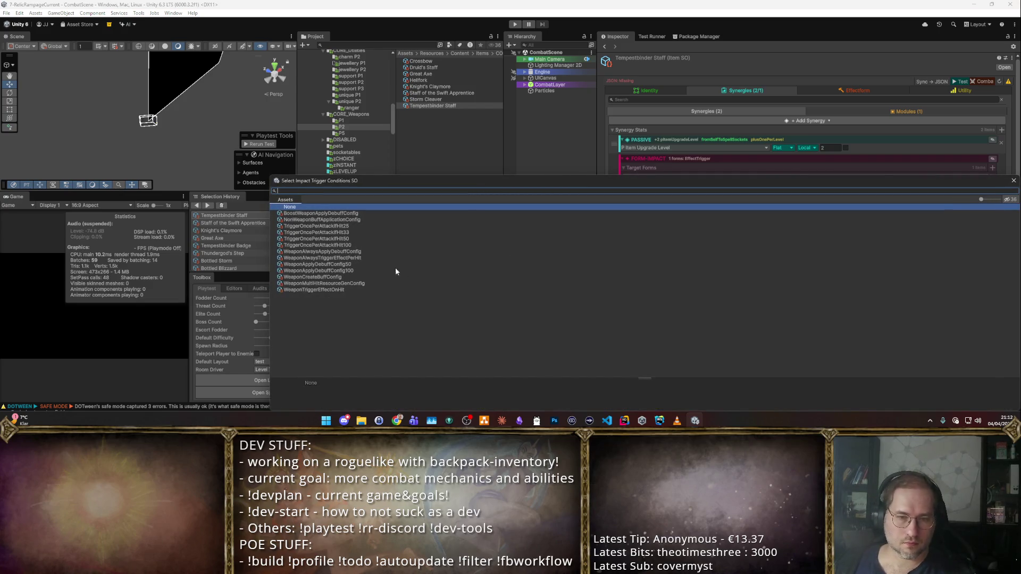
pyautogui.click(367, 285)
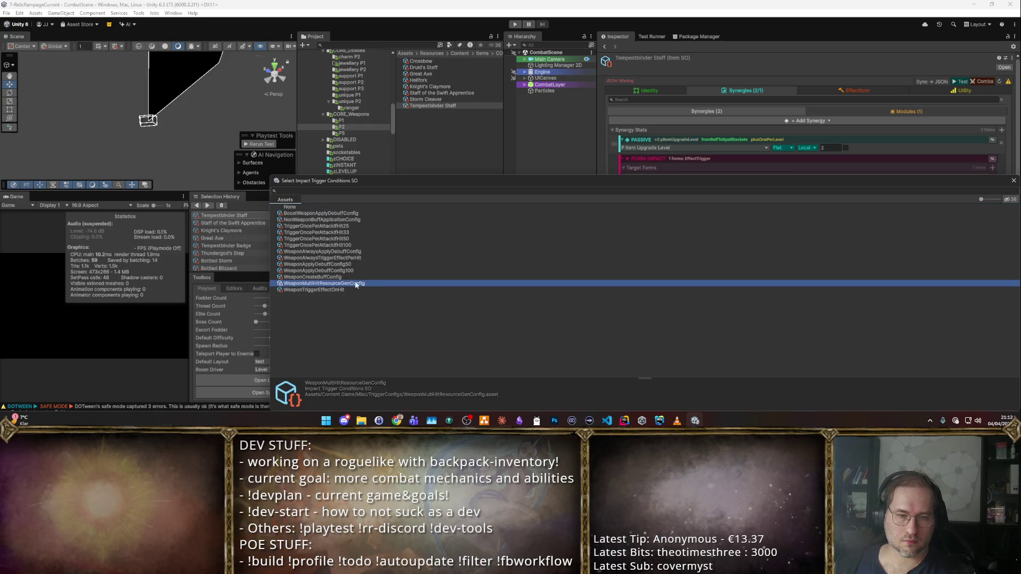
pyautogui.click(345, 290)
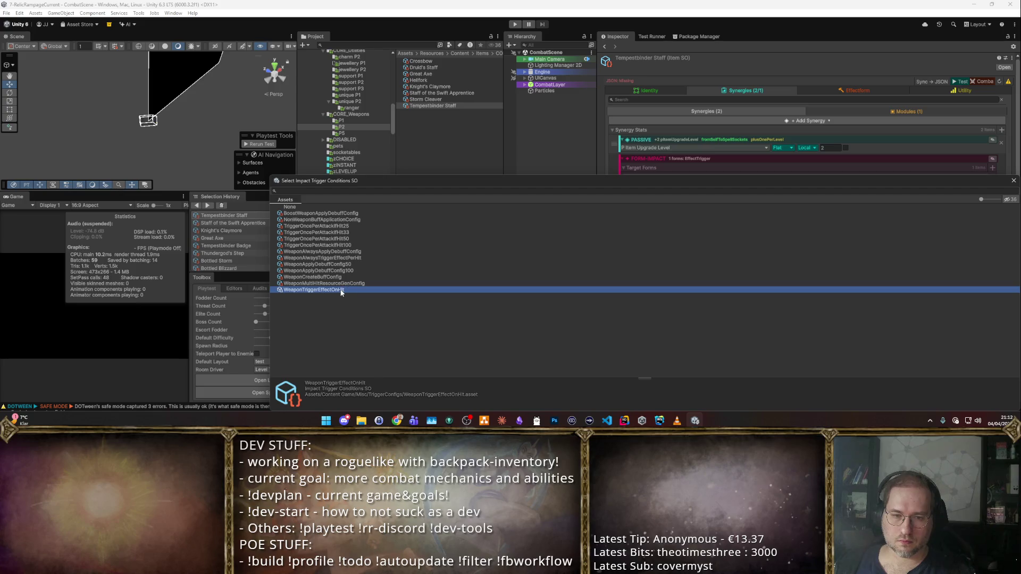